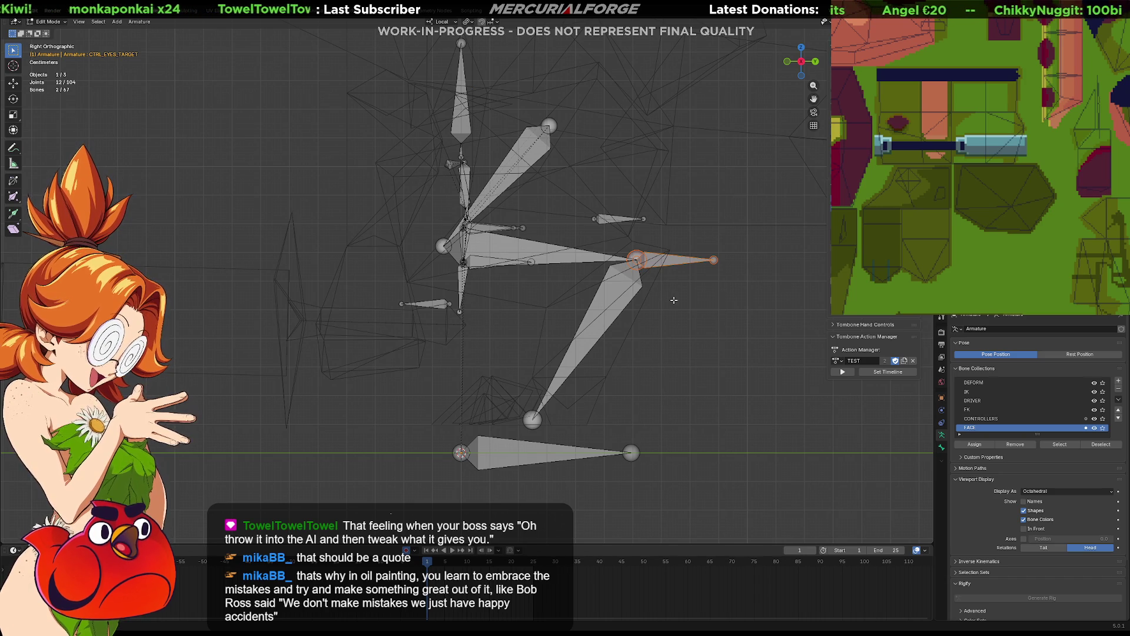
Step: Move the selected leg joint lower and to the left in side view
scroll(678, 317, "up", 5, "shift")
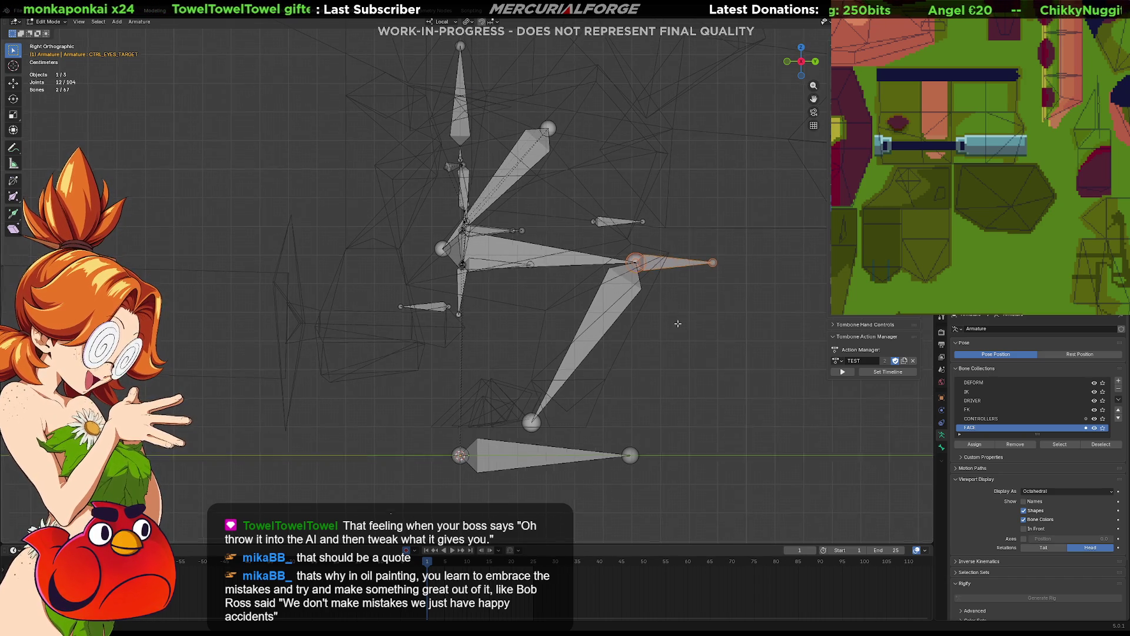
left_click(442, 326)
key("g")
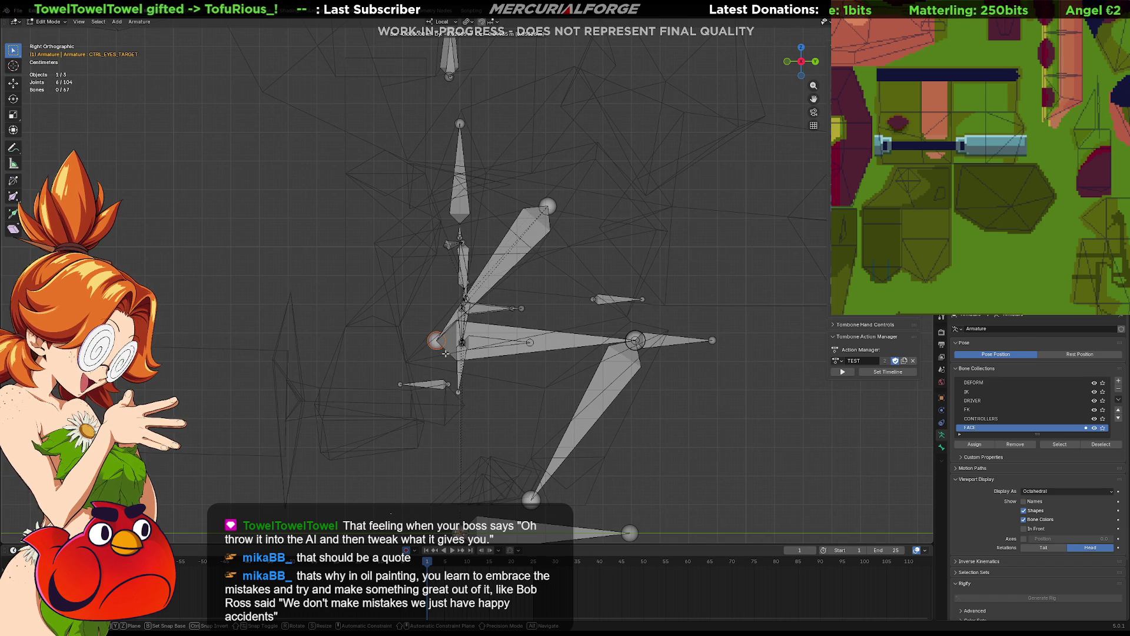
left_click(445, 353)
Step: Drop the joint at the upper bone tip slightly lower, then view the rig from the front
mouse_move(590, 180)
left_mouse_down()
mouse_move(499, 230)
mouse_move(506, 241)
left_mouse_up()
key("g")
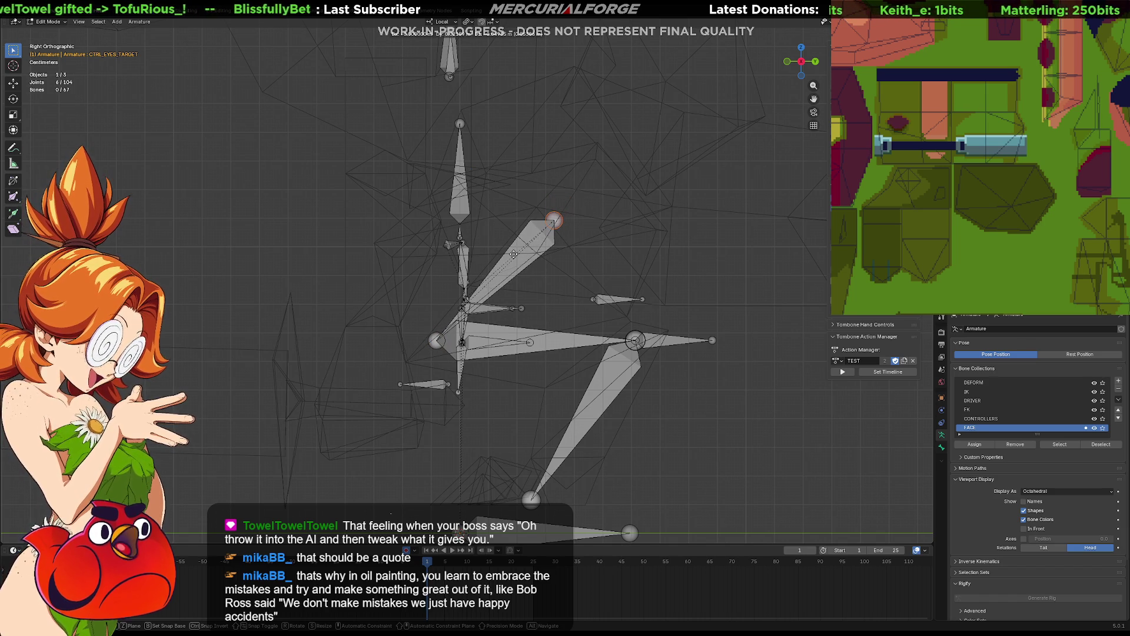
left_click(509, 254)
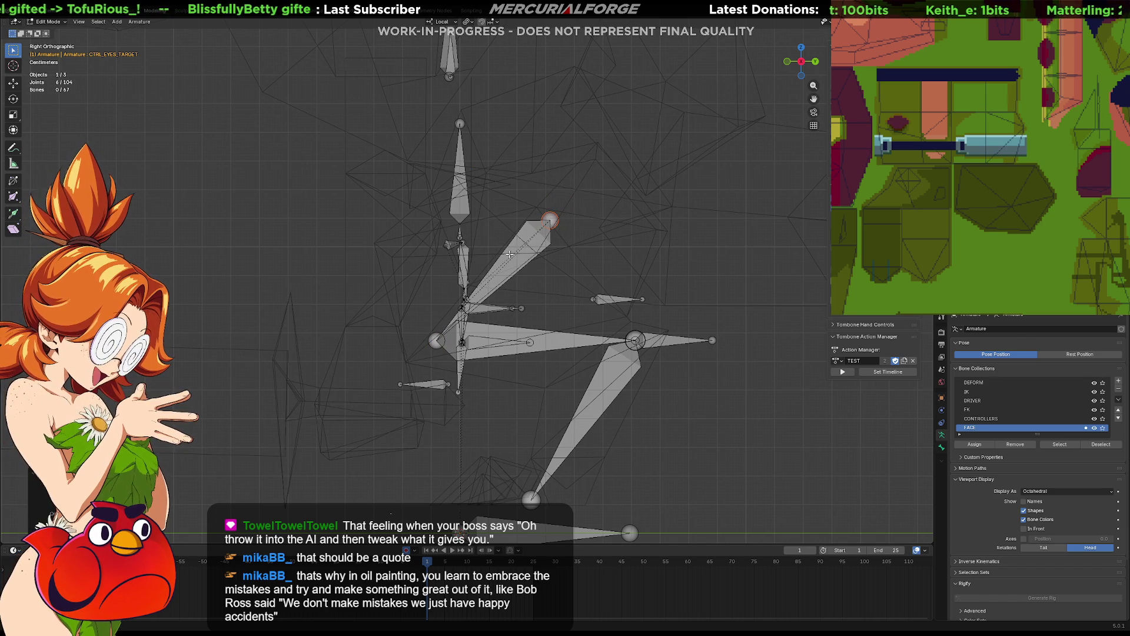
key("KP_1")
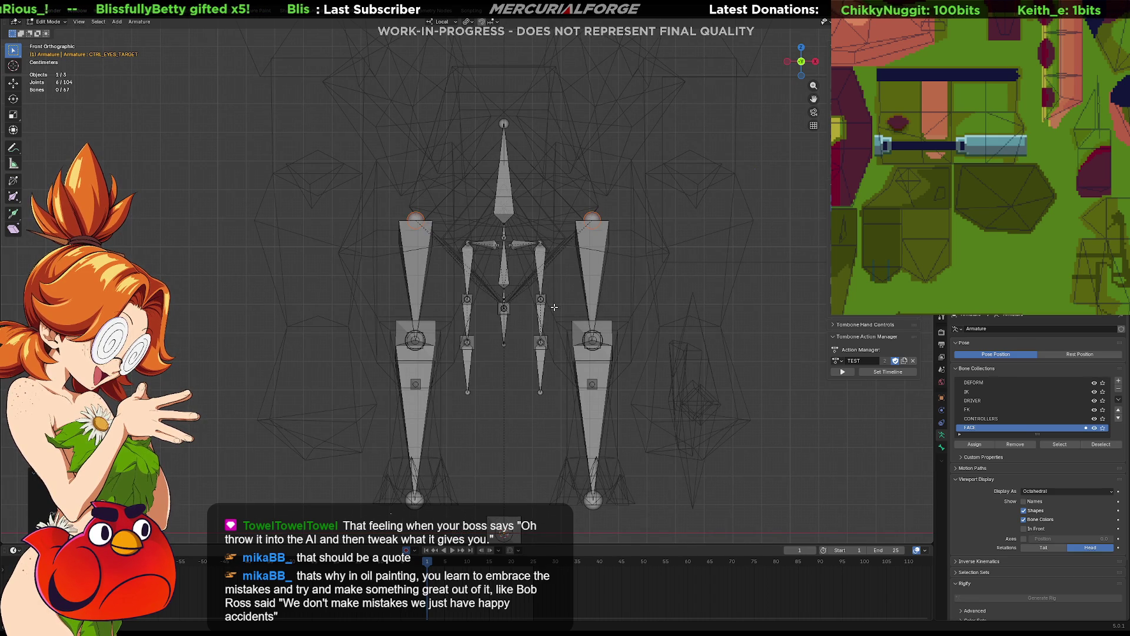
Step: Select the arm bones and move them up to the dinosaur's shoulders
left_click_drag(563, 234, 504, 404)
left_click_drag(559, 235, 510, 407)
scroll(515, 390, "down", 3)
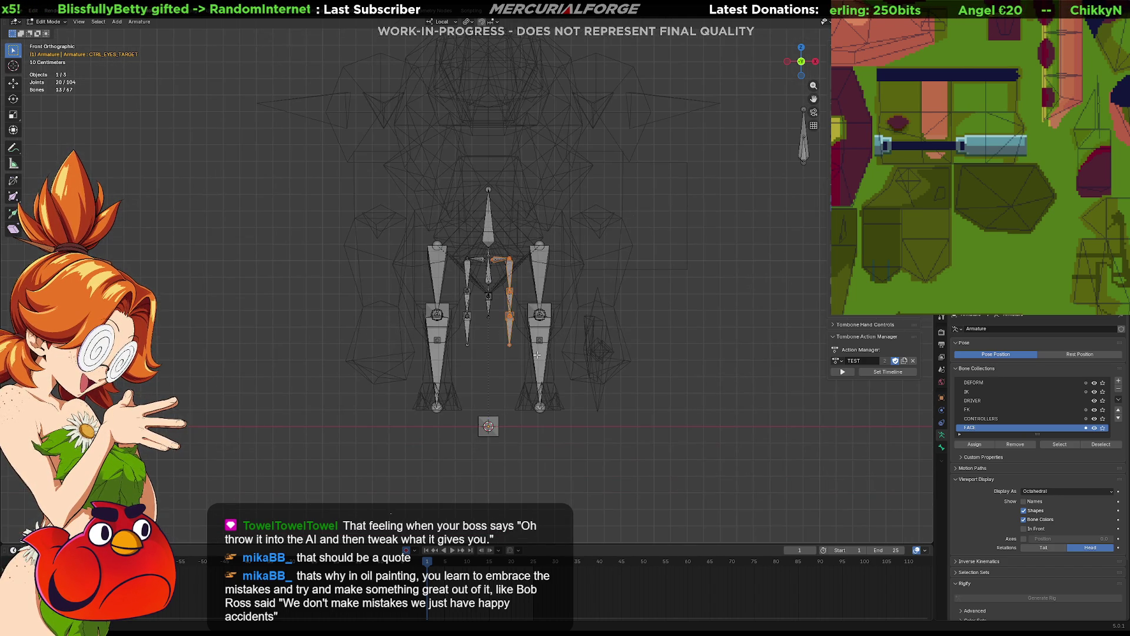
key("g")
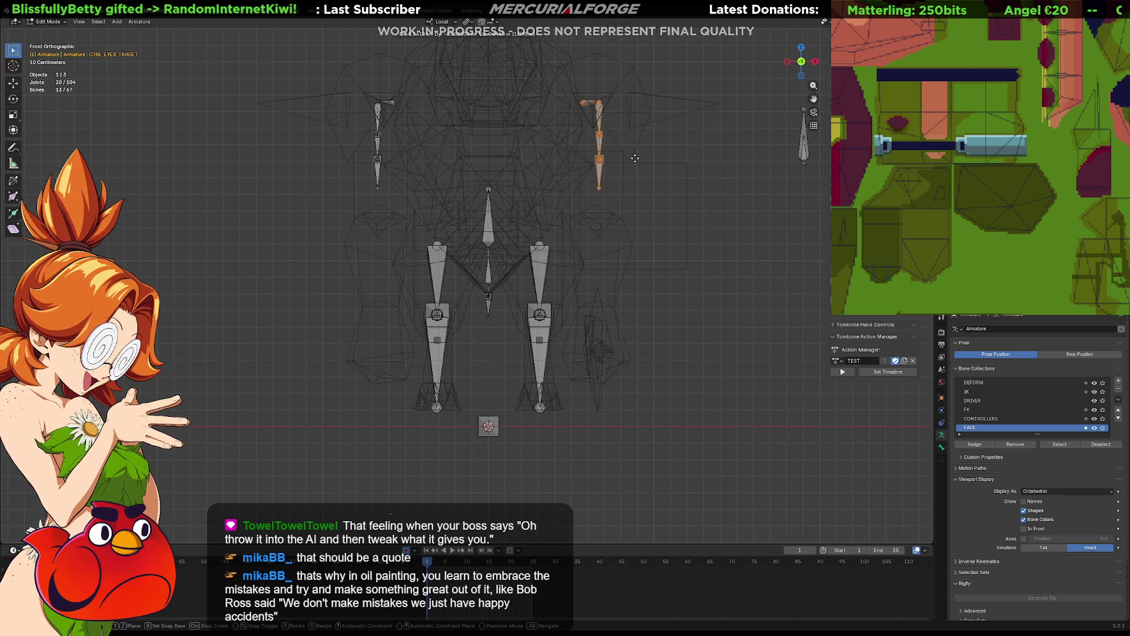
left_click(630, 159)
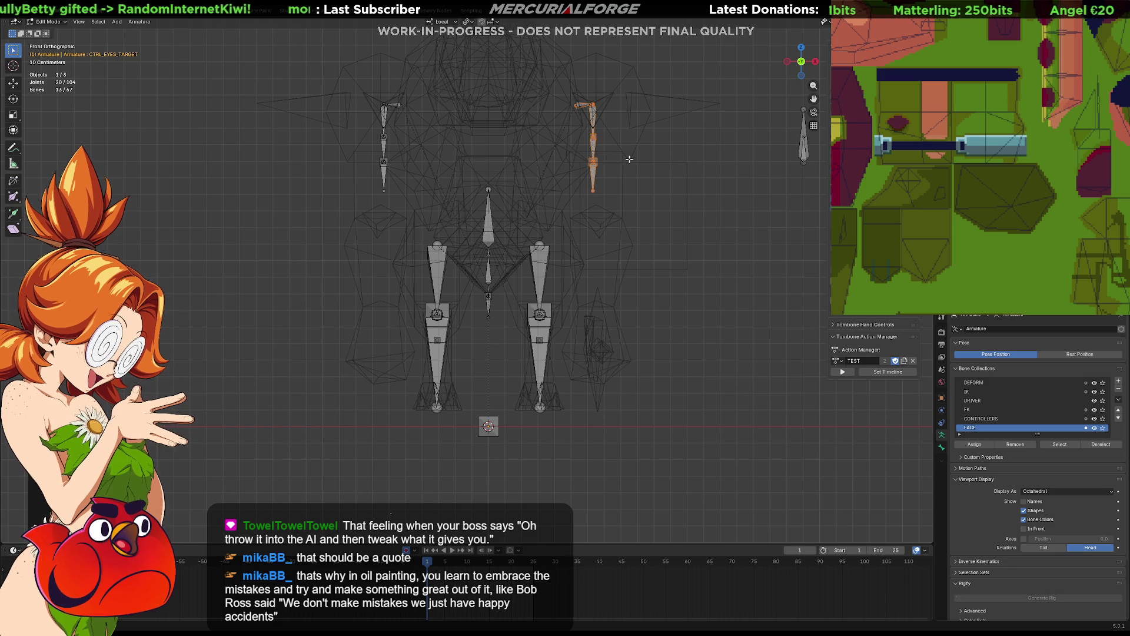
Step: Inspect the repositioned arm bones from the side, then from the front
key("KP_3")
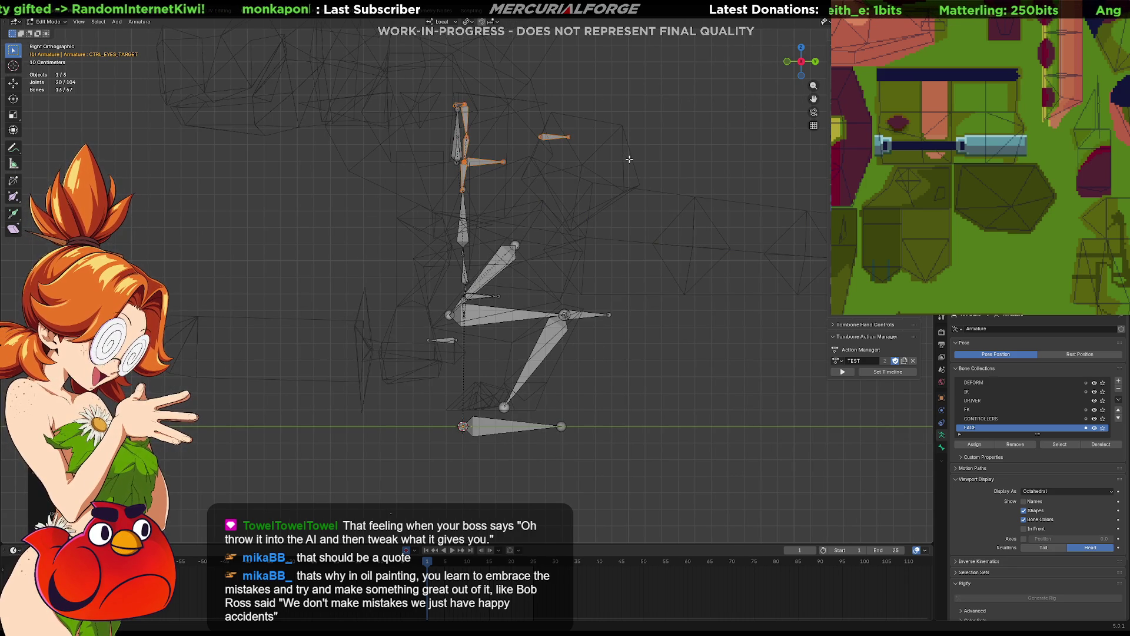
mouse_move(622, 116)
middle_mouse_down()
mouse_move(529, 306)
mouse_move(551, 306)
middle_mouse_up()
scroll(529, 306, "up", 3)
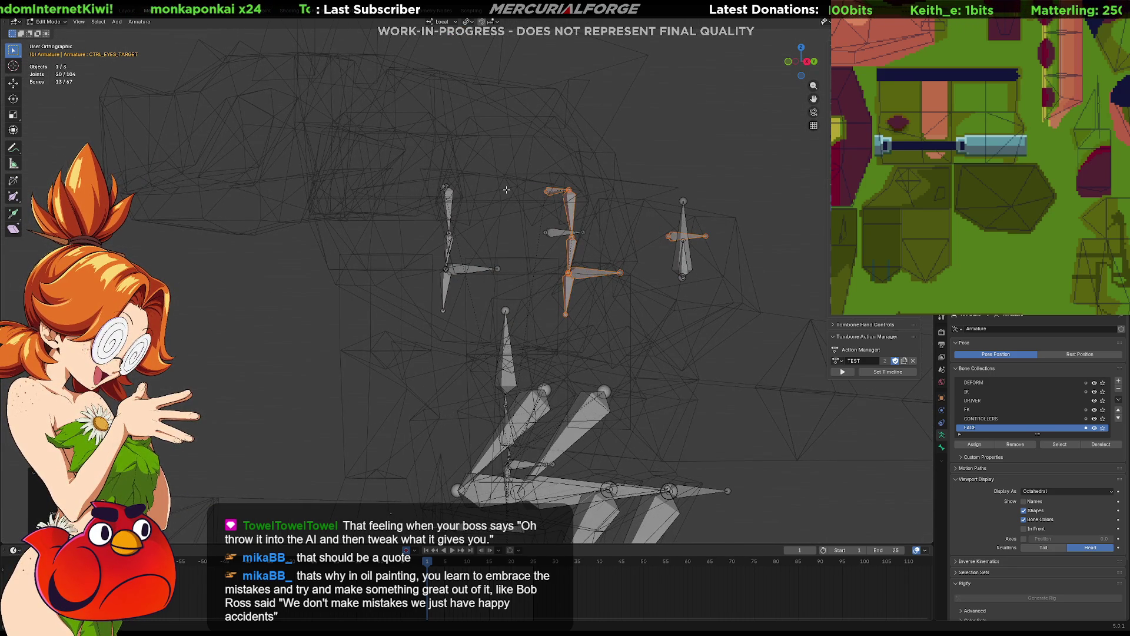
key("KP_3")
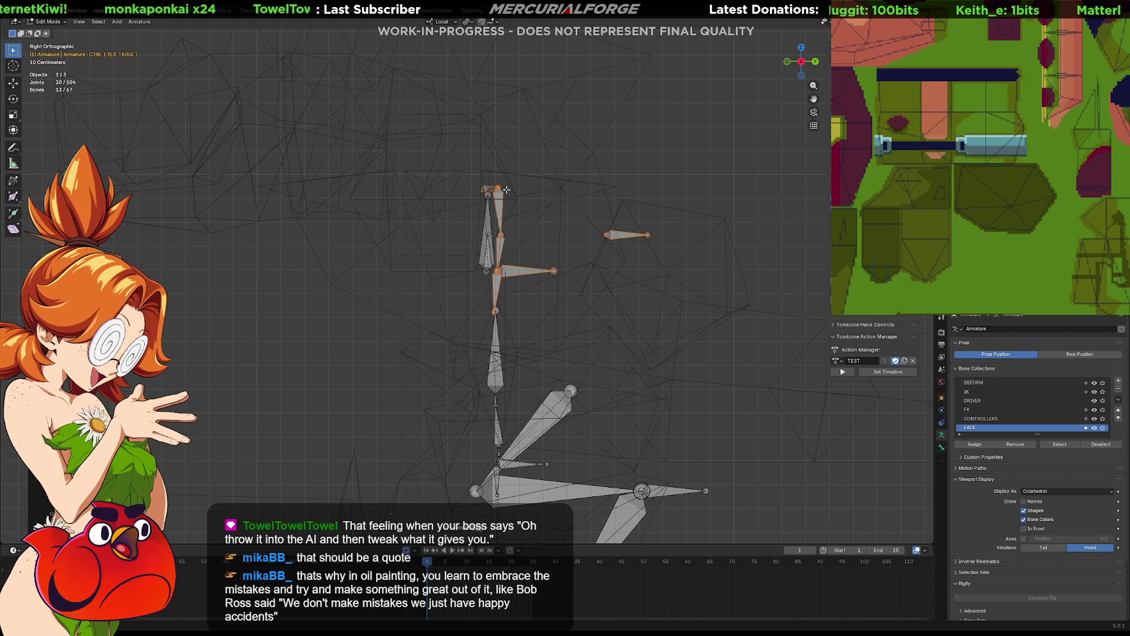
scroll(567, 179, "down", 4, "shift")
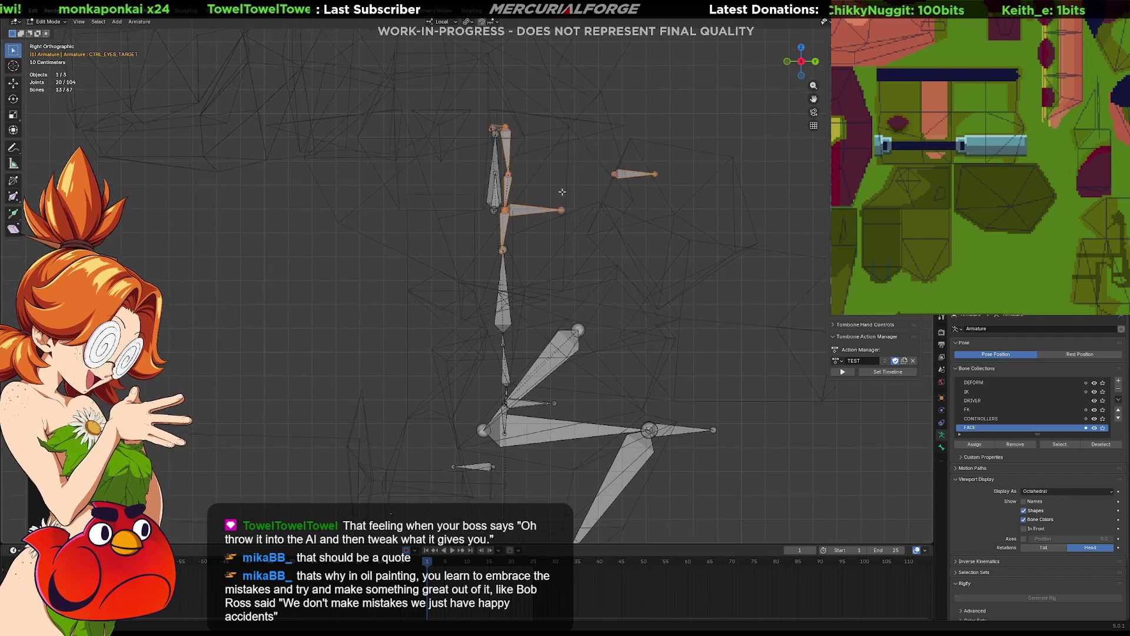
middle_click_drag(593, 181, 588, 274, "shift")
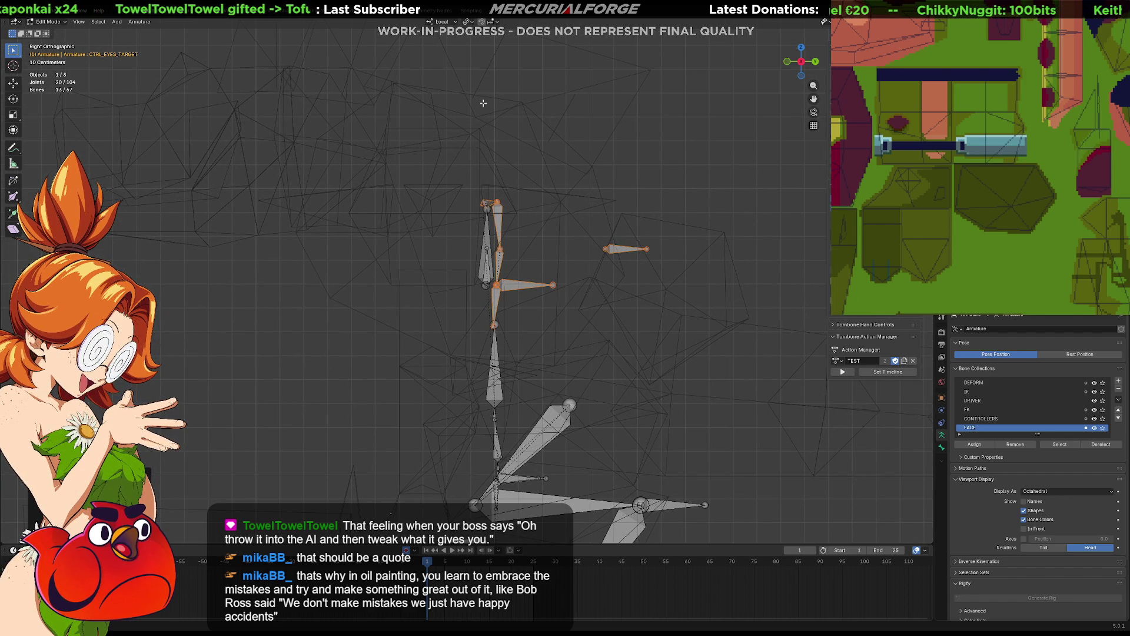
key("KP_1")
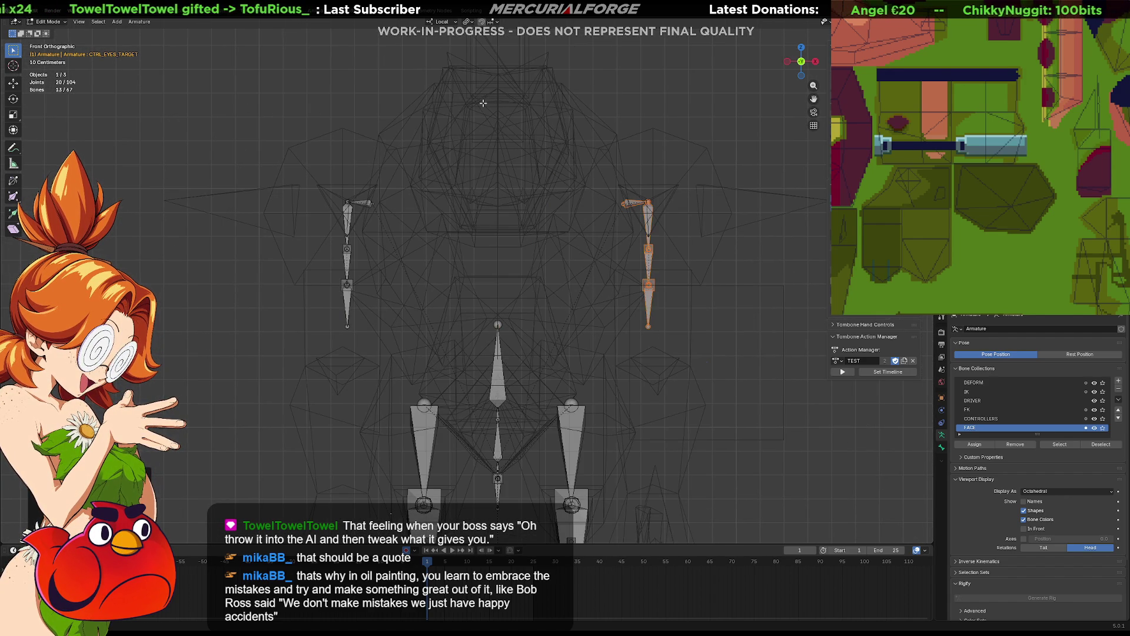
Step: In side view, move the selected arm bones twice, placing them further back
mouse_move(715, 337)
middle_mouse_down("shift")
mouse_move(647, 251)
mouse_move(634, 256)
middle_mouse_up("shift")
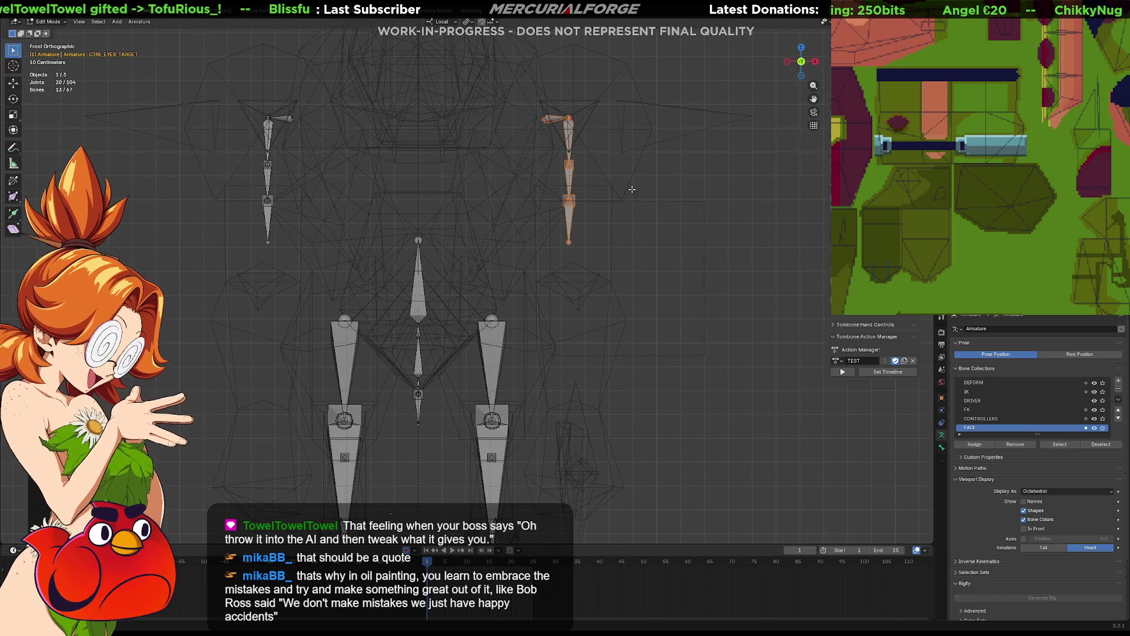
key("KP_3")
middle_click_drag(532, 272, 512, 236, "shift")
key("g")
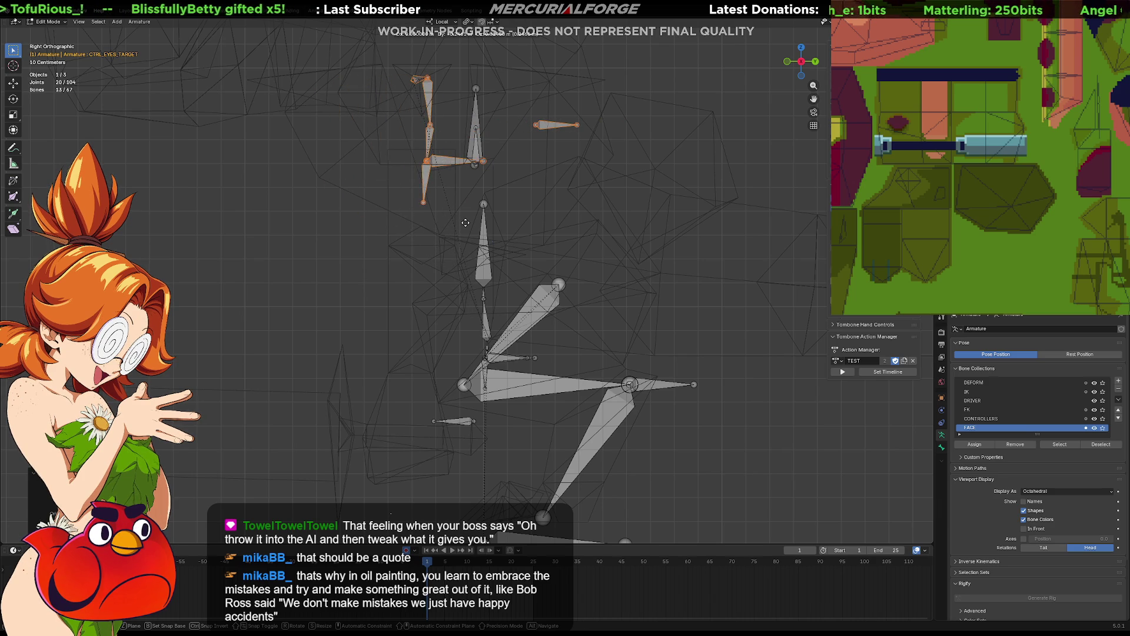
left_click(444, 213)
mouse_move(443, 214)
middle_mouse_down("shift")
mouse_move(498, 208)
mouse_move(484, 236)
middle_mouse_up("shift")
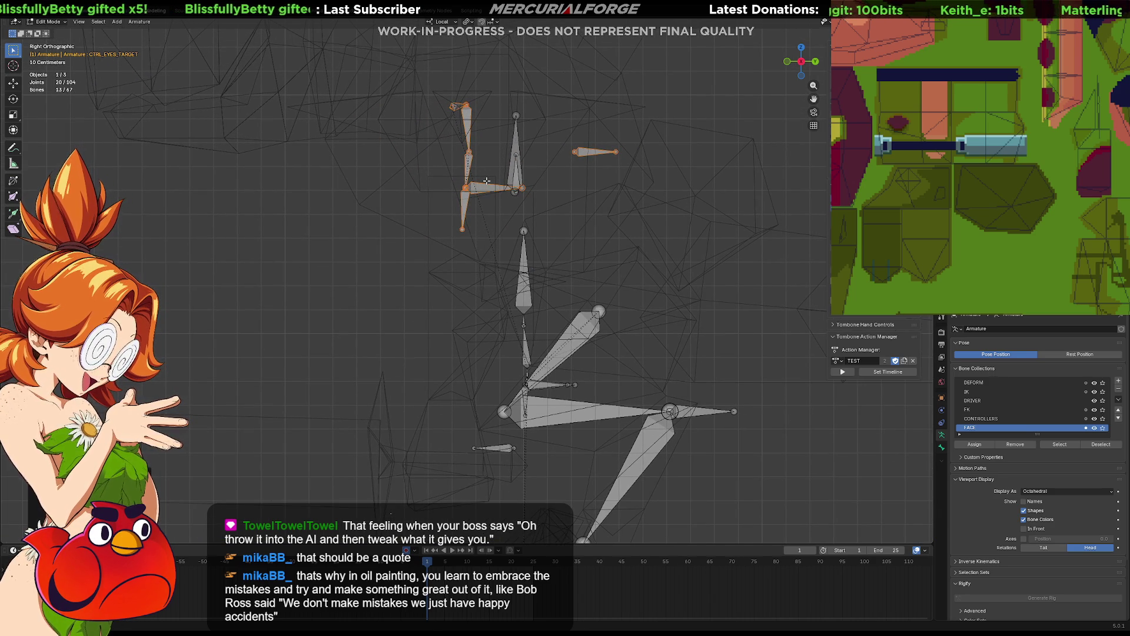
key("g")
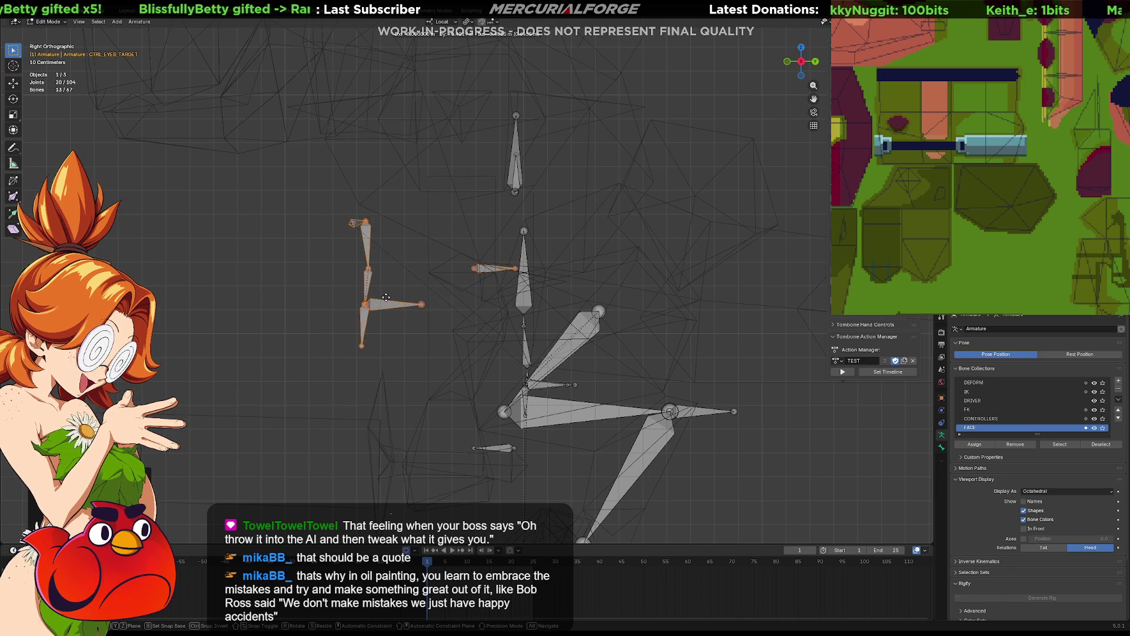
left_click(328, 298)
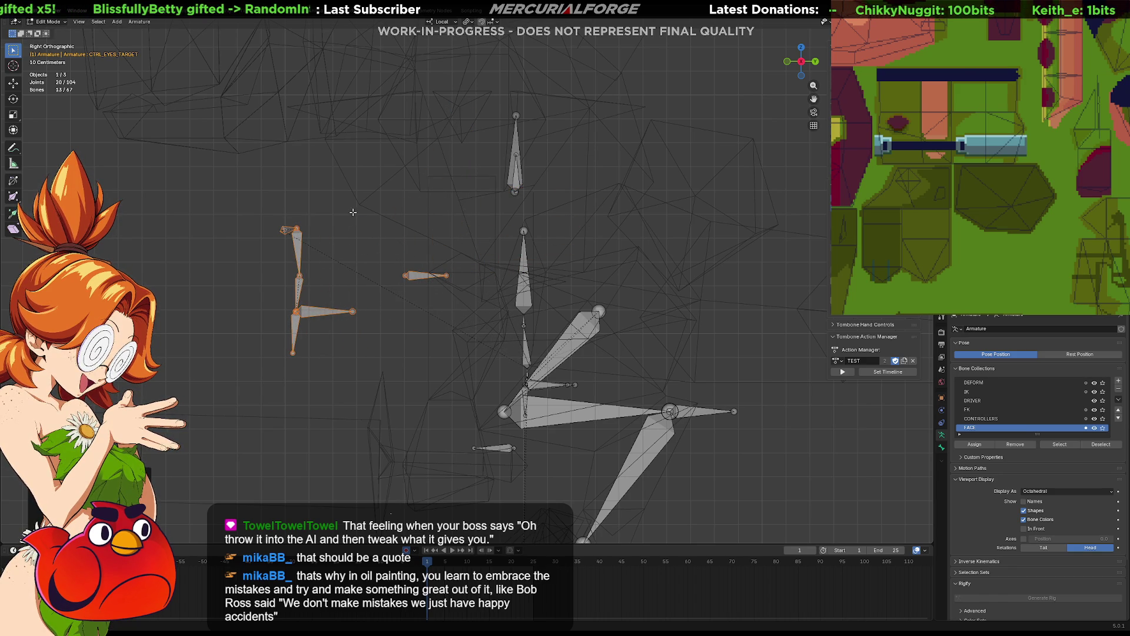
Step: Trial-move and cancel the left arm bones, adjust the arm bone's top joint, then view from below
mouse_move(469, 194)
left_mouse_down()
mouse_move(307, 290)
mouse_move(265, 300)
left_mouse_up()
key("g")
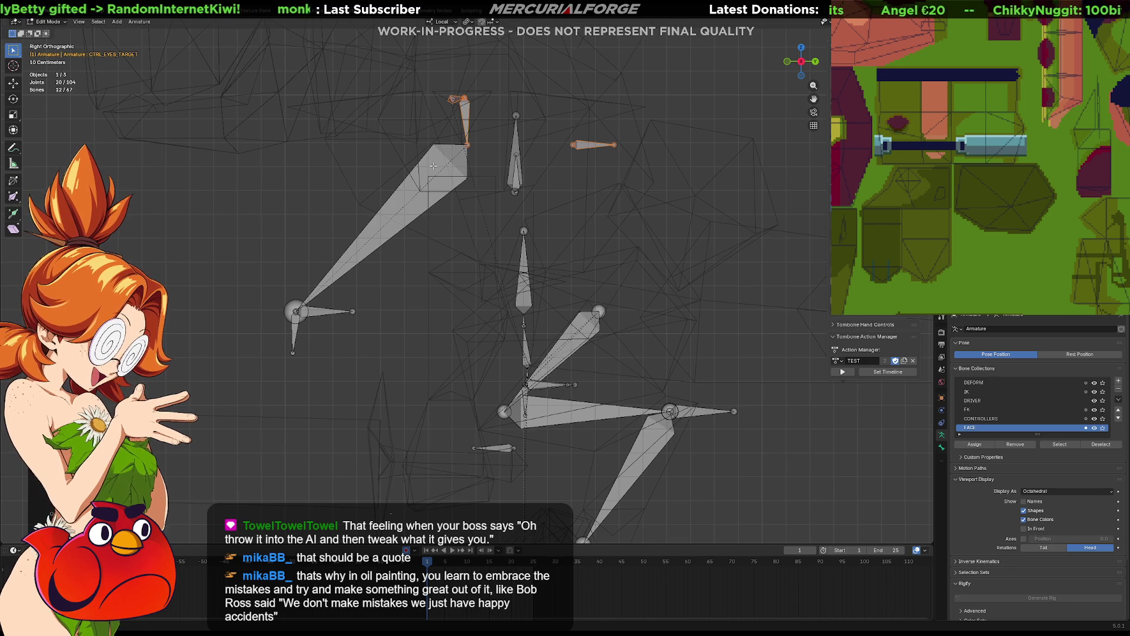
right_click(382, 189)
left_click_drag(360, 193, 250, 258)
key("g")
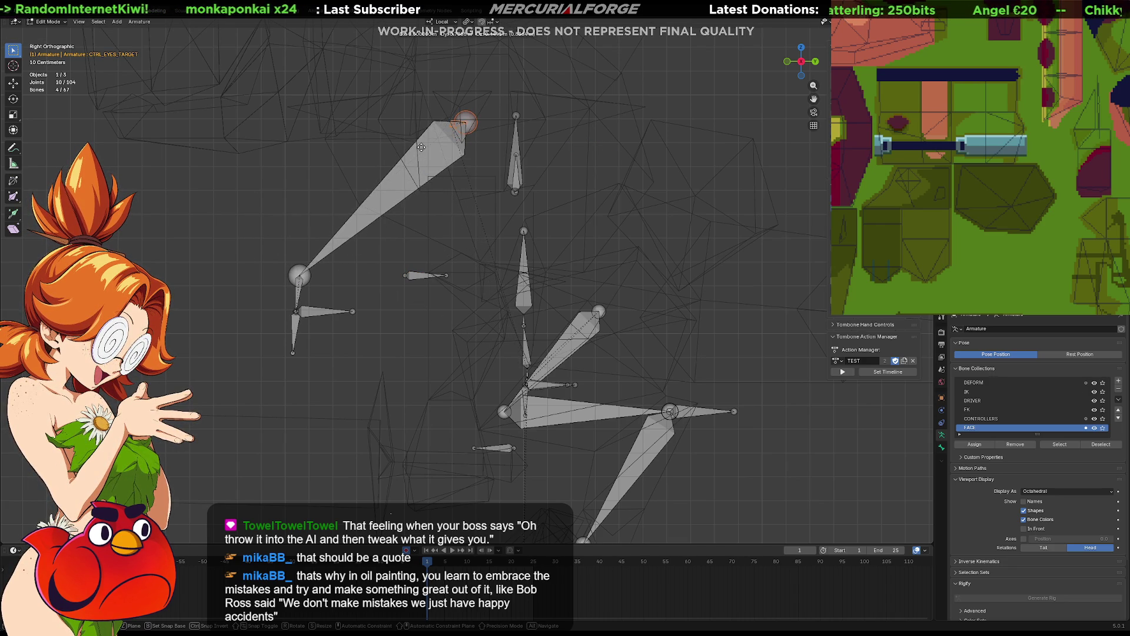
left_click(421, 146)
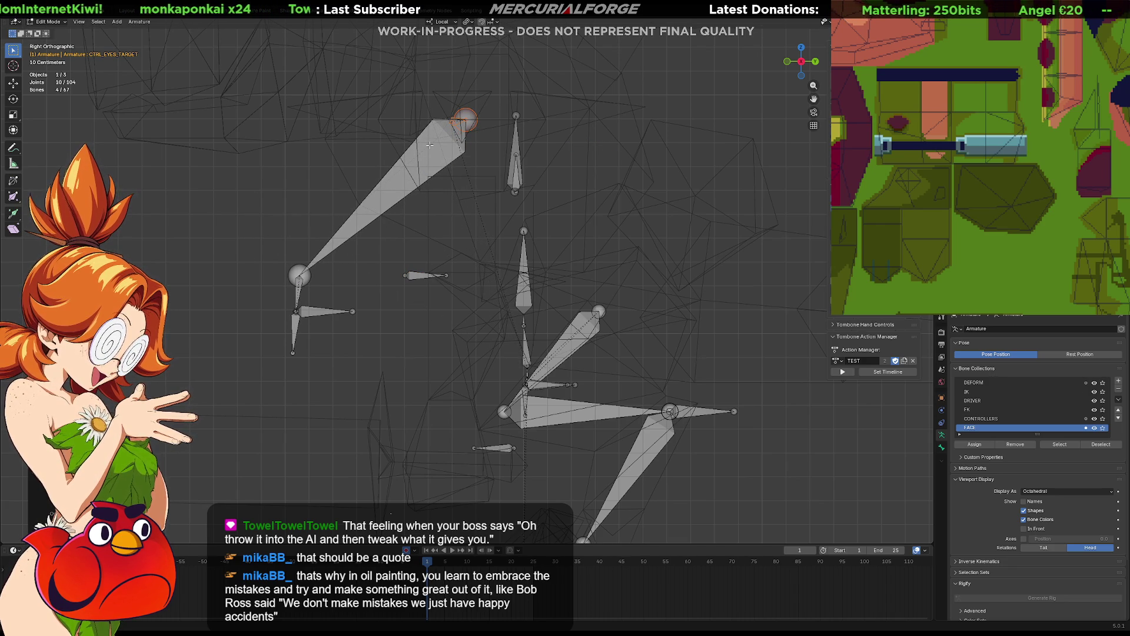
key("ctrl+KP_7")
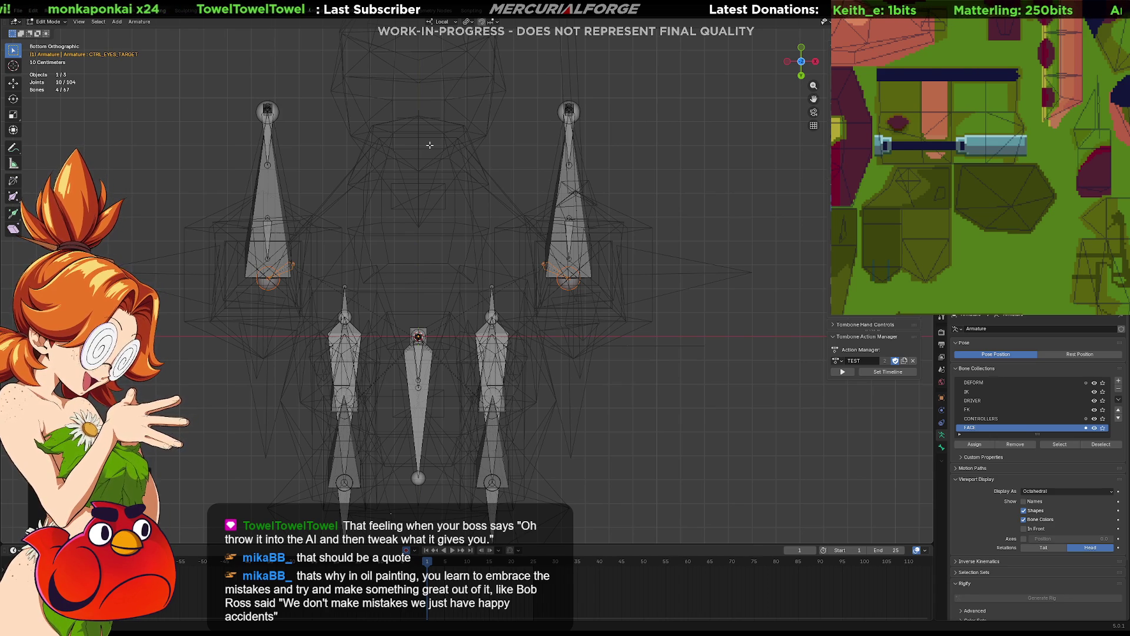
Step: Compare top and front views, then shorten the two mirrored upper bones
key("KP_7")
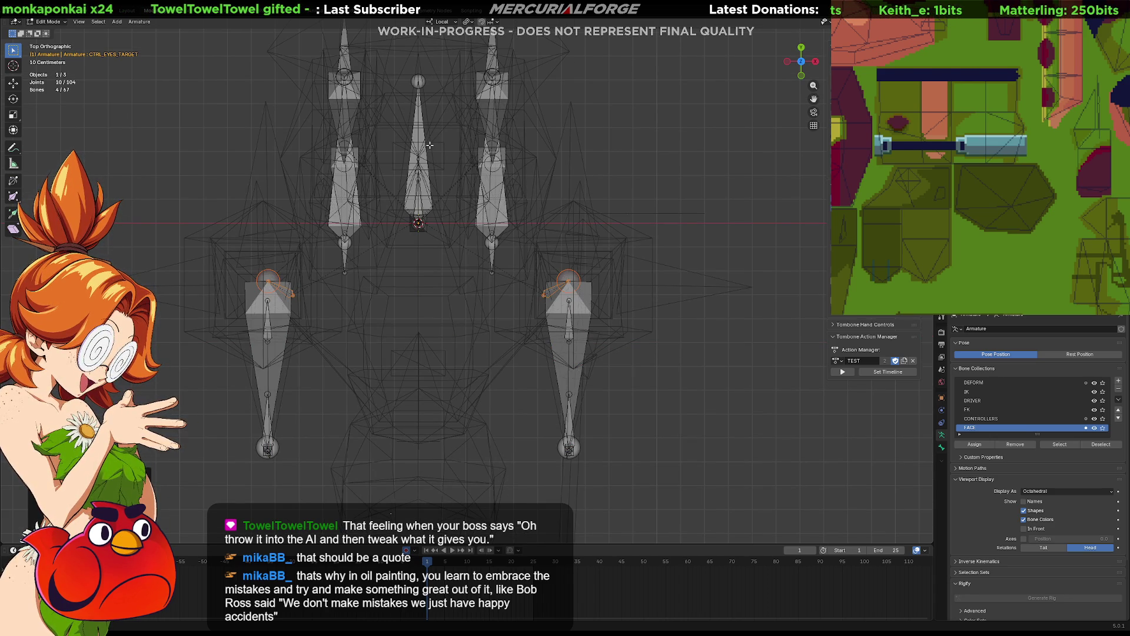
key("KP_1")
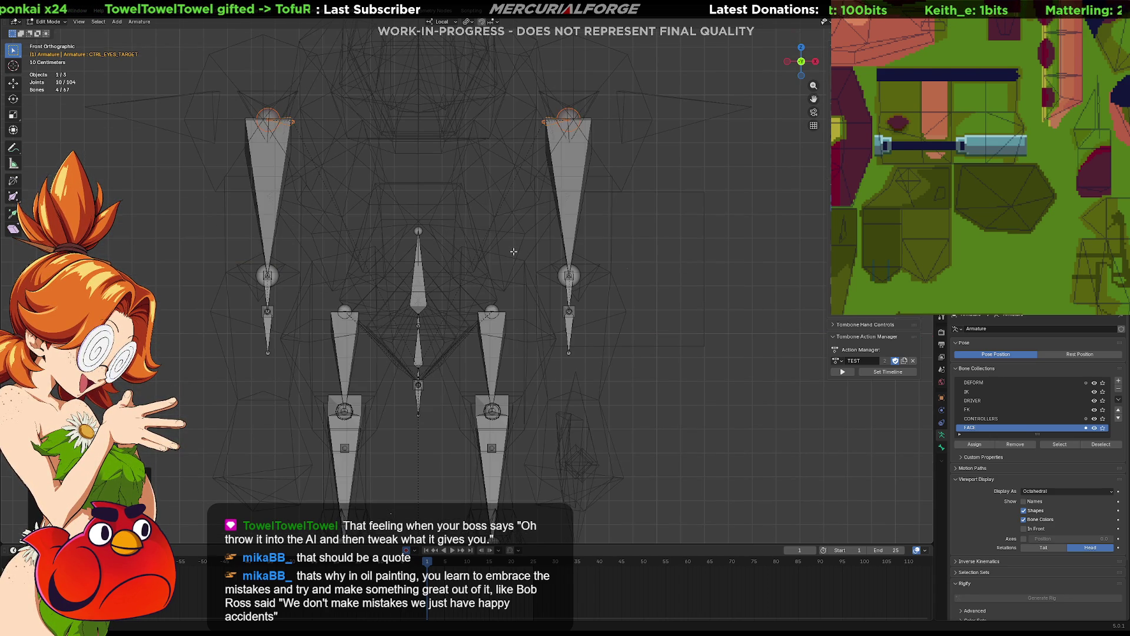
key("KP_7")
key("KP_1")
left_click_drag(557, 189, 589, 218)
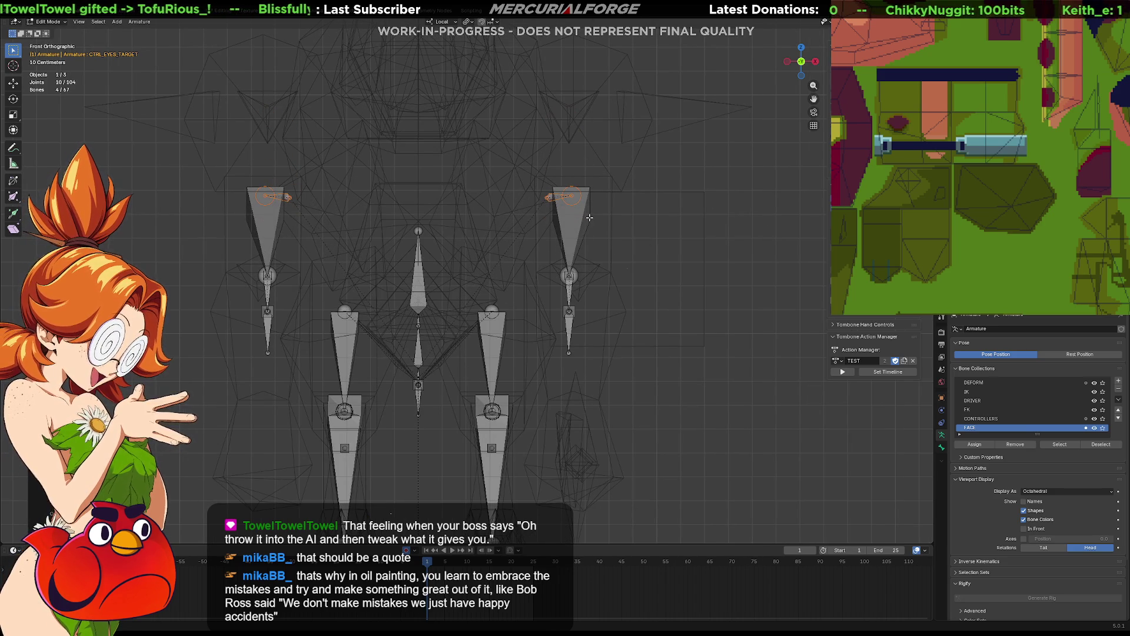
Step: Shift the eye target bone slightly right in side view; try moving the eye-target tails but cancel
key("KP_3")
key("g")
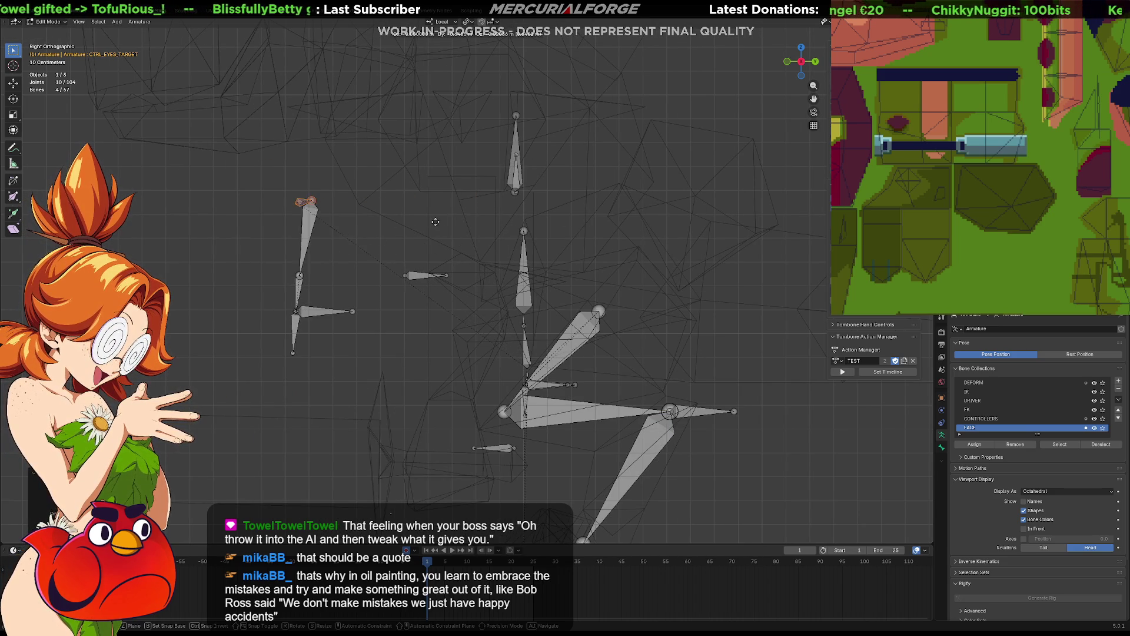
left_click(447, 219)
key("KP_1")
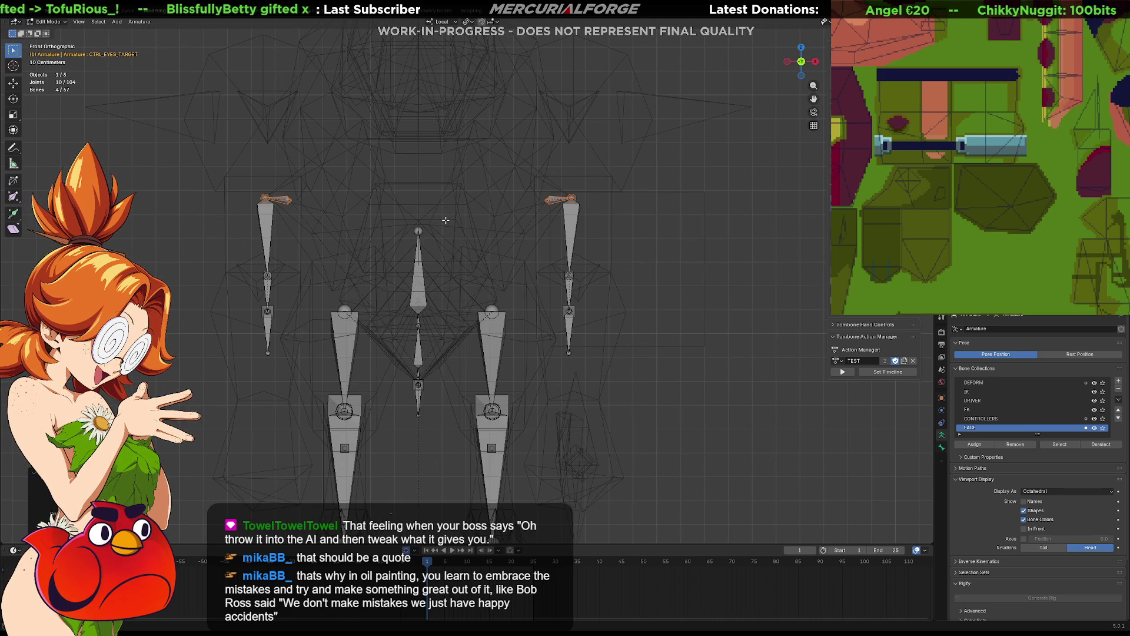
mouse_move(523, 171)
left_mouse_down()
mouse_move(542, 217)
mouse_move(577, 226)
left_mouse_up()
key("g")
right_click(544, 200)
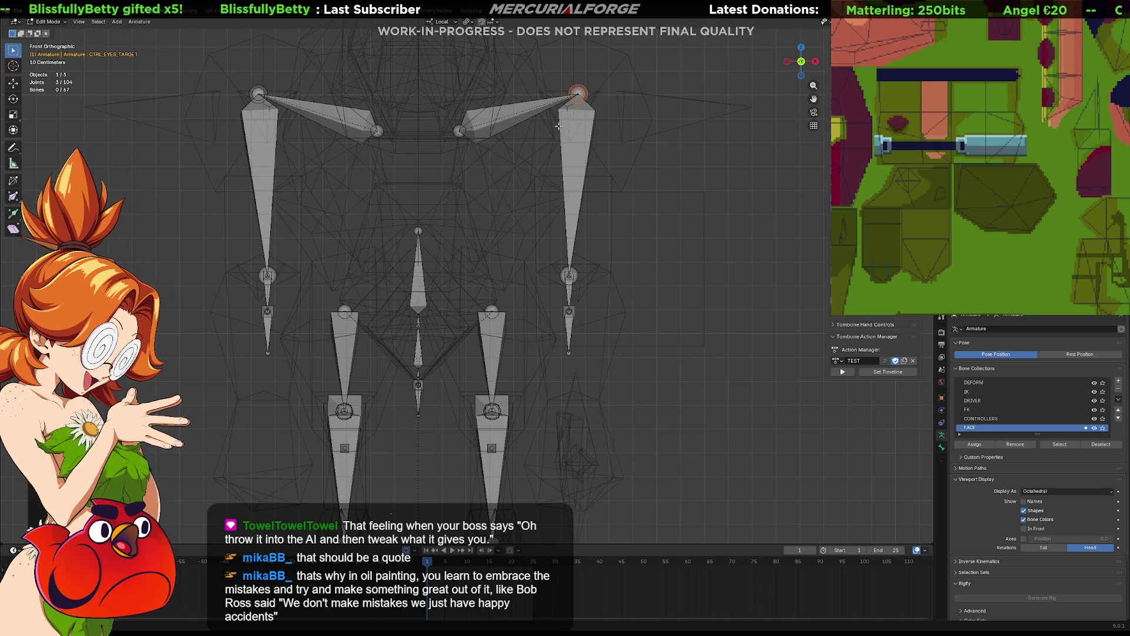
Step: Undo and redo the recent joint adjustments to restore the intended state
key("ctrl+shift+z")
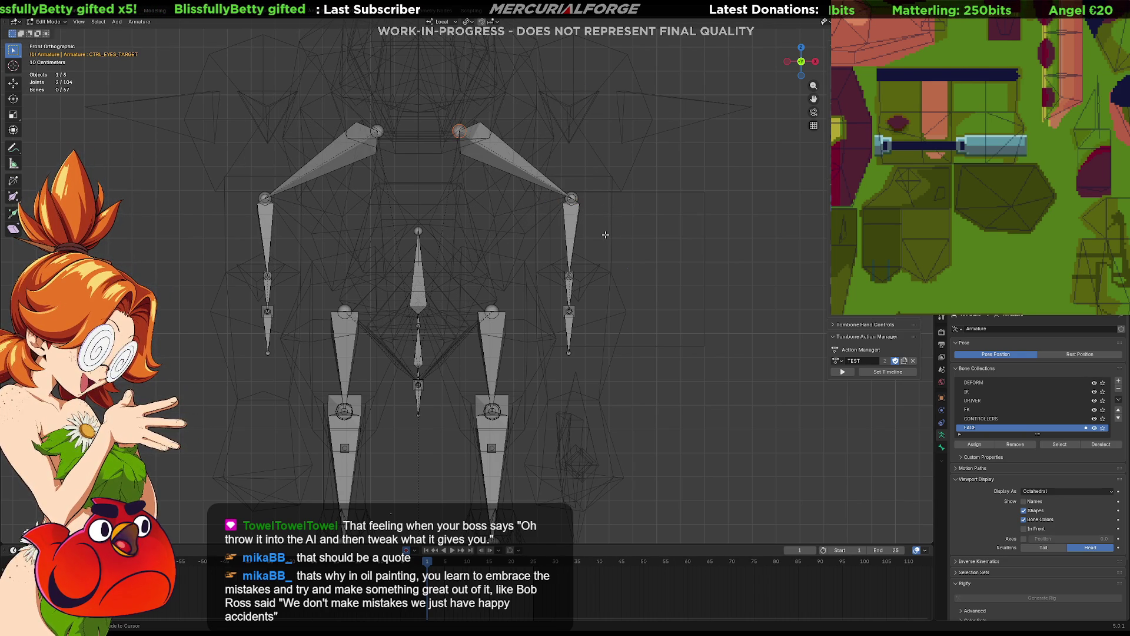
key("ctrl+z")
key("ctrl+shift+z")
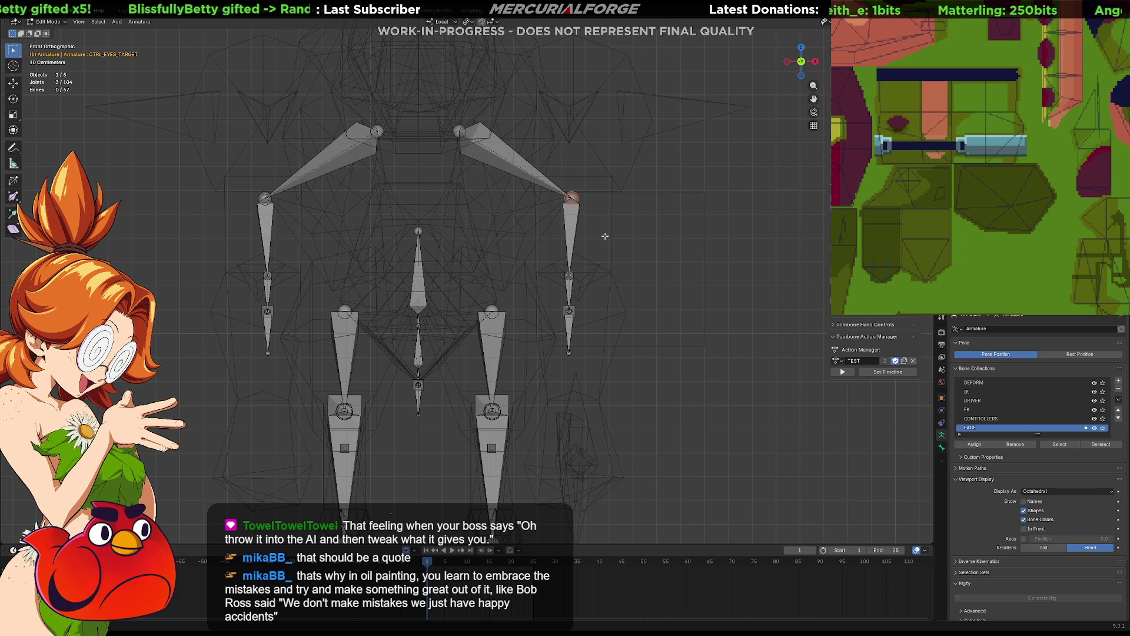
key("ctrl+z")
key("ctrl+z")
key("ctrl+z")
Step: Move both shoulder bone tips lower and inward toward the spine
left_click_drag(561, 211, 512, 284)
key("g")
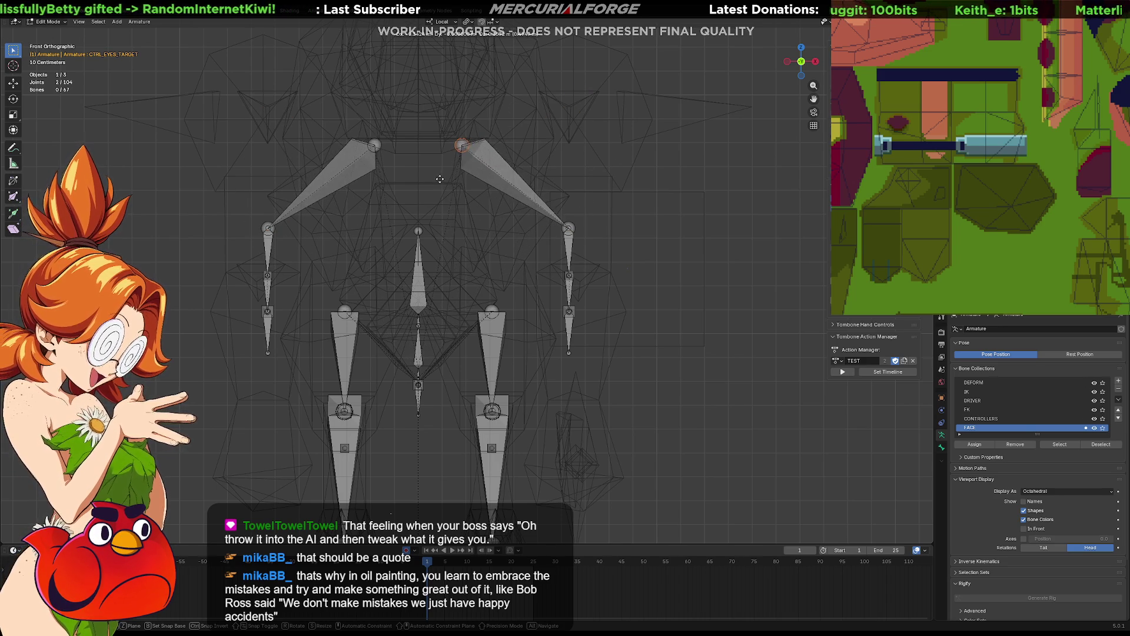
left_click(437, 180)
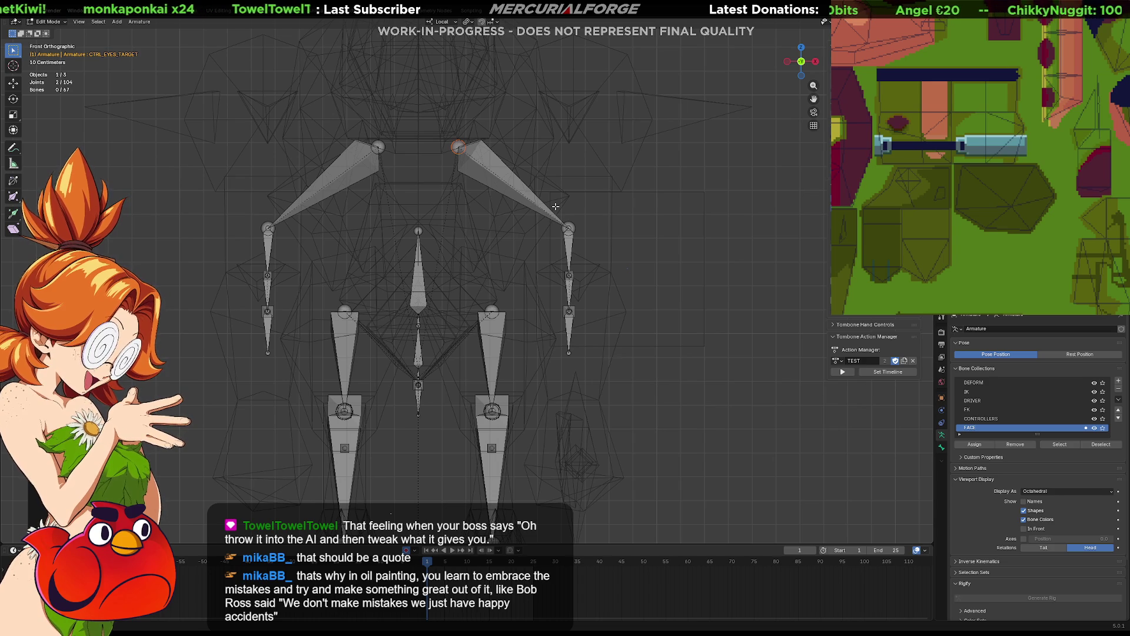
left_click_drag(613, 187, 553, 382)
Step: Raise the arm bones vertically along Z, then stretch the lower arm bones downward
key("g")
key("z")
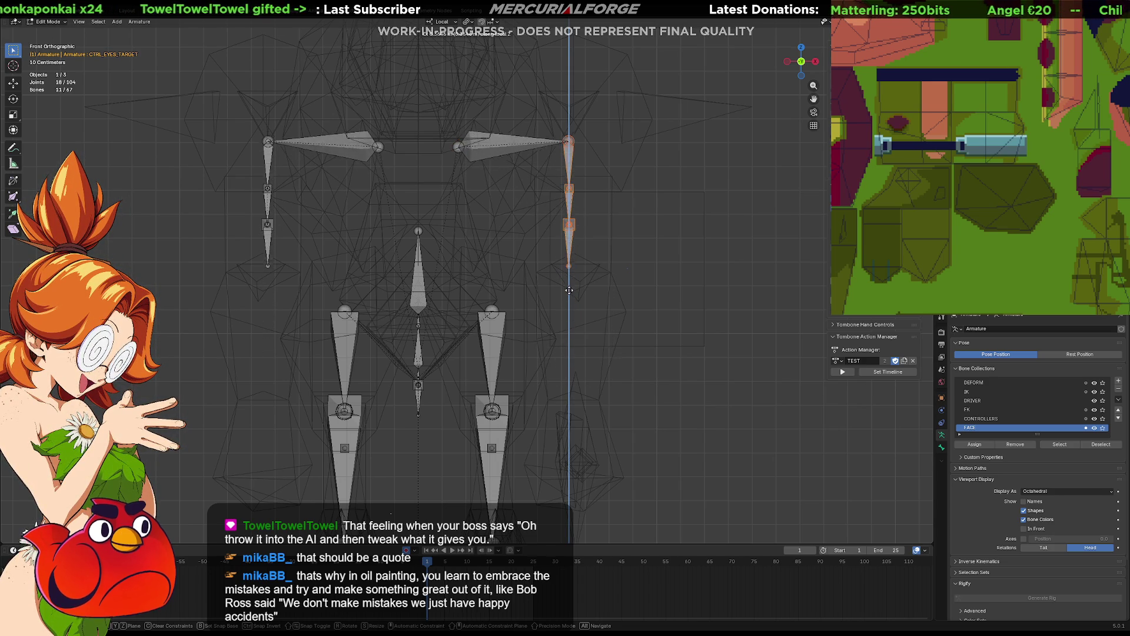
left_click(570, 275)
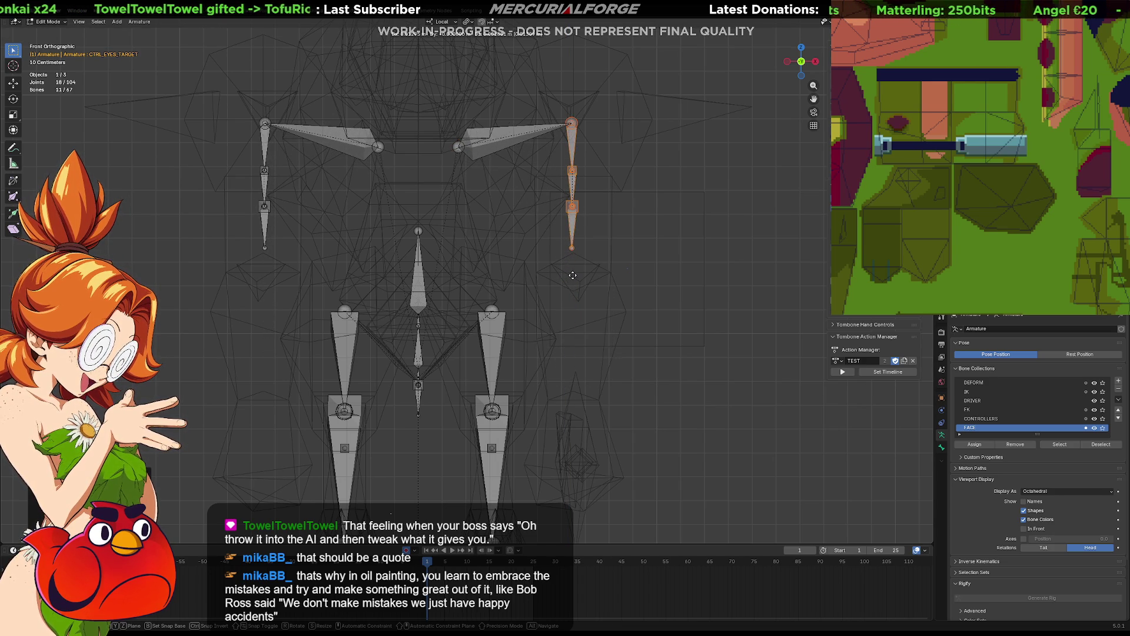
left_click(576, 275)
left_click_drag(620, 152, 551, 267)
key("g")
key("z")
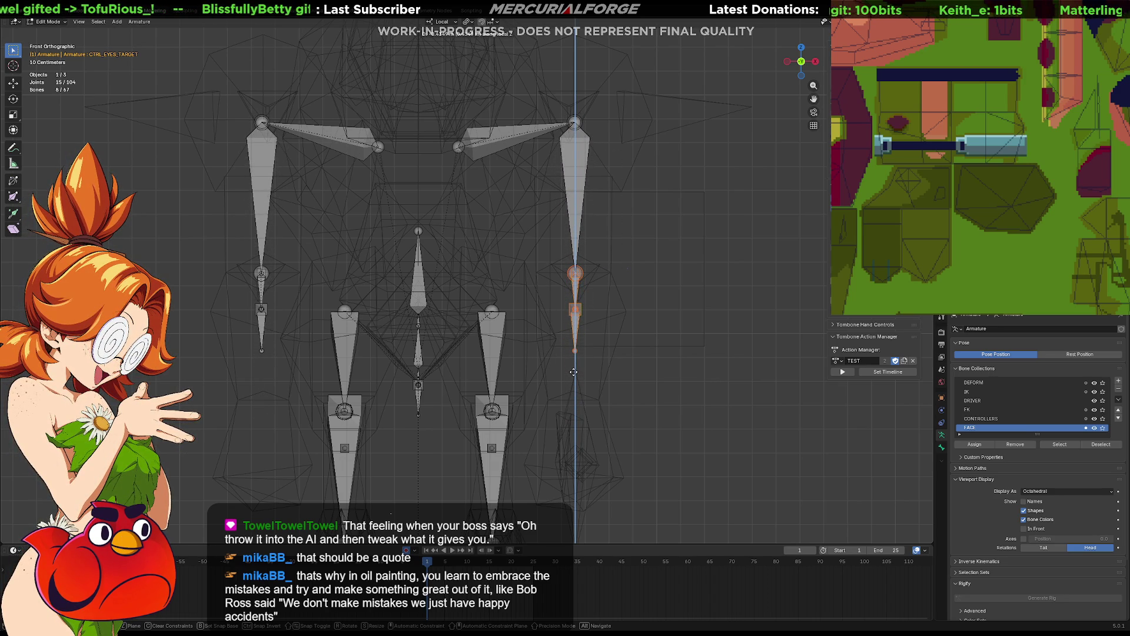
left_click(573, 371)
Step: Lower the lower arm bones and hand joints along Z so the arm hangs straight
left_click_drag(604, 292, 553, 372)
key("g")
key("z")
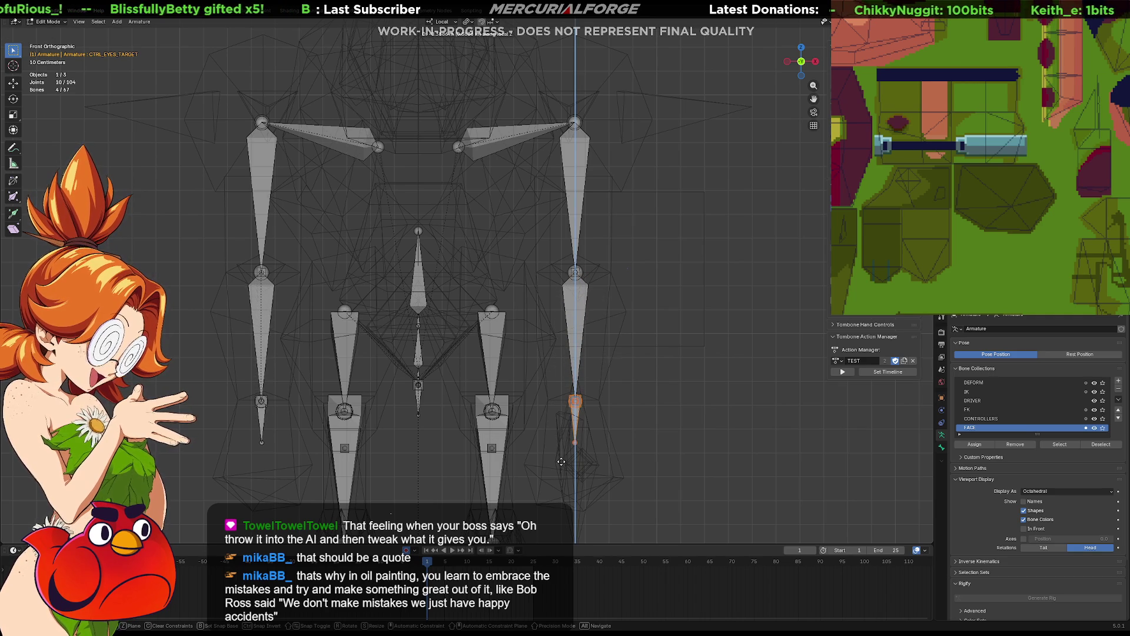
left_click(561, 461)
left_click_drag(605, 427, 534, 465)
key("g")
key("z")
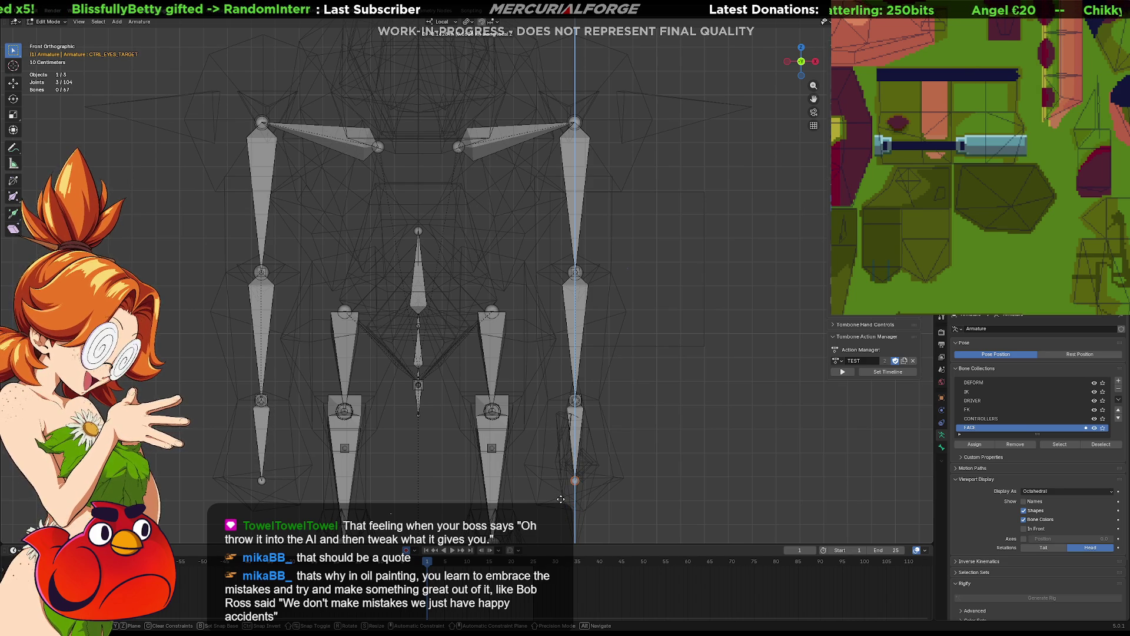
left_click(561, 499)
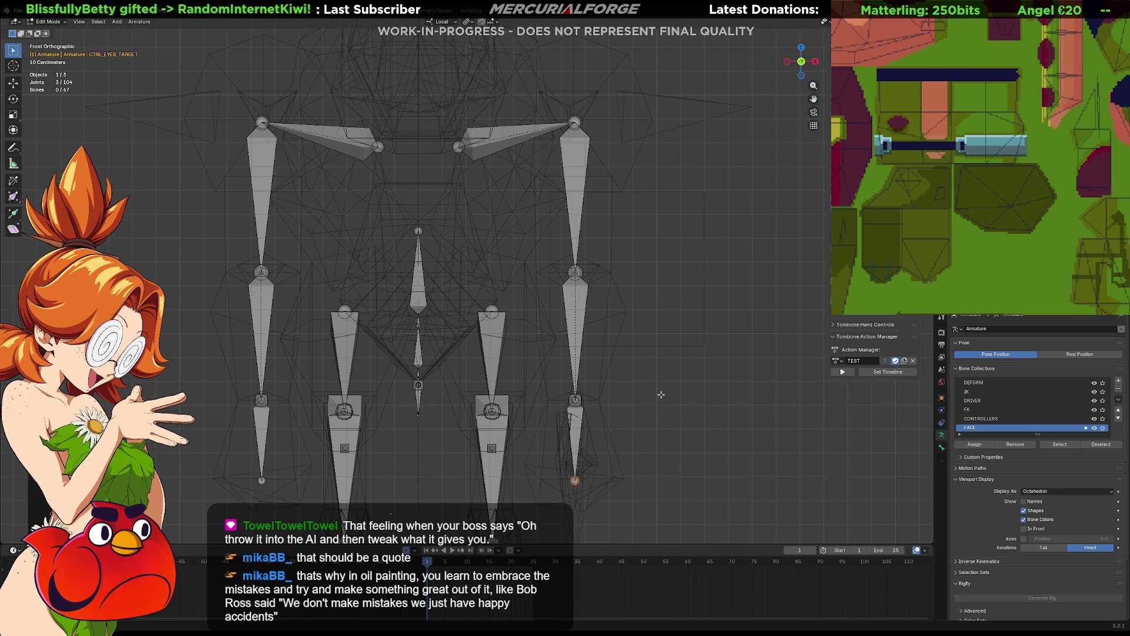
key("KP_3")
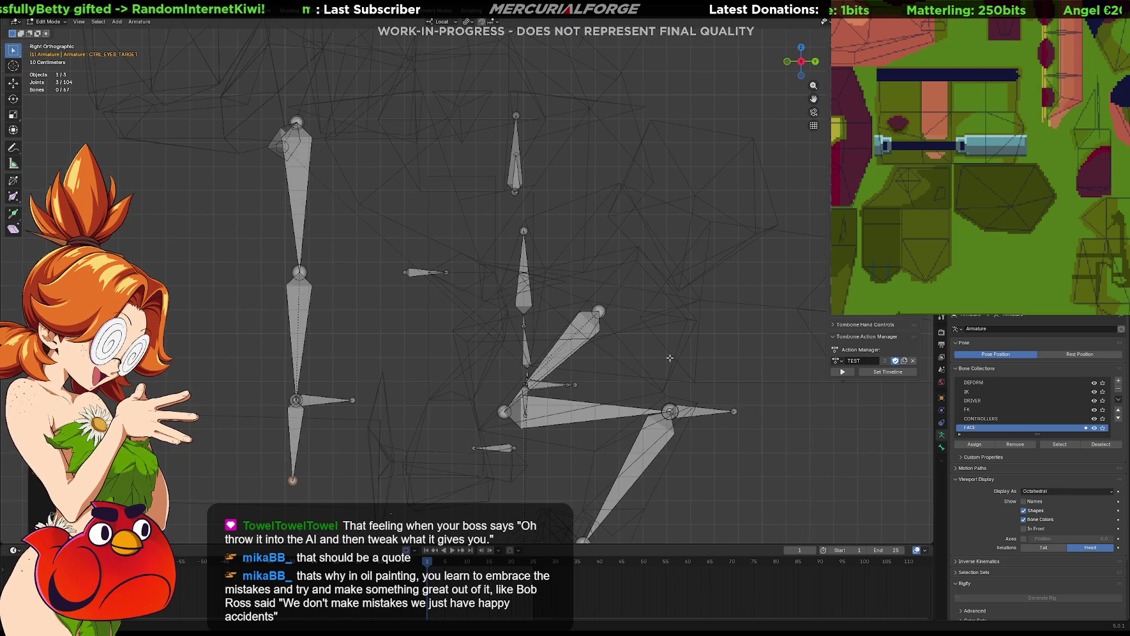
Step: Move the arm chain back over the body in side view and adjust the lower arm bones along Z
mouse_move(230, 89)
left_mouse_down()
mouse_move(300, 349)
mouse_move(358, 503)
mouse_move(455, 512)
left_mouse_up()
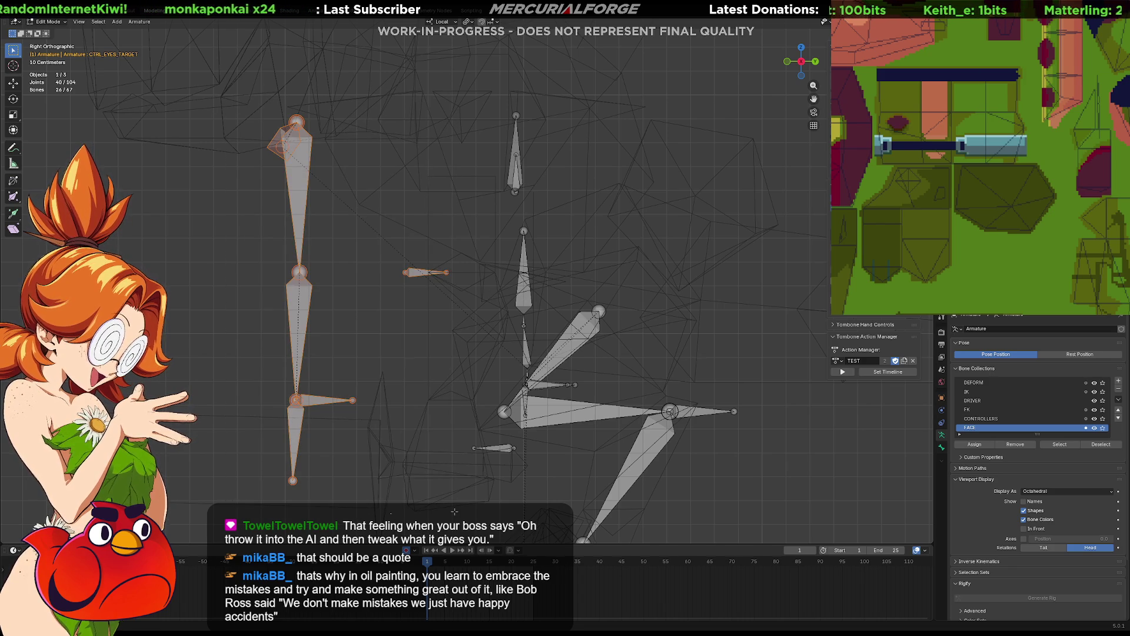
key("g")
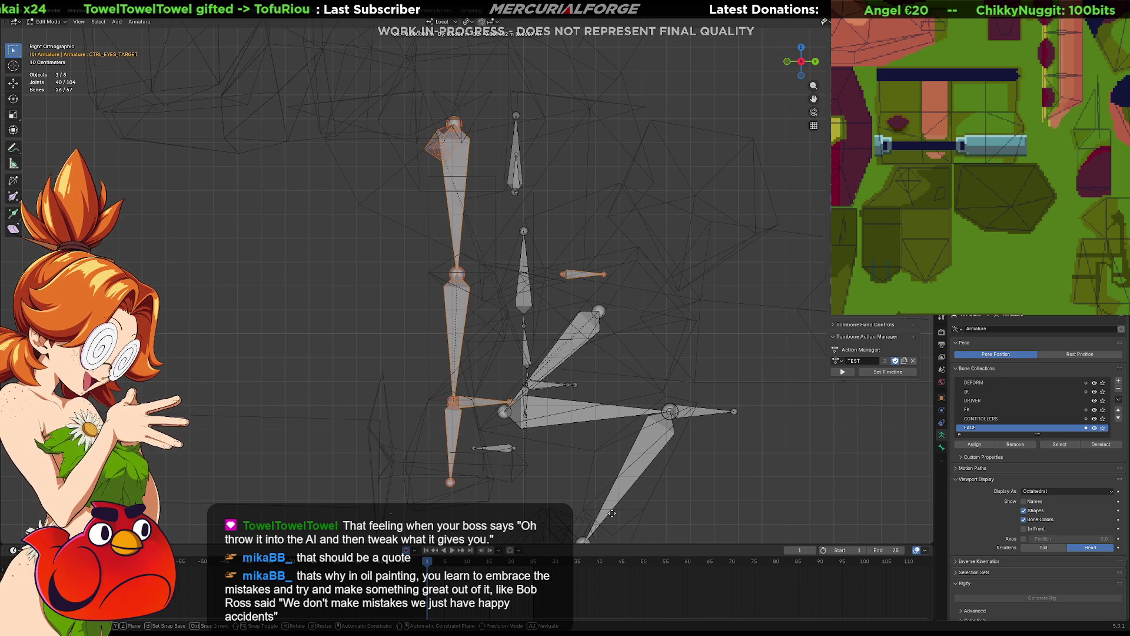
left_click(612, 513)
mouse_move(654, 307)
left_mouse_down("ctrl")
mouse_move(557, 259)
mouse_move(250, 27)
left_mouse_up("ctrl")
key("g")
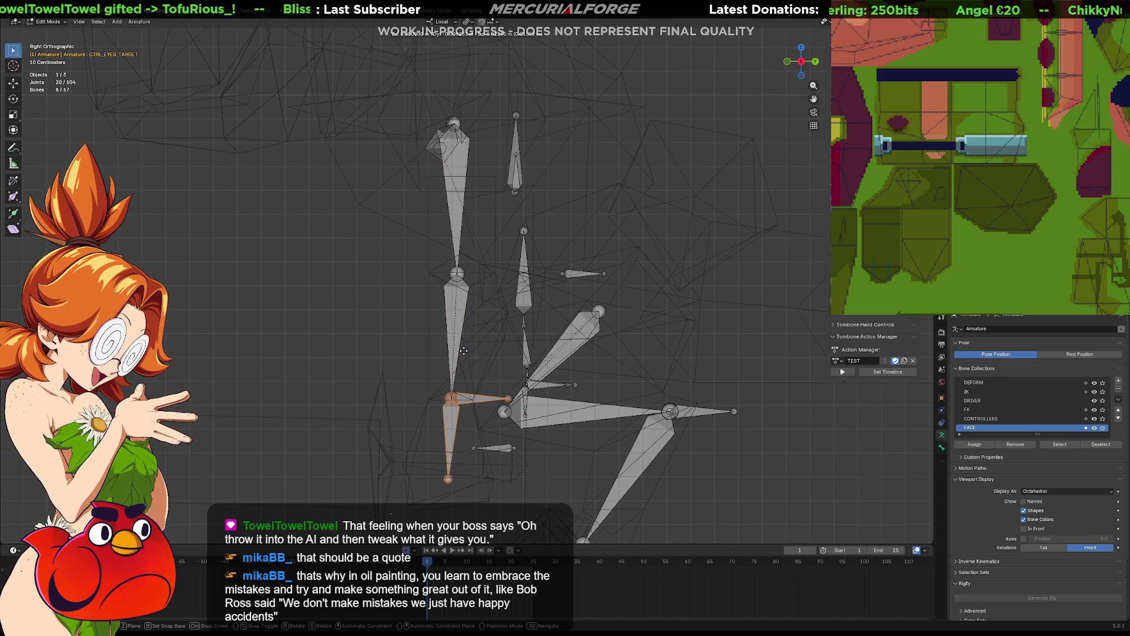
key("z")
key("z")
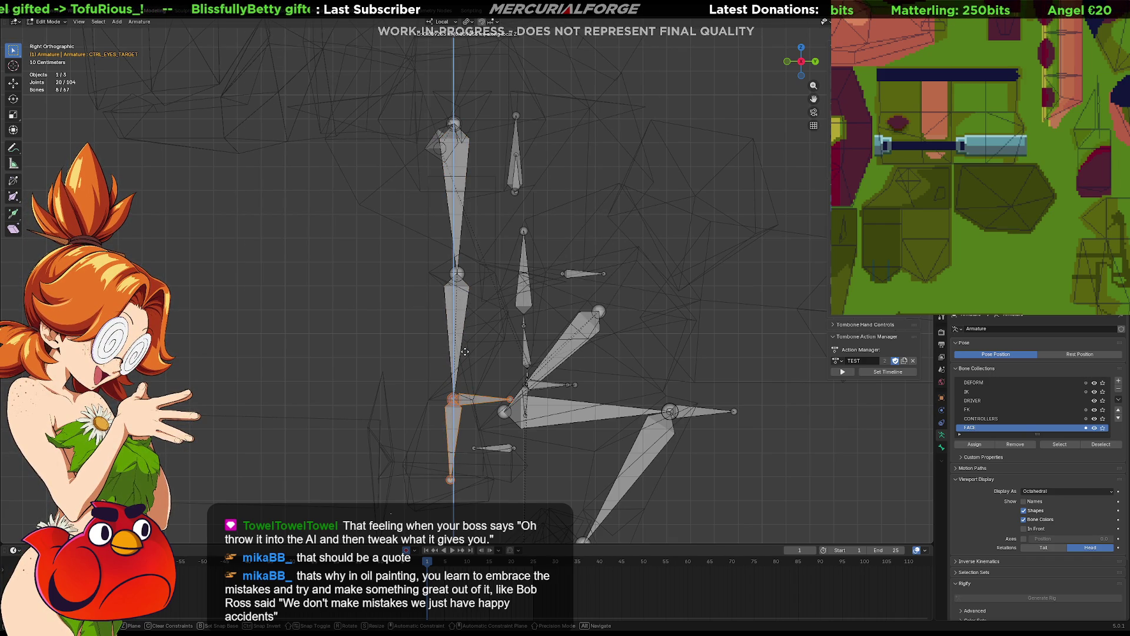
left_click(465, 351)
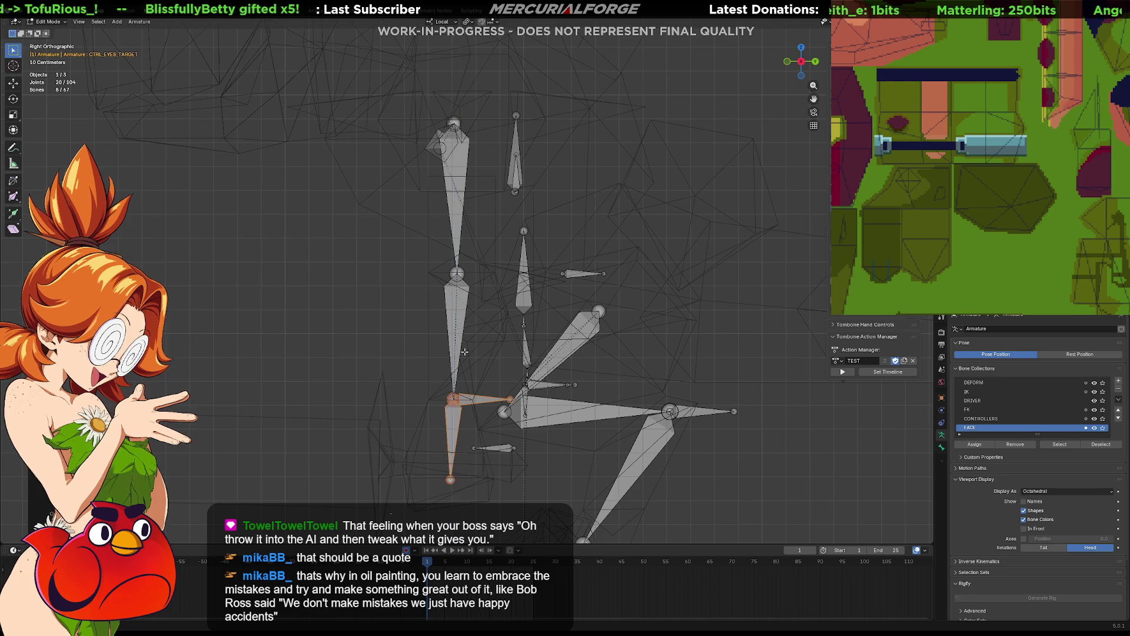
Step: Lengthen the arm IK pole bone and move the pole target farther out along Y
left_click(604, 273)
key("g")
key("z")
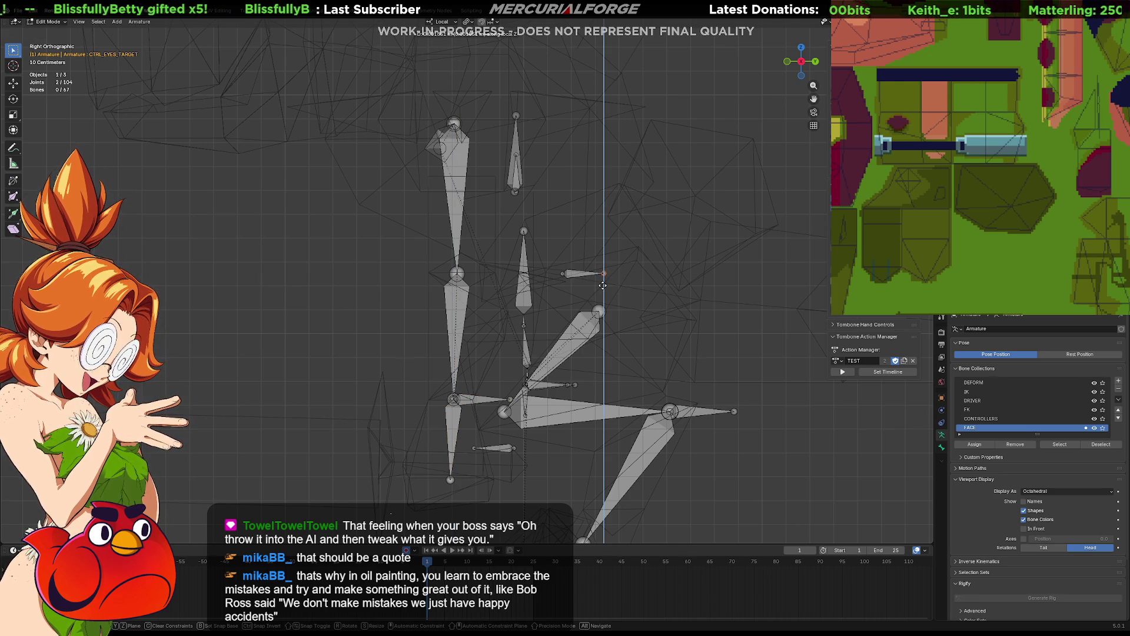
key("y")
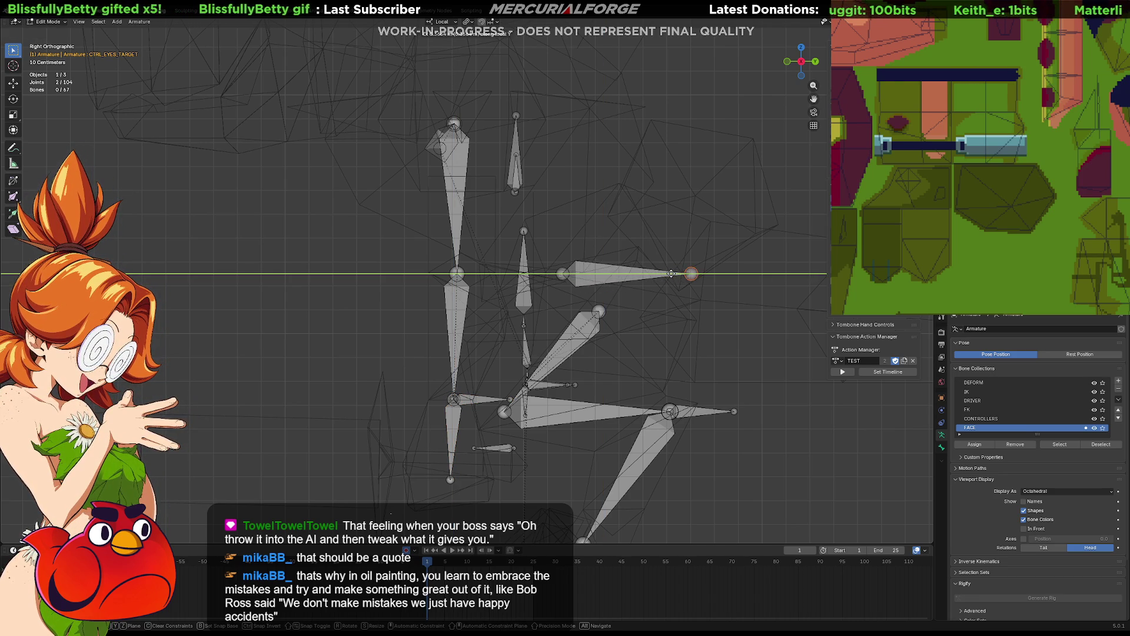
left_click(653, 278)
left_click(618, 275)
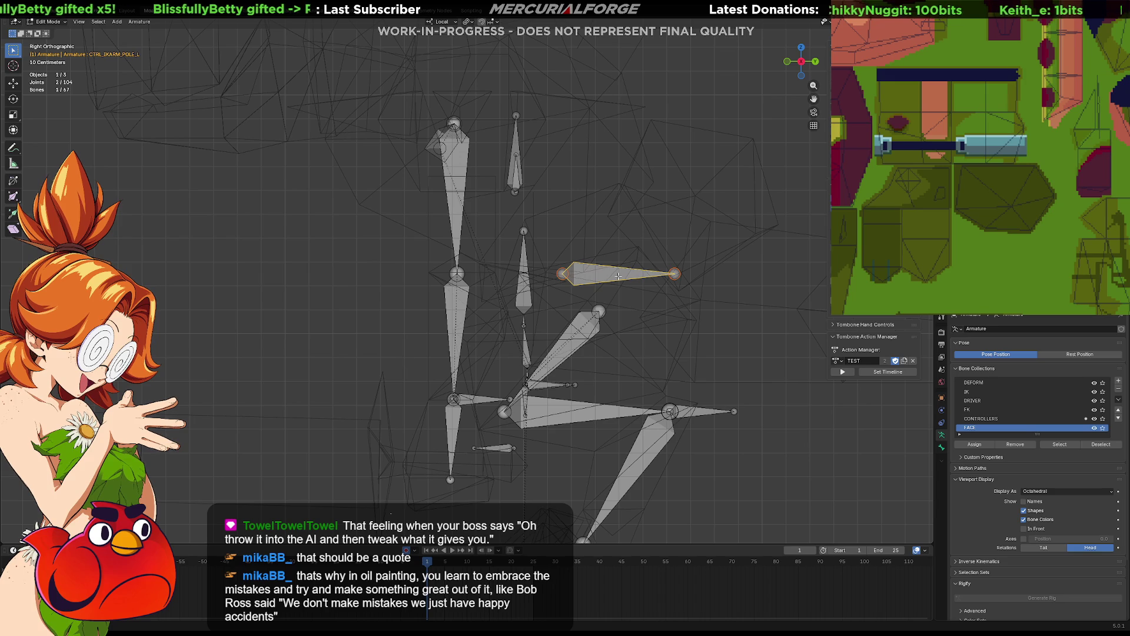
key("g")
key("z")
key("y")
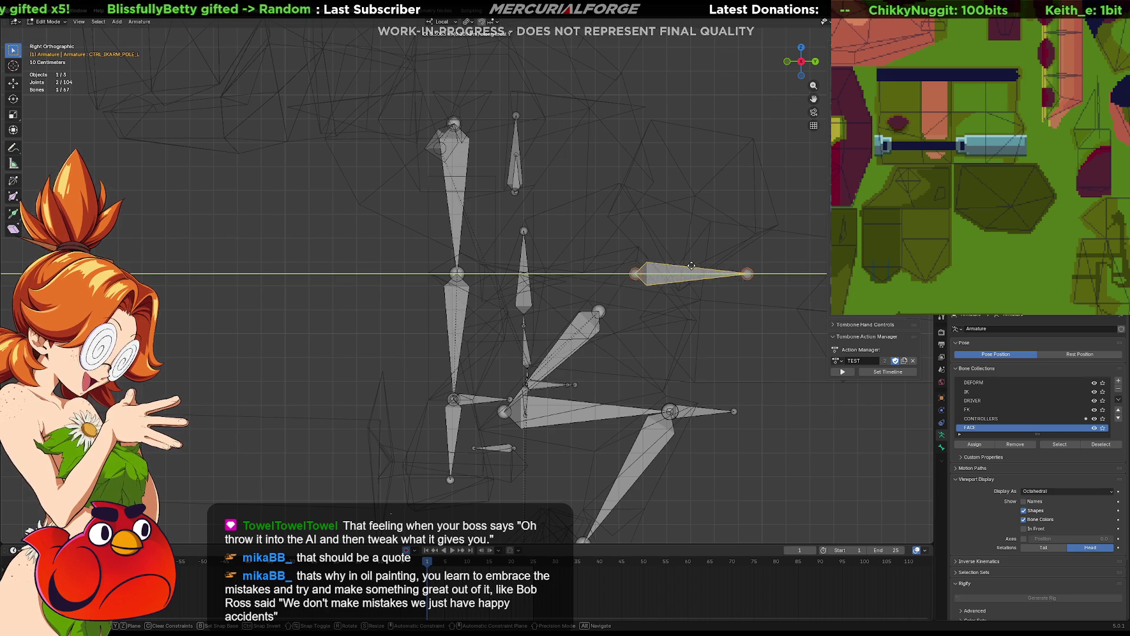
left_click(728, 255)
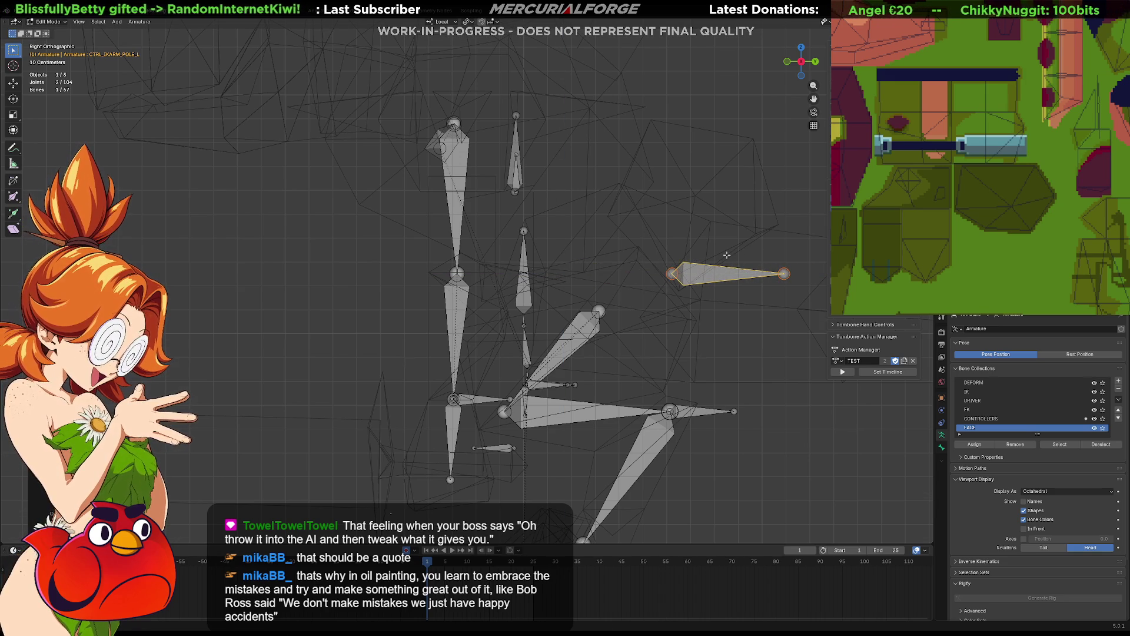
Step: Orbit around the rig and exit Edit Mode back to Object Mode
key("KP_4")
scroll(727, 255, "down", 5)
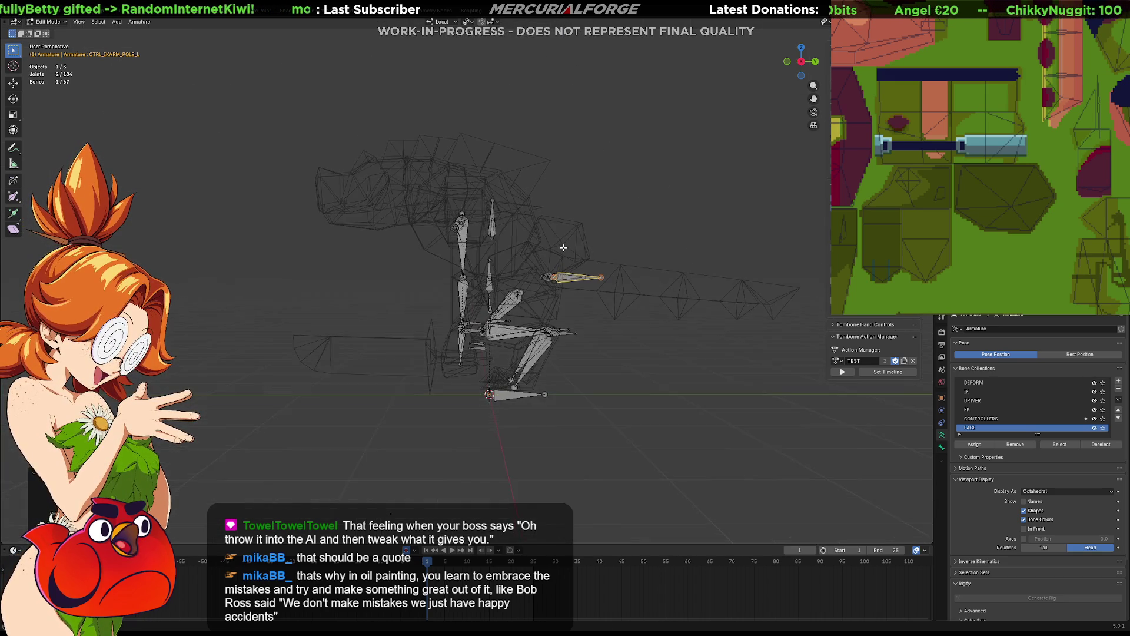
key("KP_8")
key("KP_8")
key("KP_4")
key("KP_4")
key("KP_4")
key("KP_4")
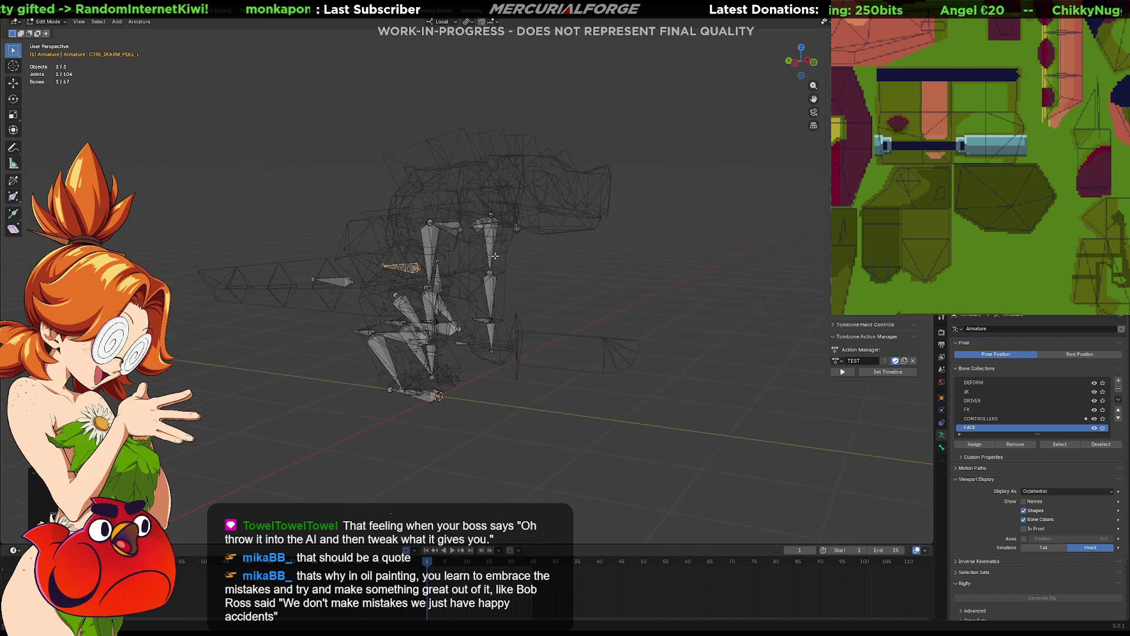
key("KP_6")
key("KP_6")
key("KP_6")
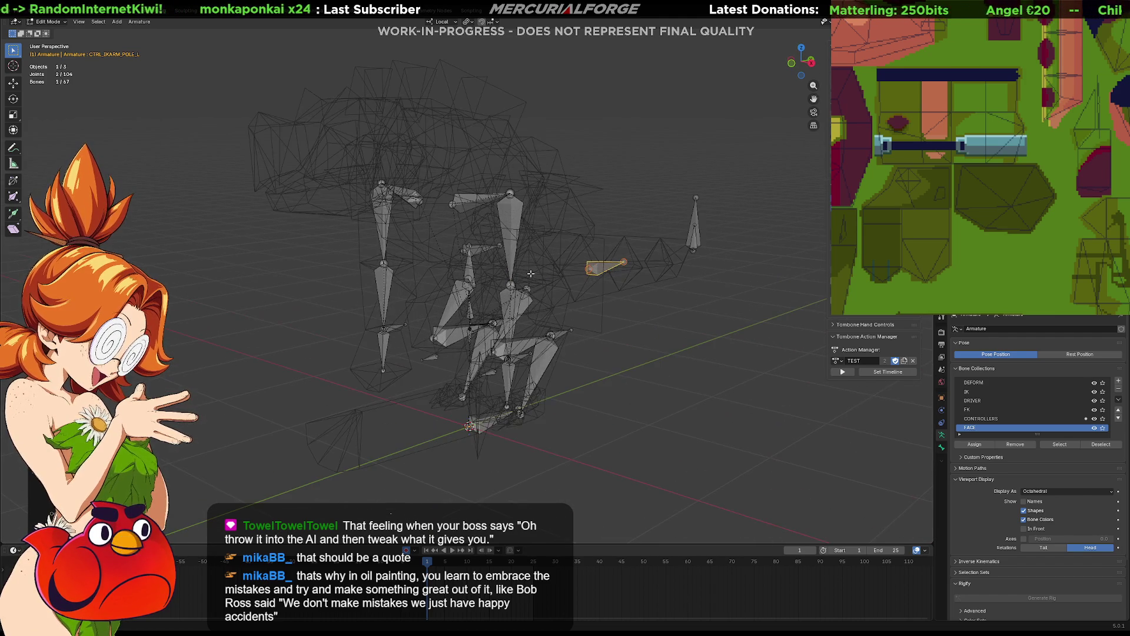
key("Tab")
mouse_move(507, 281)
middle_mouse_down()
mouse_move(553, 282)
mouse_move(546, 264)
middle_mouse_up()
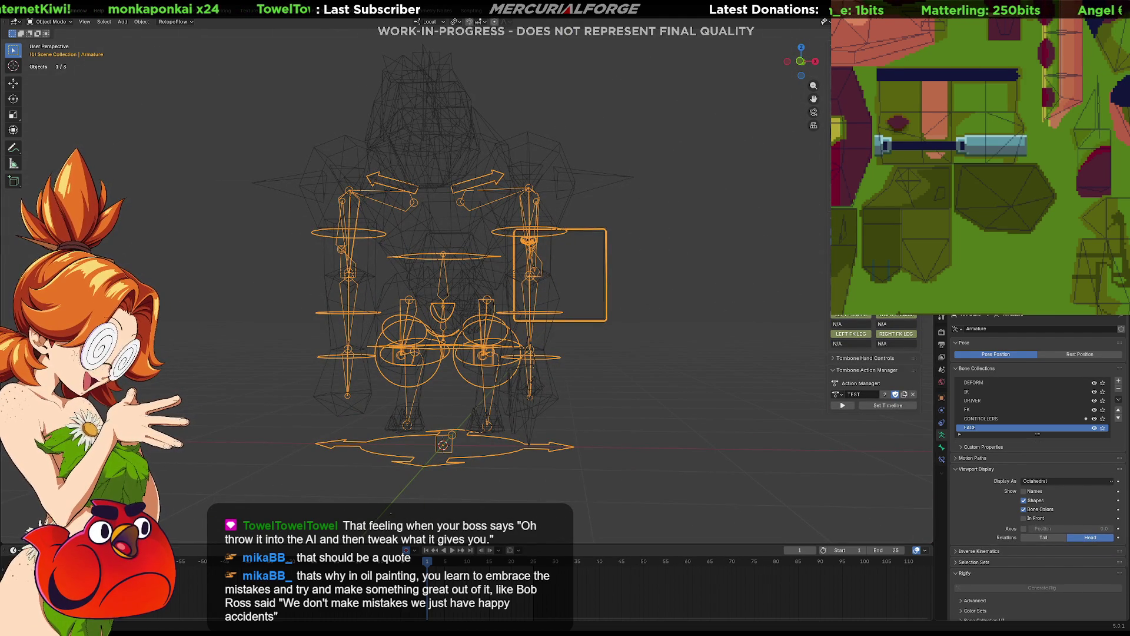
Step: Switch to coloured shading and orbit to view the dinosaur's side
key("shift+z")
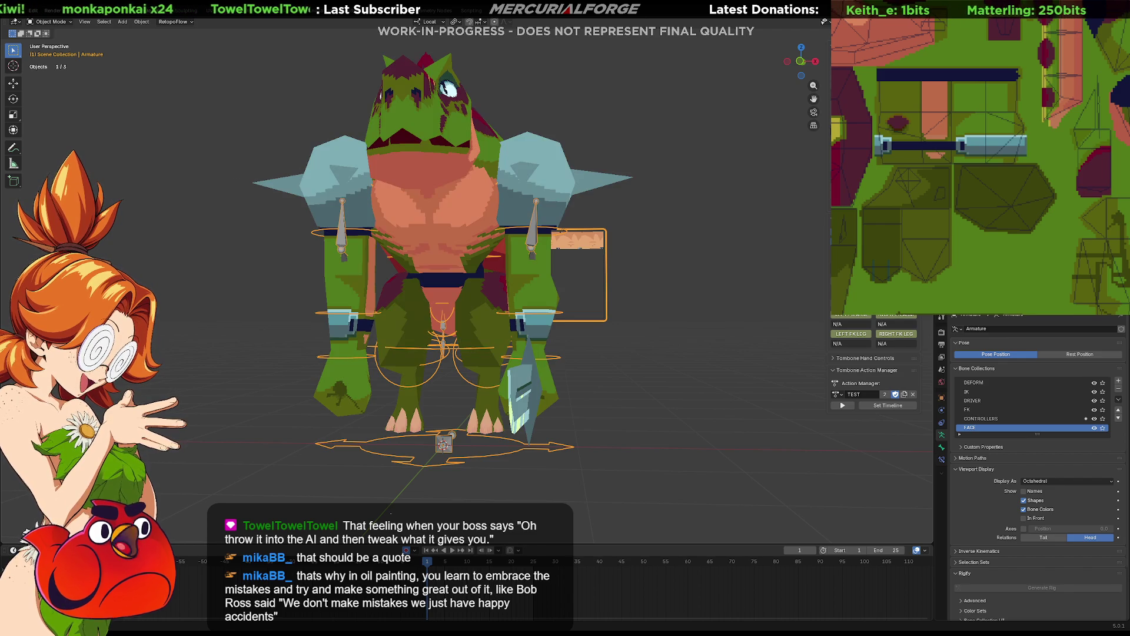
mouse_move(743, 206)
middle_mouse_down()
mouse_move(567, 226)
mouse_move(458, 209)
mouse_move(750, 207)
mouse_move(659, 199)
mouse_move(617, 210)
mouse_move(633, 205)
middle_mouse_up()
mouse_move(595, 344)
middle_mouse_down()
mouse_move(565, 294)
mouse_move(561, 340)
middle_mouse_up()
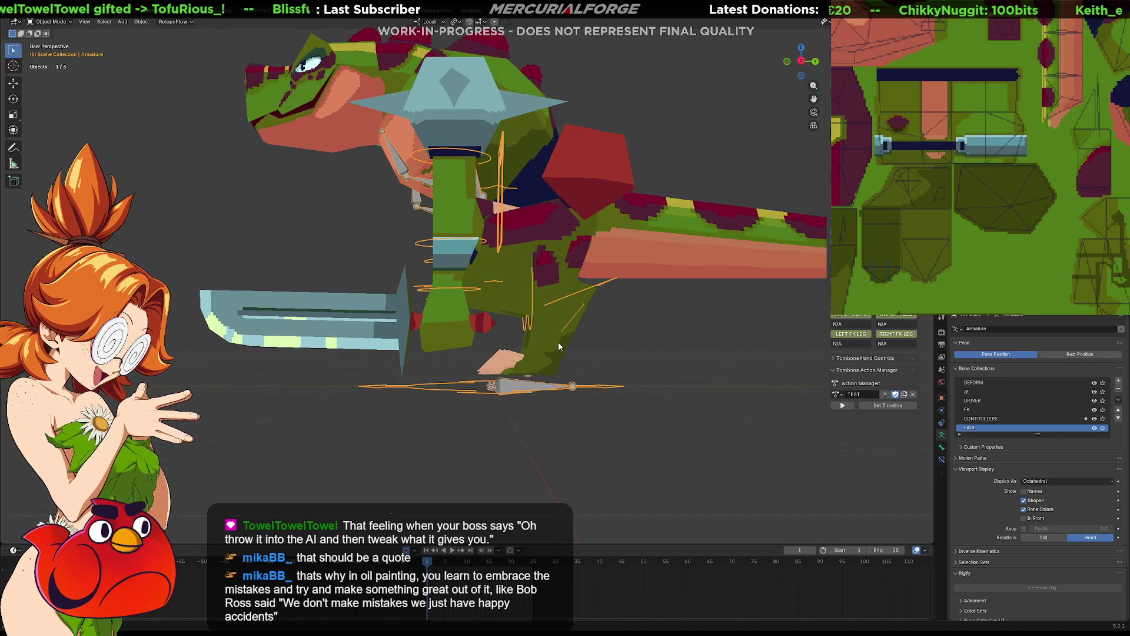
Step: Select the Cube.042 body mesh, trial-move it along Z, then cancel and return to wireframe
left_click(540, 356)
key("g")
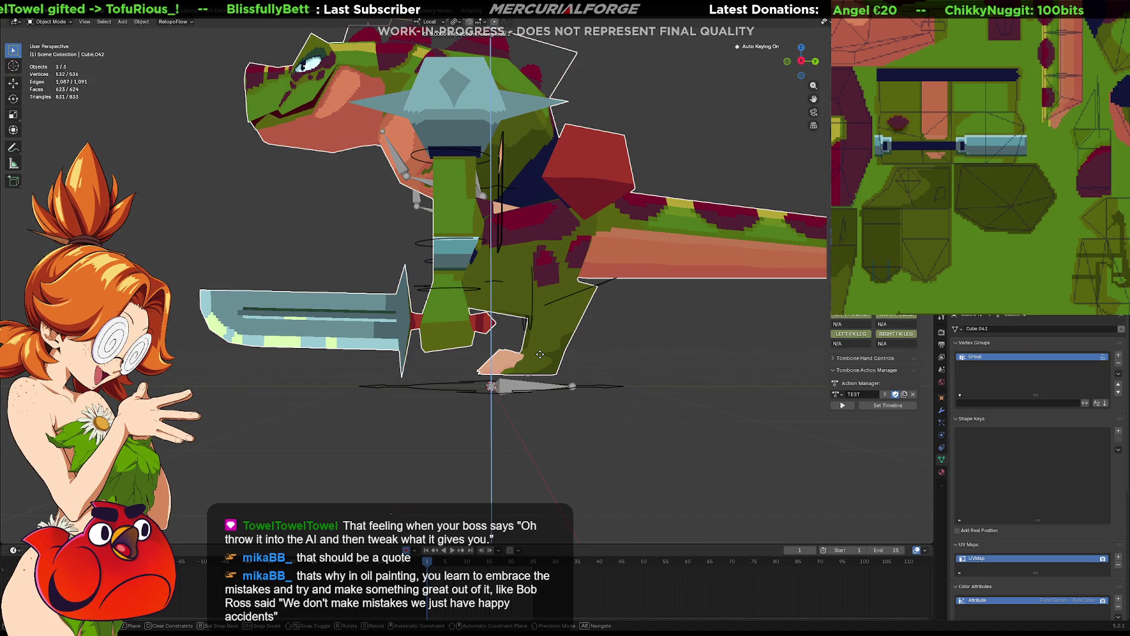
key("z")
key("z")
mouse_move(540, 366)
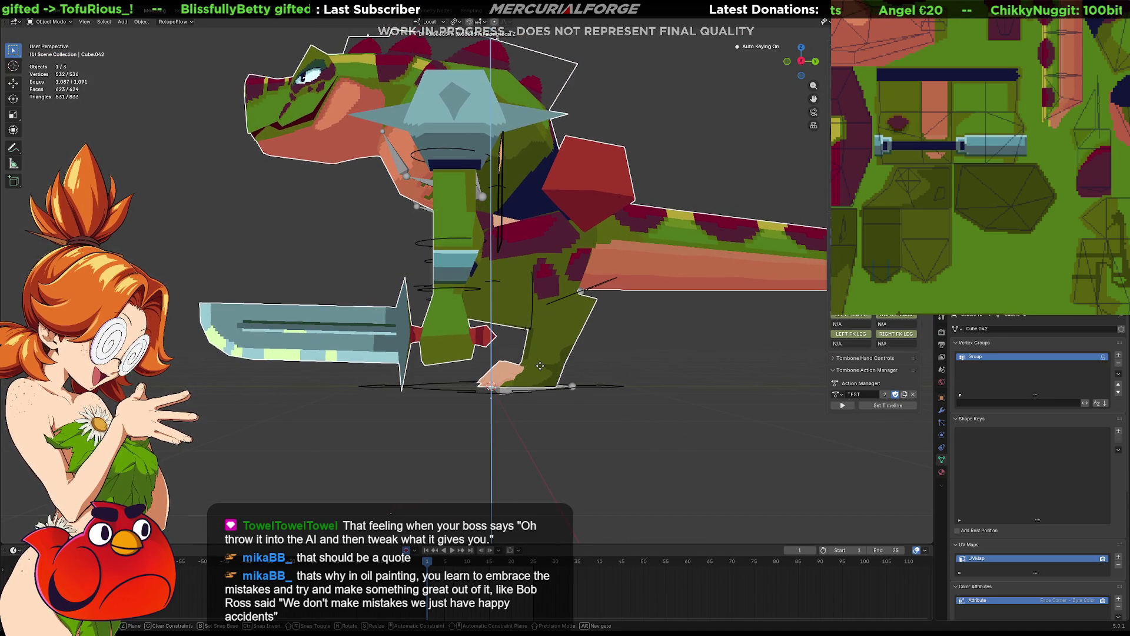
key("5")
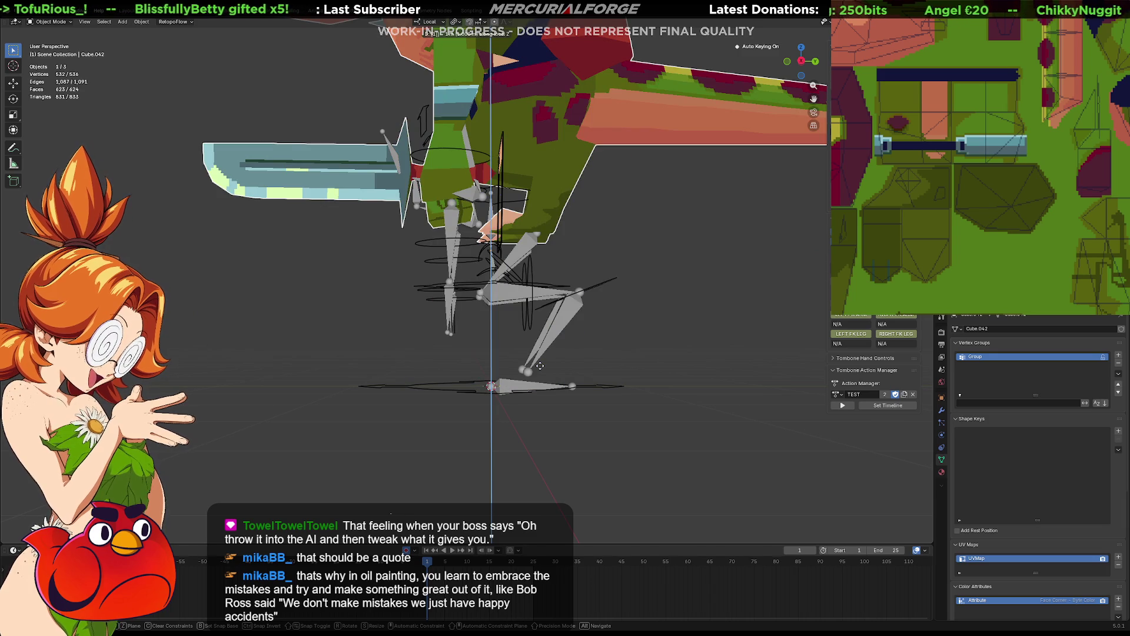
right_click(540, 365)
key("z")
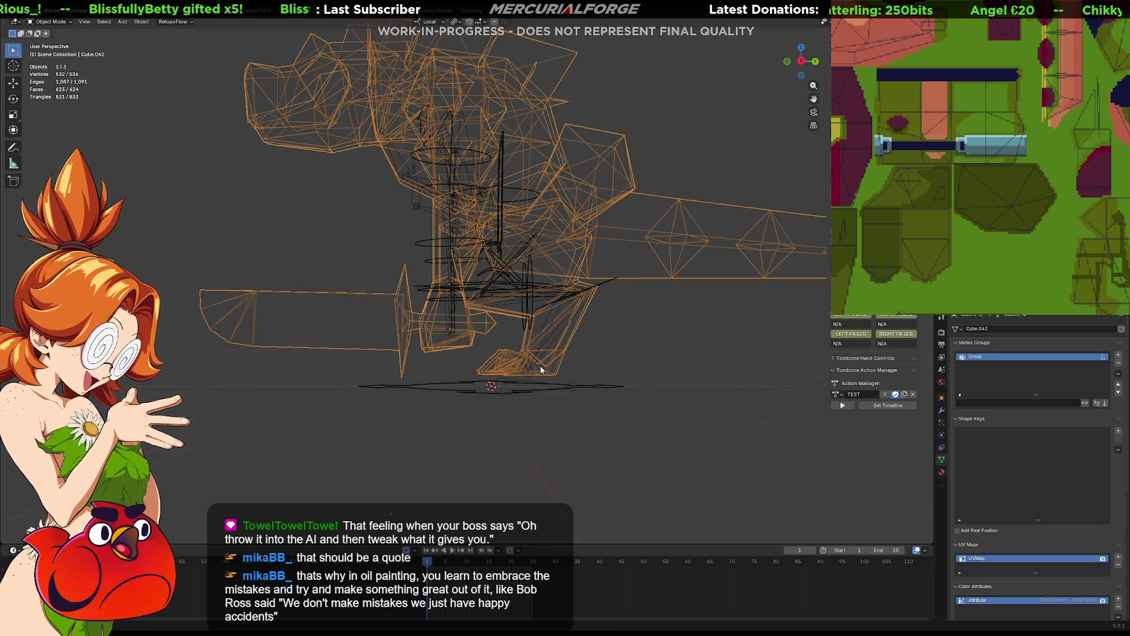
Step: In right side view, lower the body mesh along Z, cancel an X move, and switch to wireframe
key("shift+z")
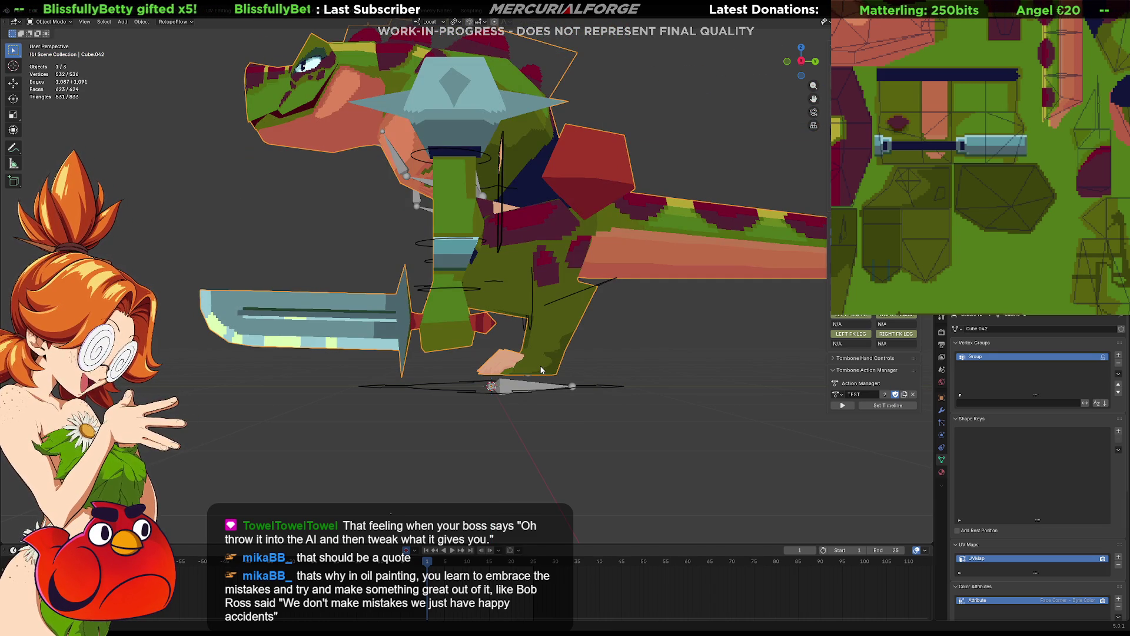
key("KP_1")
key("KP_3")
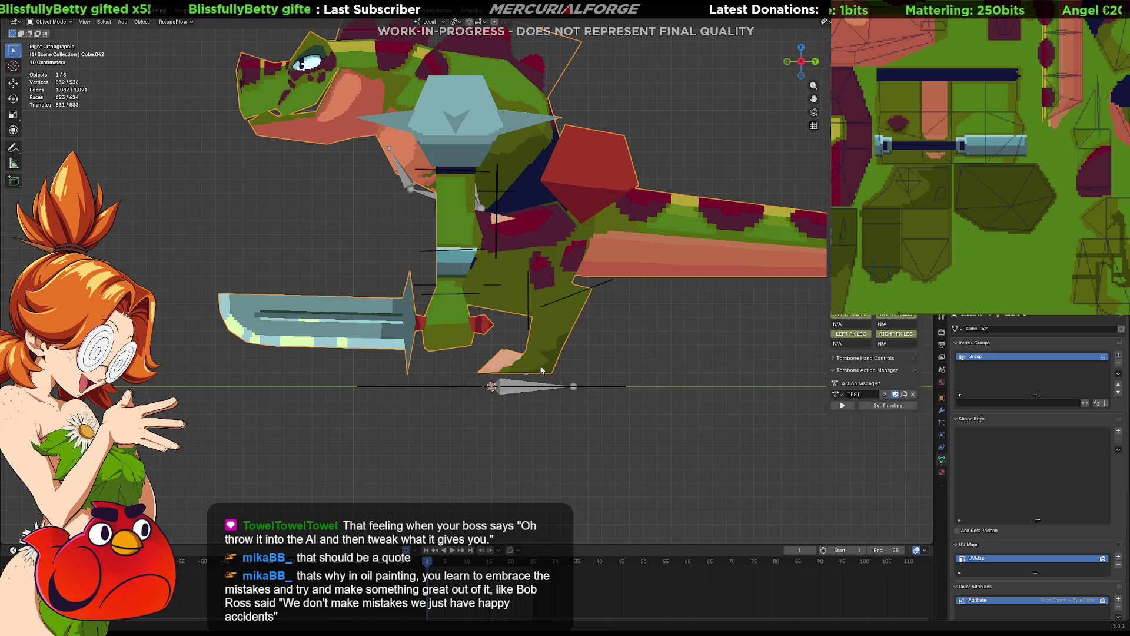
key("g")
key("z")
key("z")
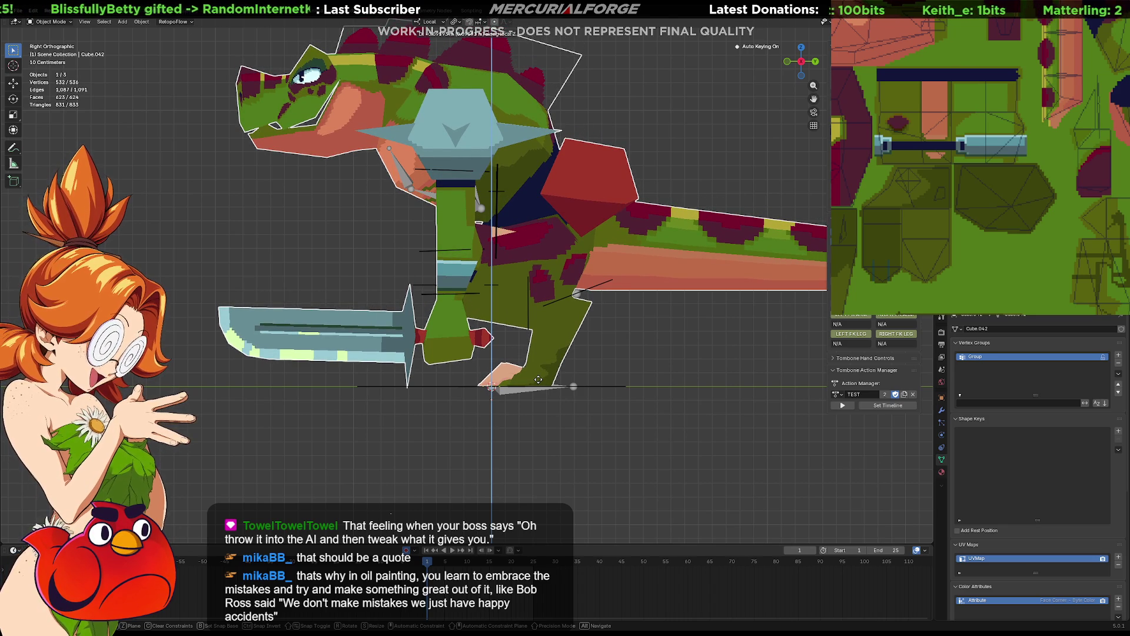
left_click(538, 379)
key("g")
key("x")
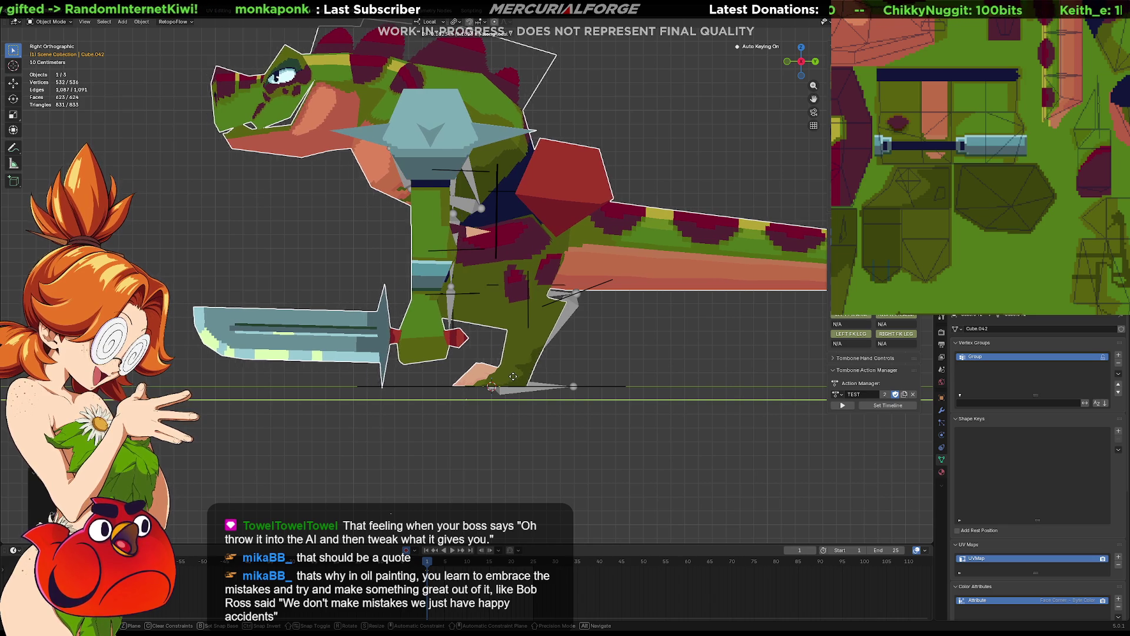
key("Escape")
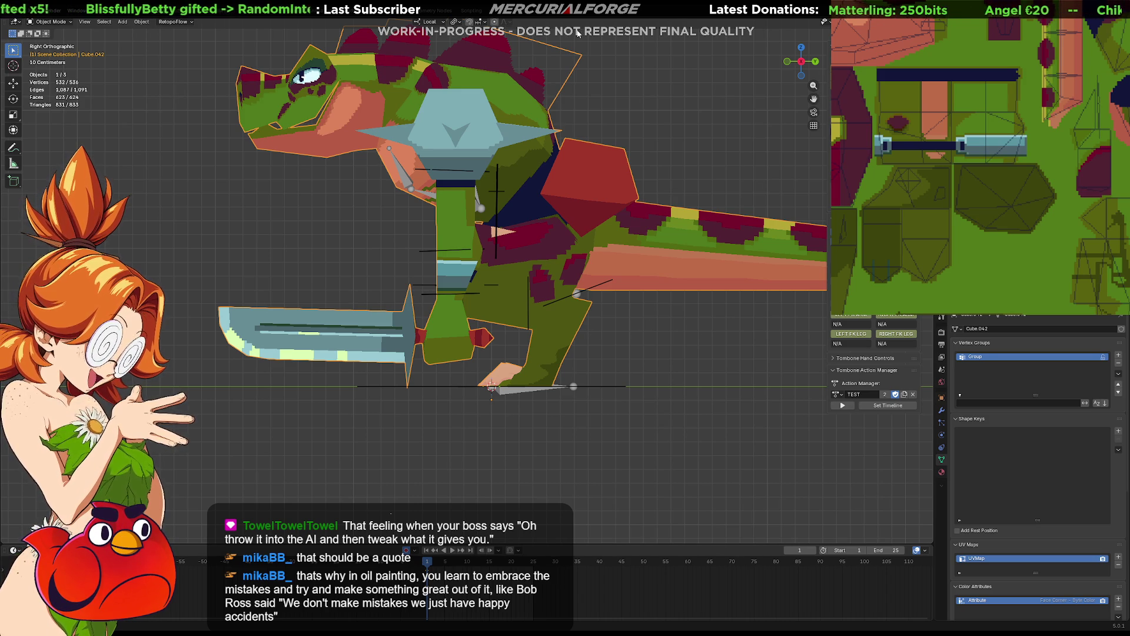
key("shift+z")
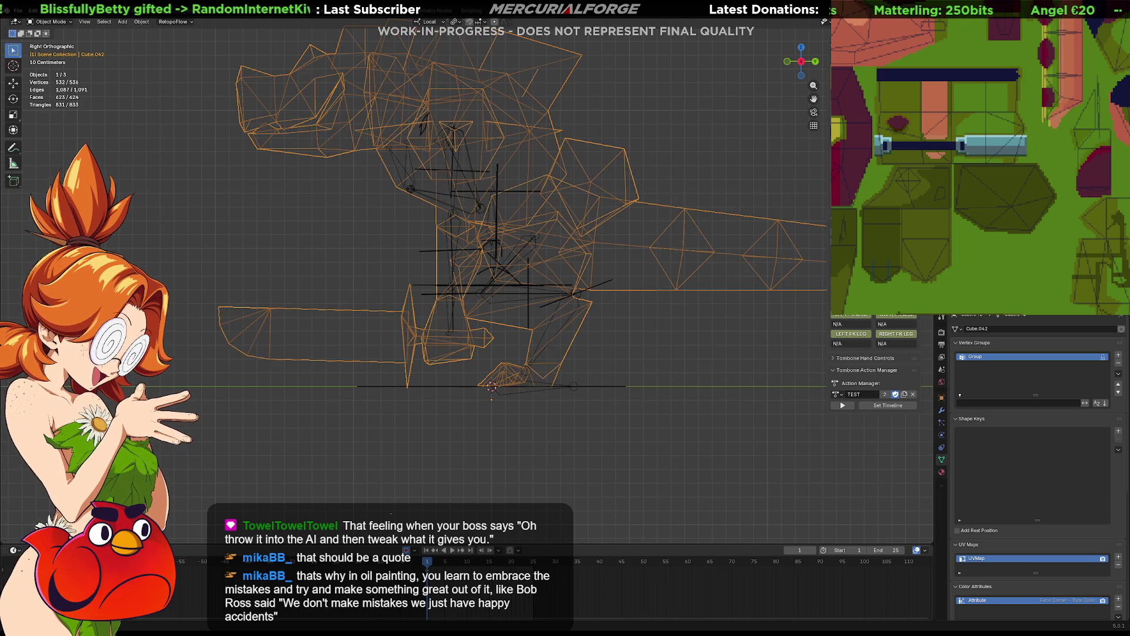
Step: Zoom onto the body, toggle mesh Edit Mode in and out, then expand the Tombone Hand Controls panel
scroll(550, 293, "up", 3)
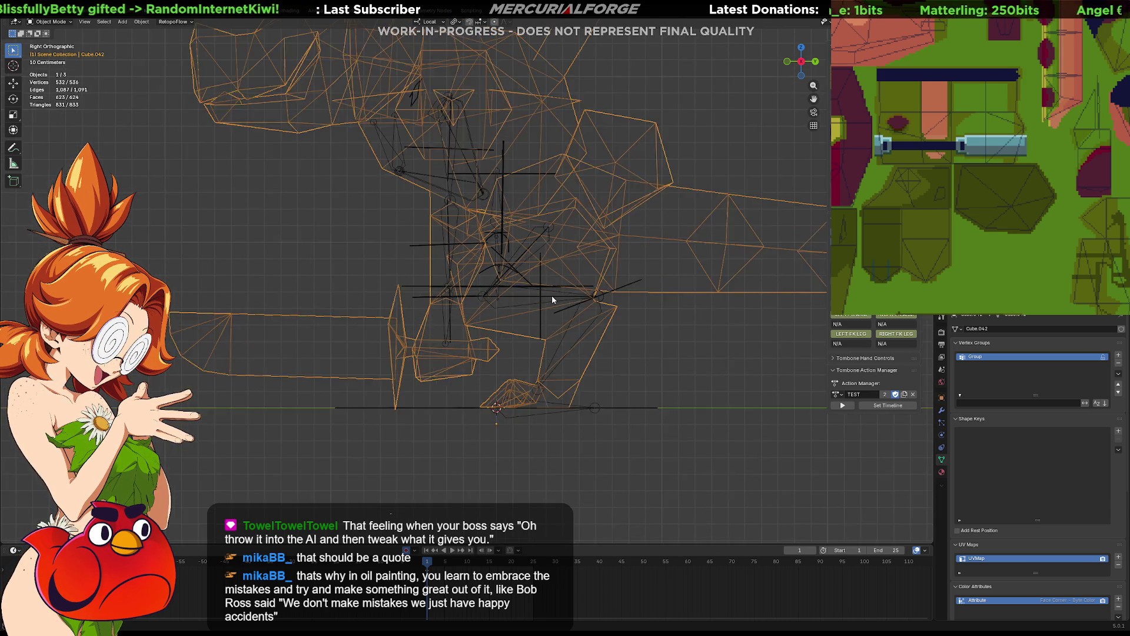
middle_click_drag(608, 334, 558, 334, "shift")
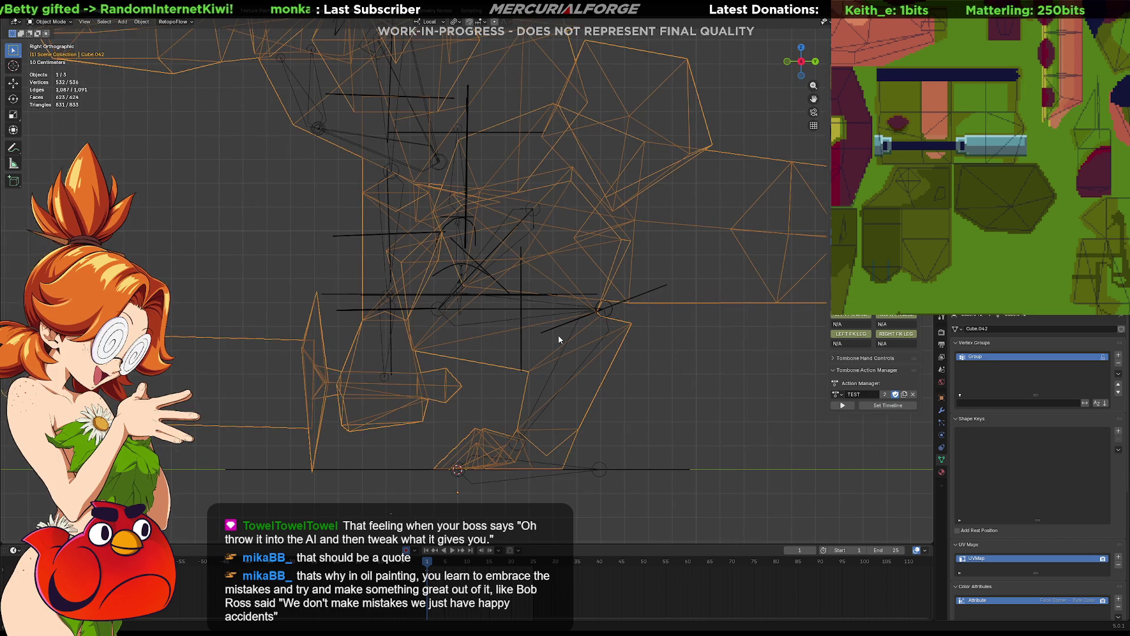
key("Tab")
middle_click_drag(624, 323, 605, 331, "shift")
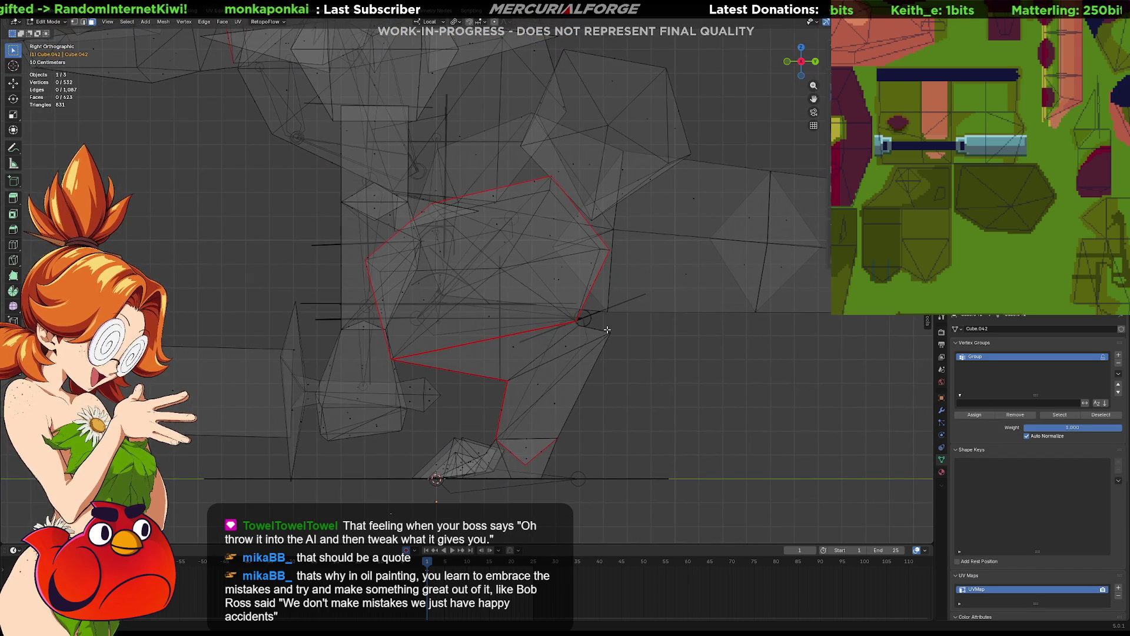
key("Tab")
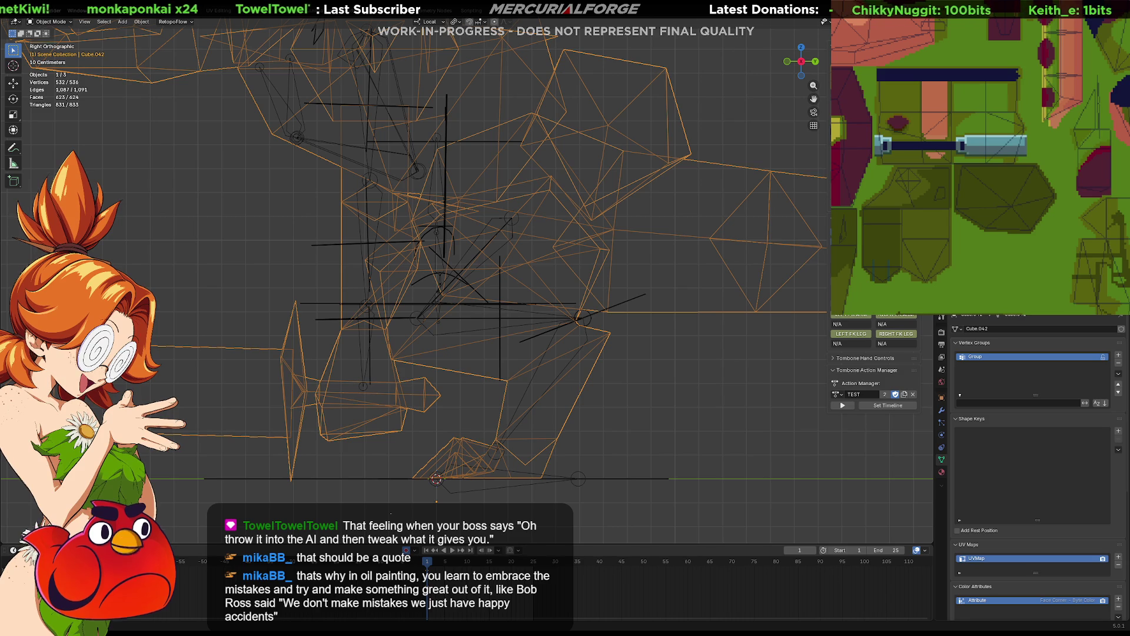
left_click(864, 357)
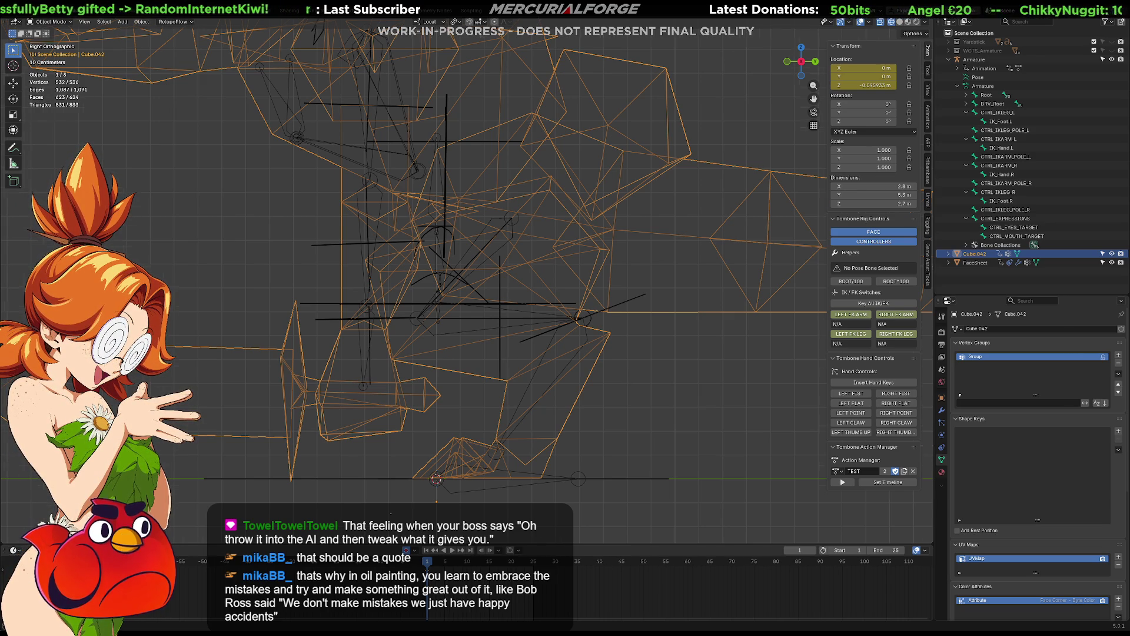
scroll(394, 182, "down", 3)
scroll(394, 182, "down", 2)
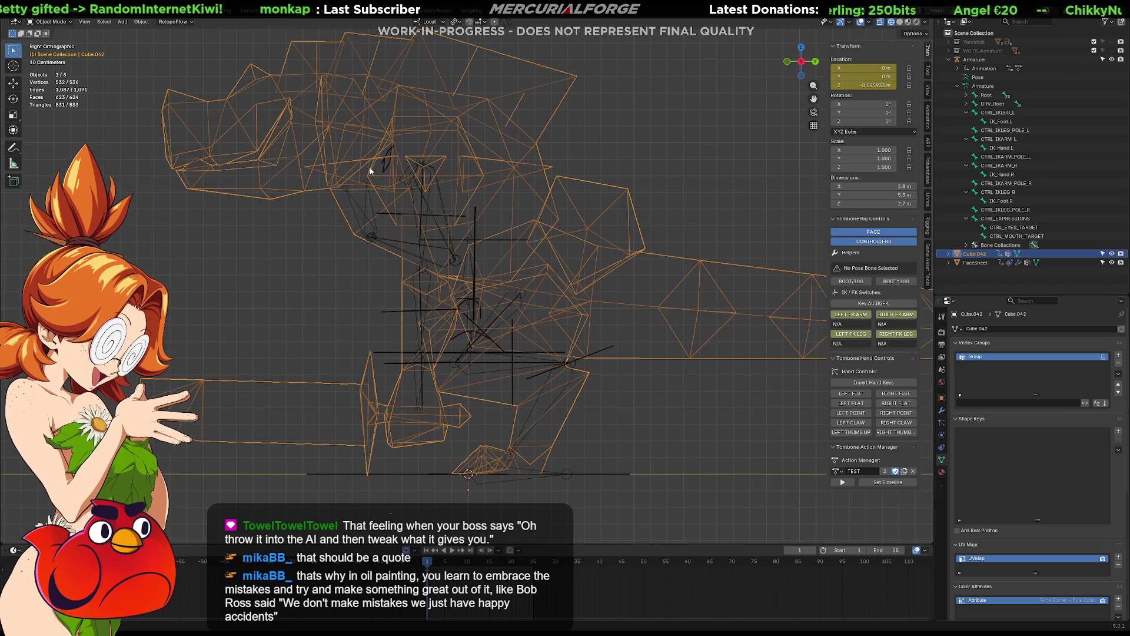
mouse_move(291, 92)
left_mouse_down()
mouse_move(673, 398)
mouse_move(679, 475)
mouse_move(681, 463)
left_mouse_up()
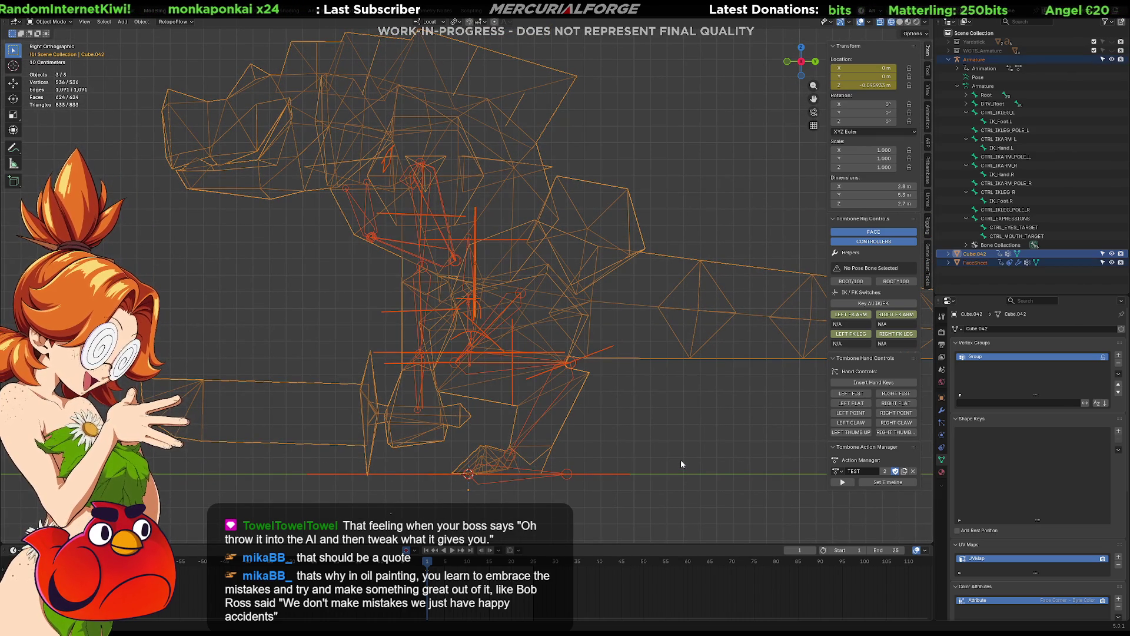
key("ctrl+Tab")
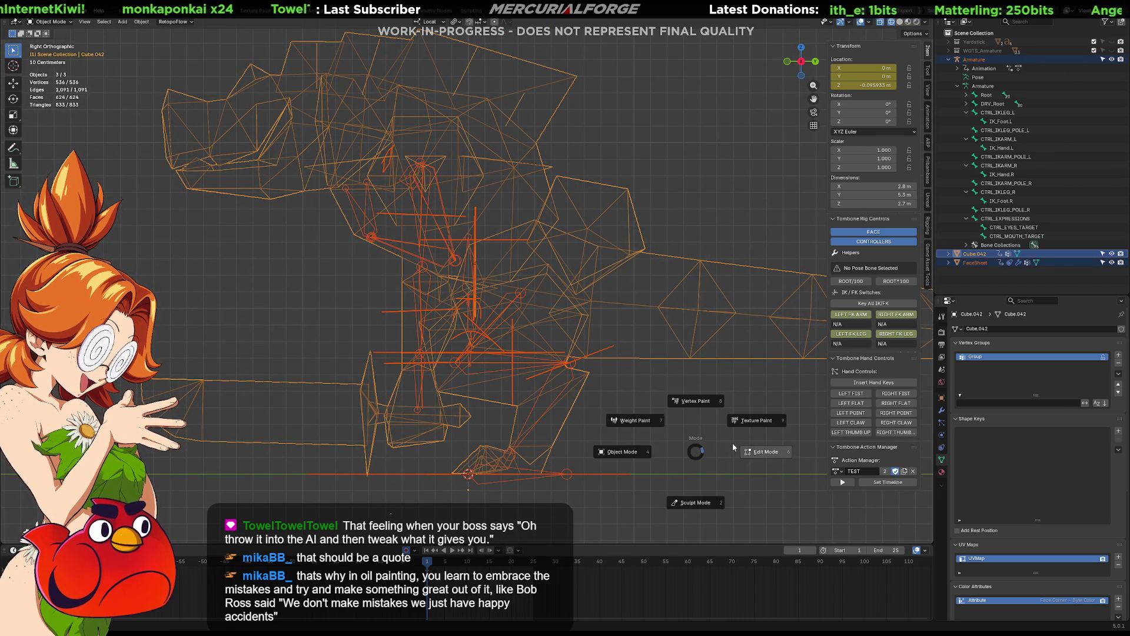
key("Escape")
key("ctrl+Tab")
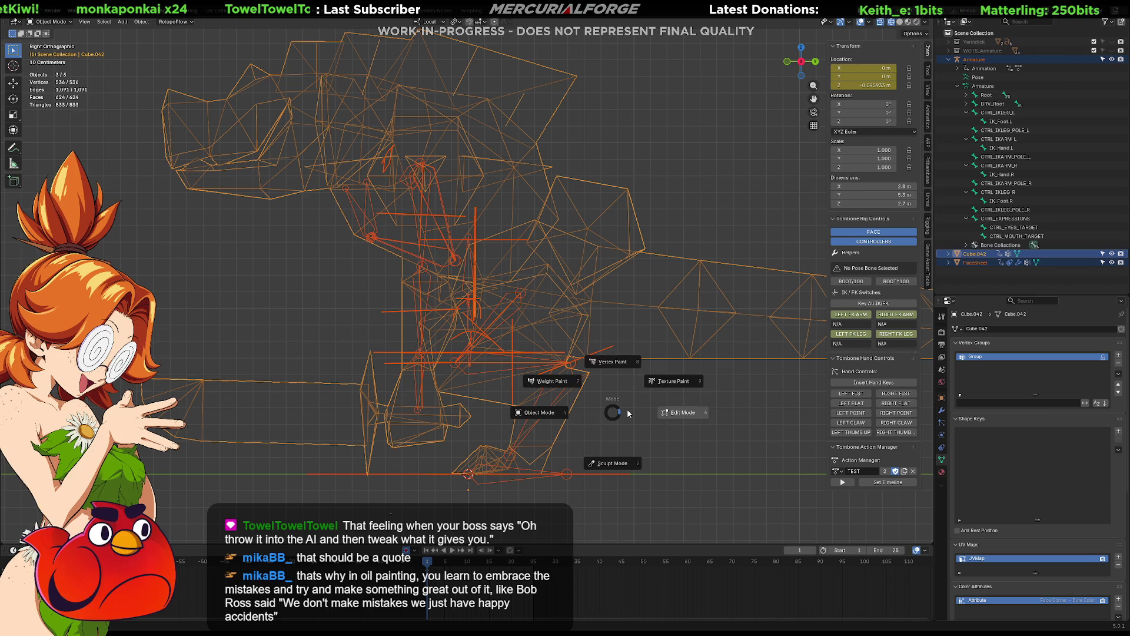
left_click(625, 414)
key("Tab")
key("Tab")
key("Tab")
left_click(618, 407)
key("Tab")
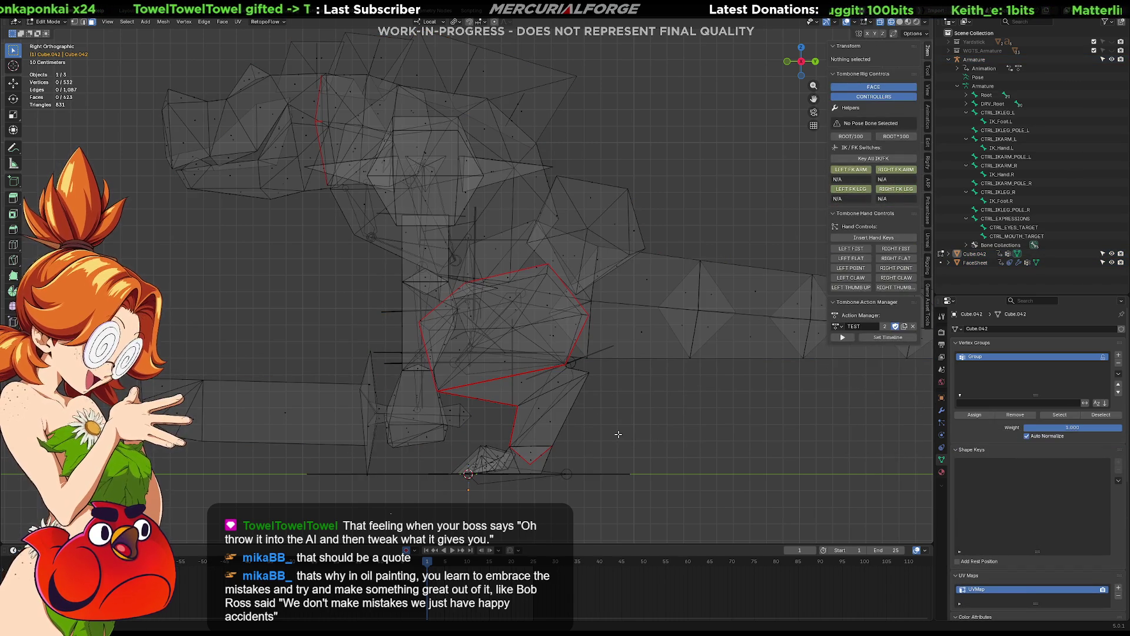
key("Tab")
middle_click_drag(619, 431, 661, 384, "shift")
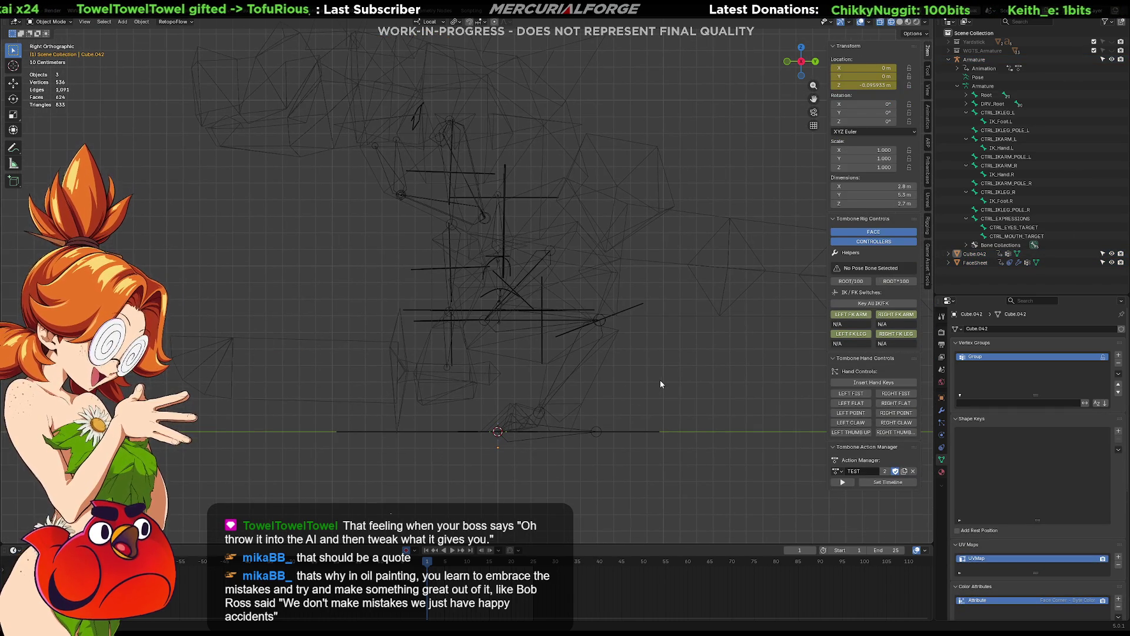
Step: Select the Armature in the Outliner and switch it into Edit Mode
left_click(977, 60)
key("ctrl+Tab")
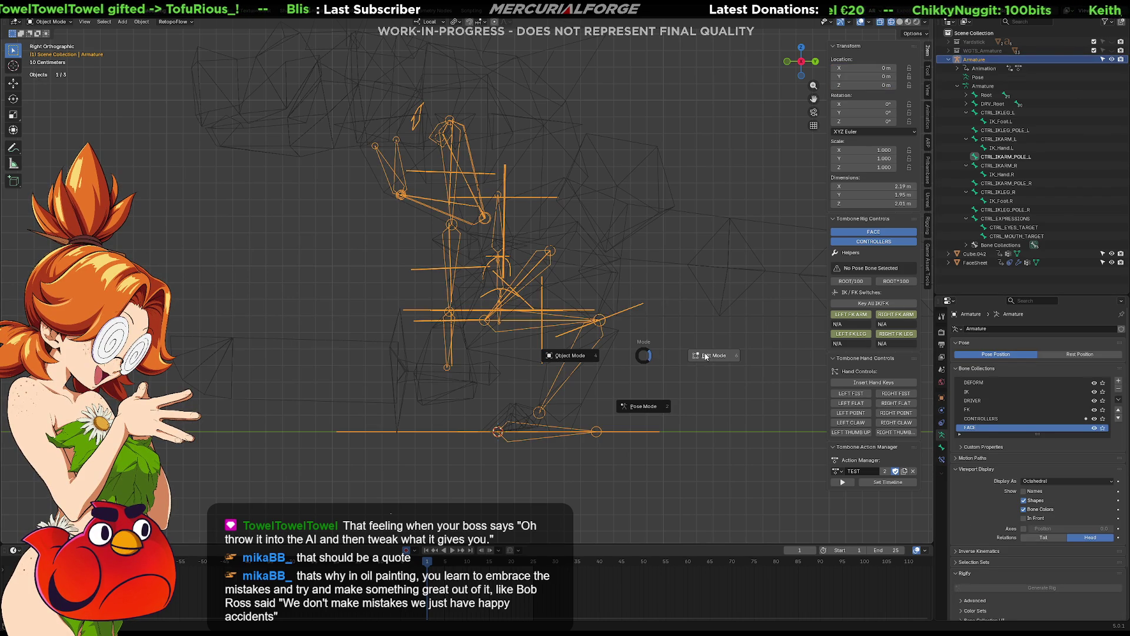
left_click(705, 356)
Step: Box-select almost all the bones and move them slightly lower in the body
mouse_move(707, 45)
left_mouse_down()
mouse_move(355, 387)
mouse_move(336, 428)
mouse_move(345, 418)
left_mouse_up()
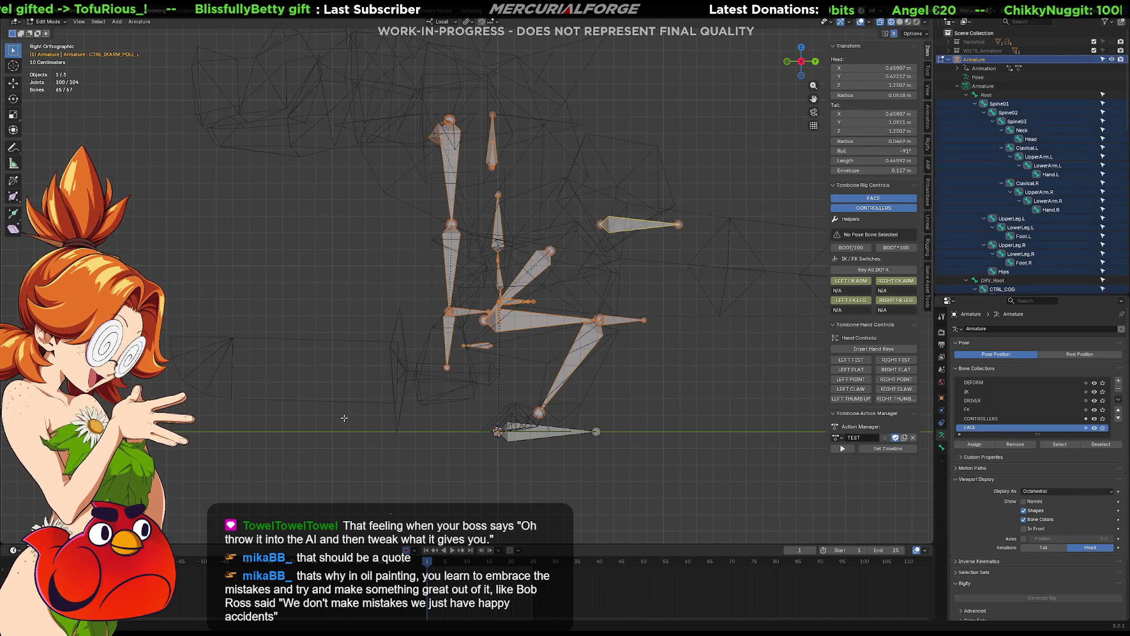
scroll(526, 384, "up", 2)
scroll(600, 412, "up", 3)
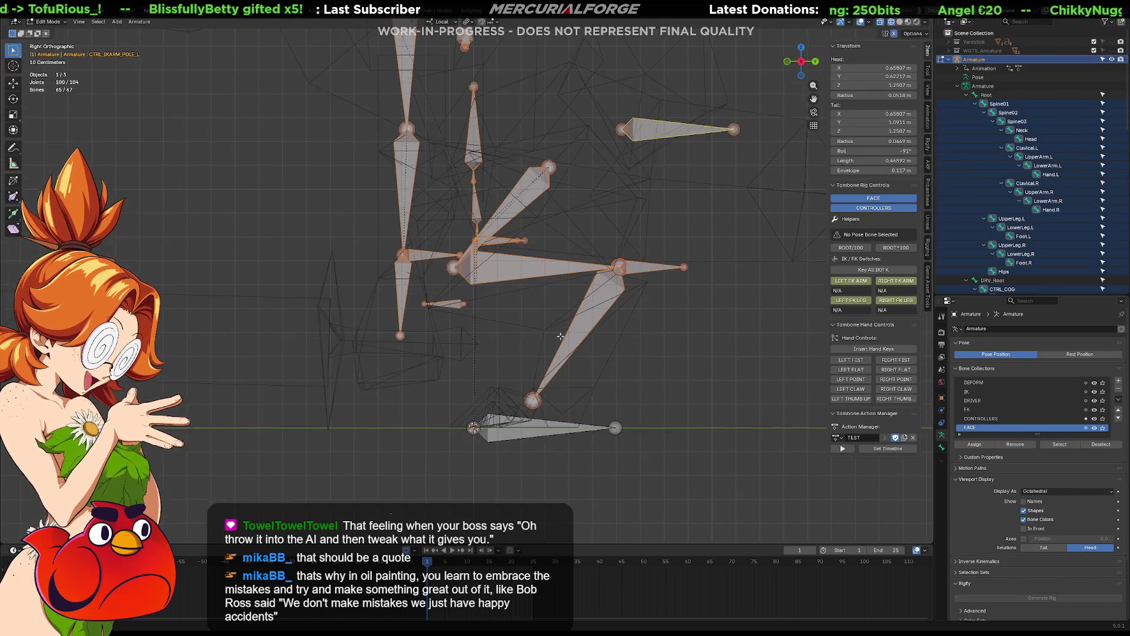
key("g")
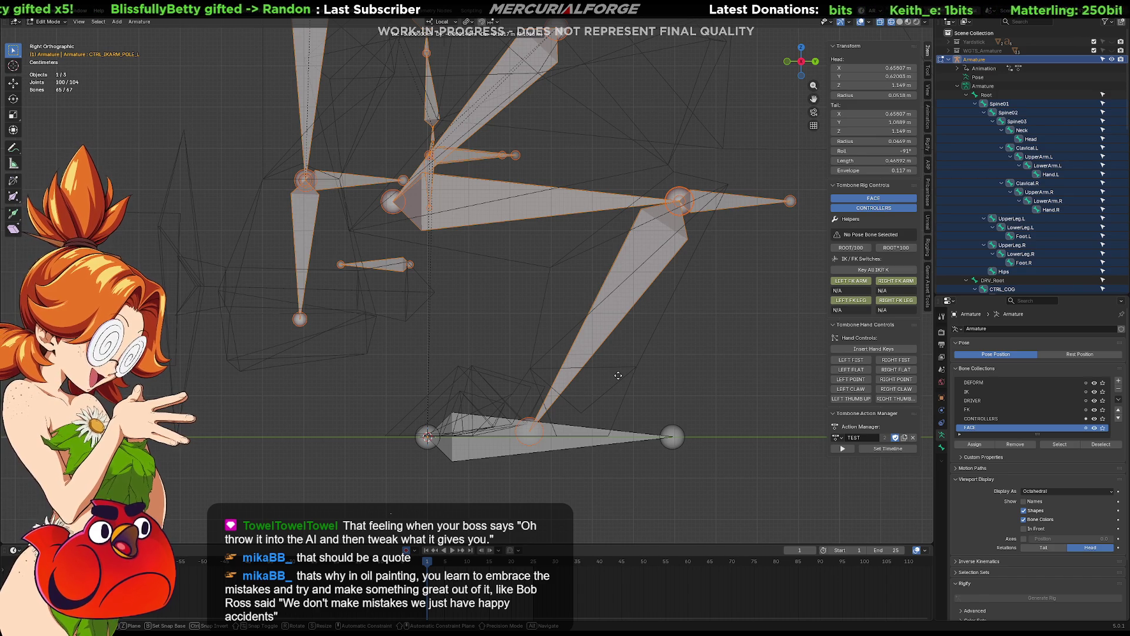
left_click(618, 375)
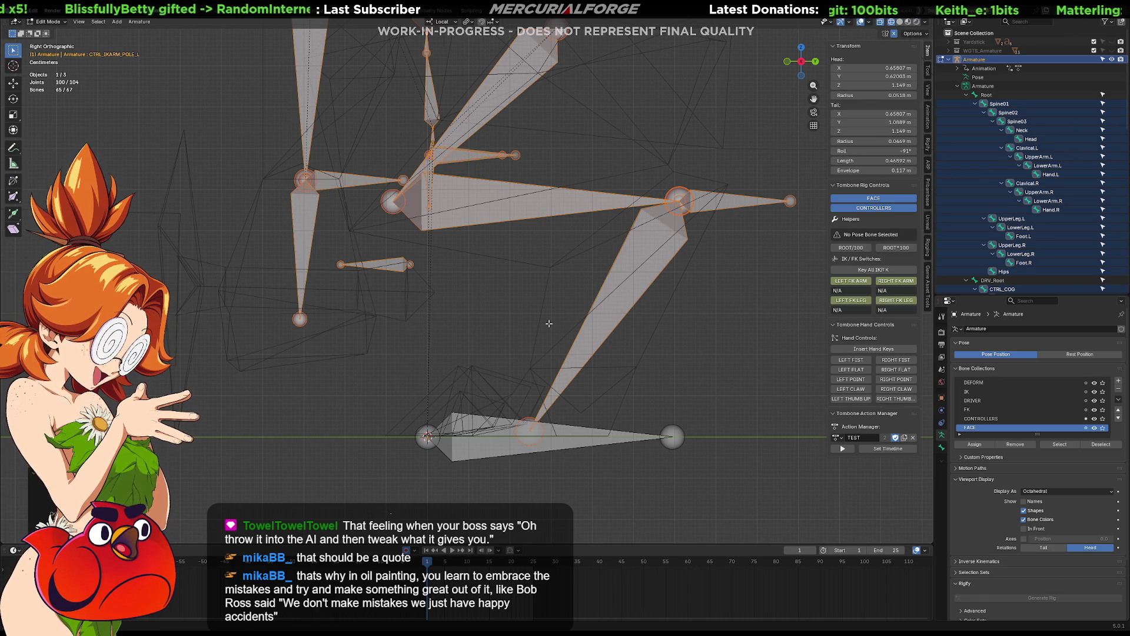
Step: Recentre the view on the rig and select the small bone in its middle
middle_click_drag(492, 320, 489, 331, "shift")
scroll(489, 331, "up", 10, "shift")
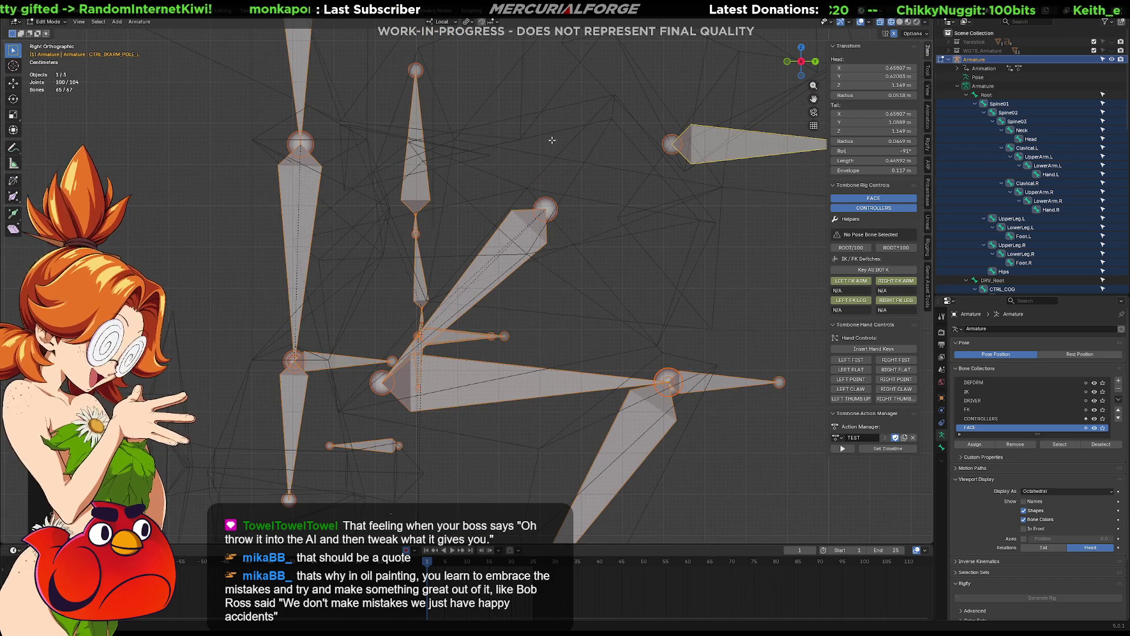
scroll(551, 140, "up", 20, "shift")
middle_click_drag(541, 291, 586, 502, "shift")
mouse_move(592, 417)
middle_mouse_down("shift")
mouse_move(552, 318)
mouse_move(573, 339)
mouse_move(573, 359)
mouse_move(751, 353)
mouse_move(590, 362)
mouse_move(452, 283)
mouse_move(477, 266)
middle_mouse_up("shift")
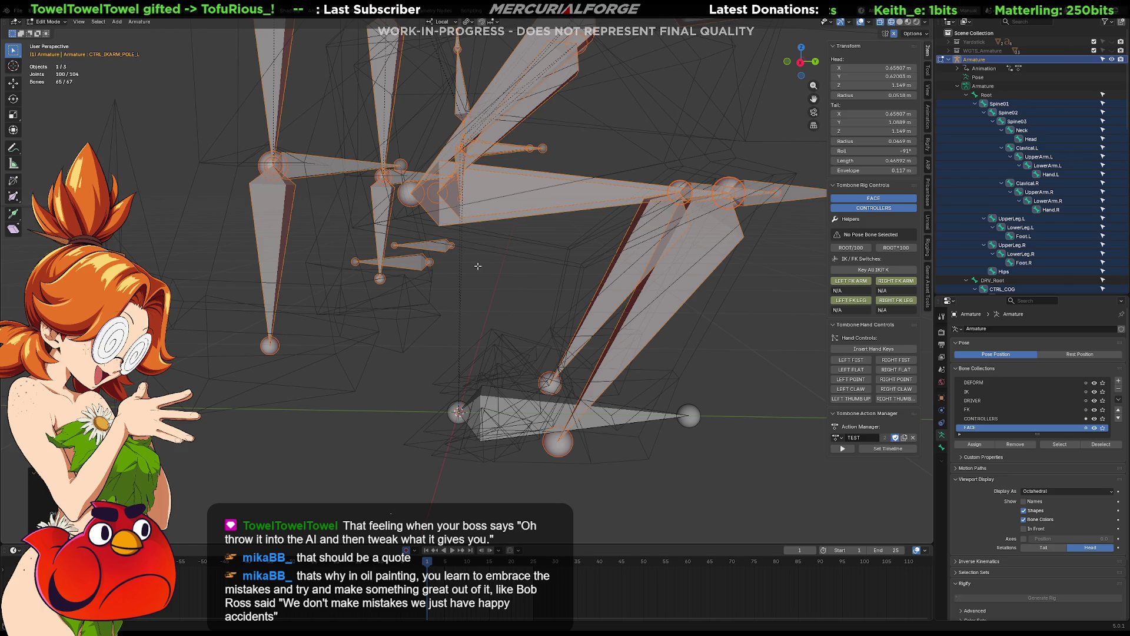
middle_click_drag(478, 260, 464, 256)
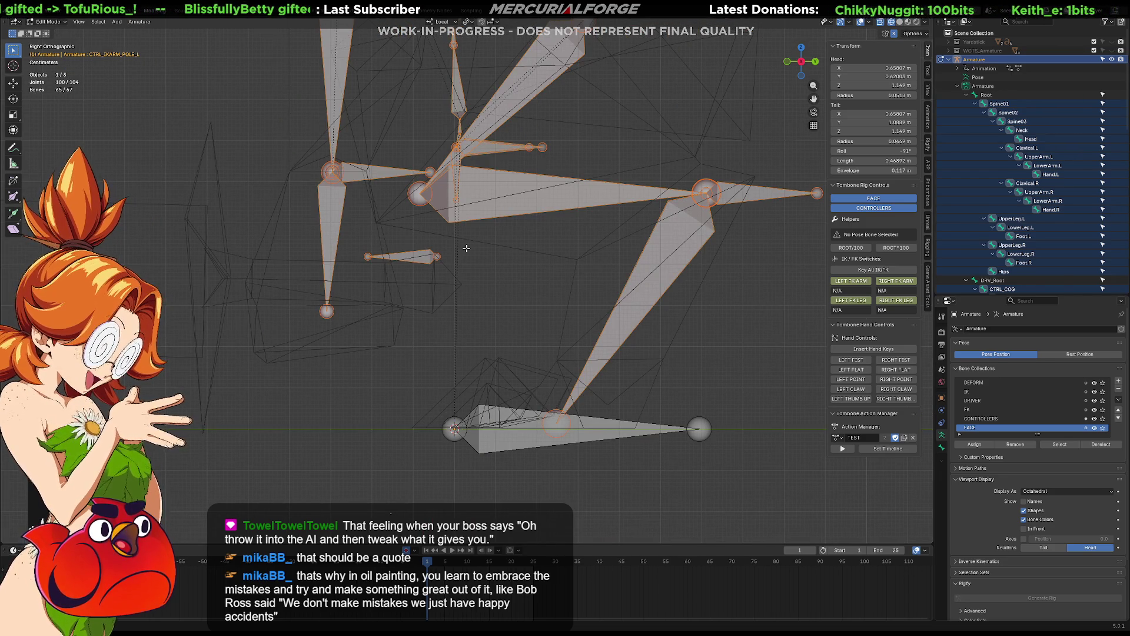
left_click(438, 257)
scroll(530, 294, "down", 2)
middle_click_drag(547, 323, 564, 336, "shift")
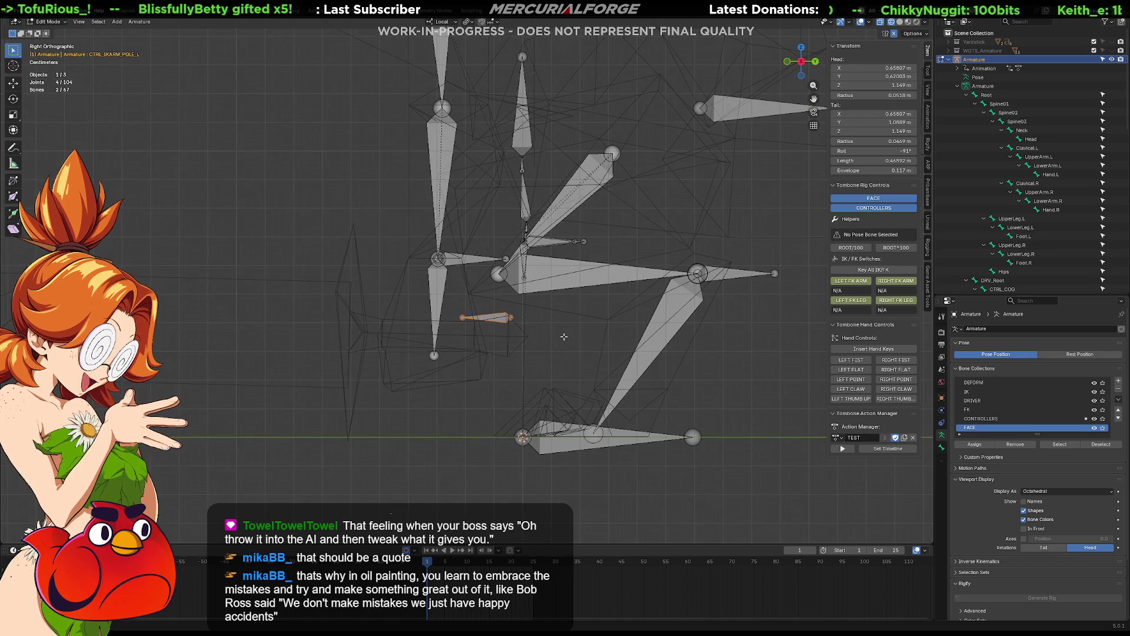
Step: Slide the small middle bone along the Y axis so it stretches forward
key("g")
key("z")
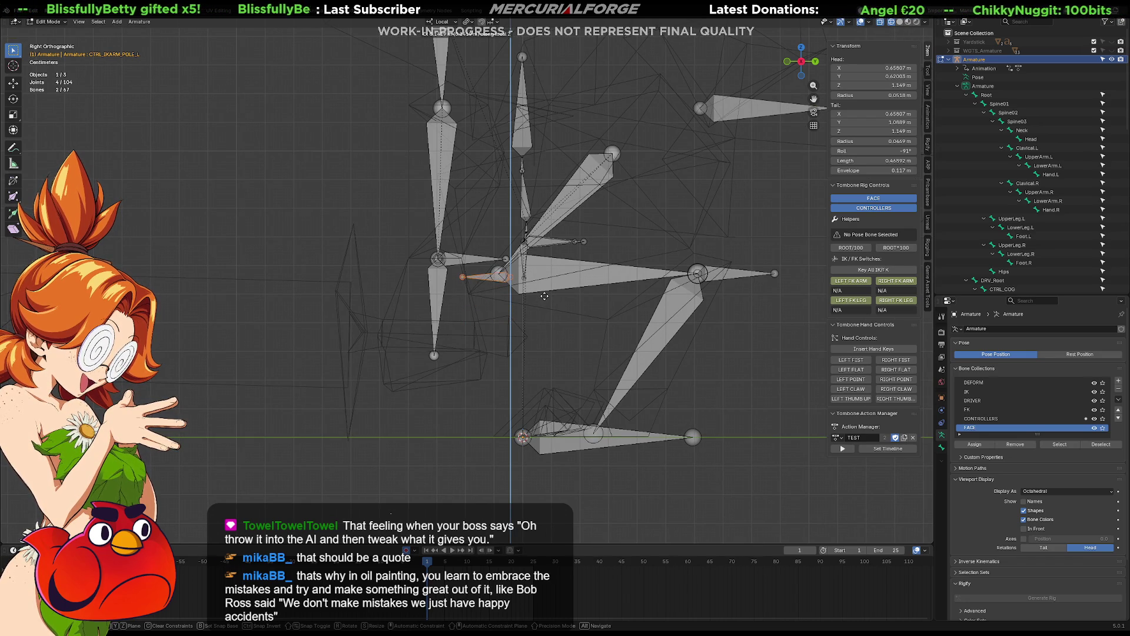
key("y")
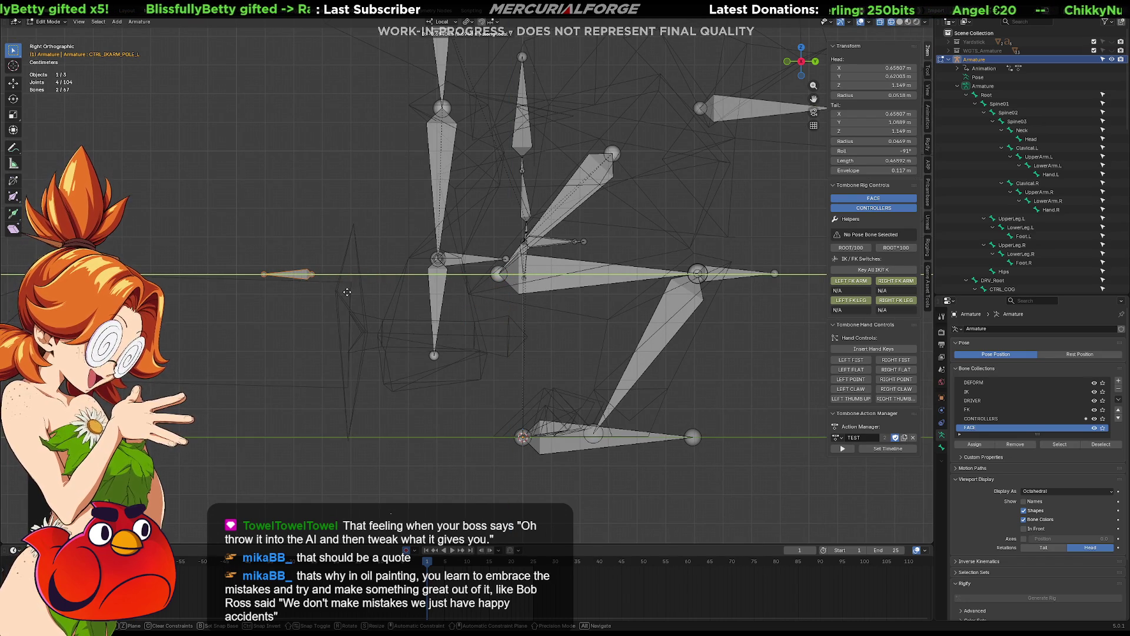
left_click(371, 292)
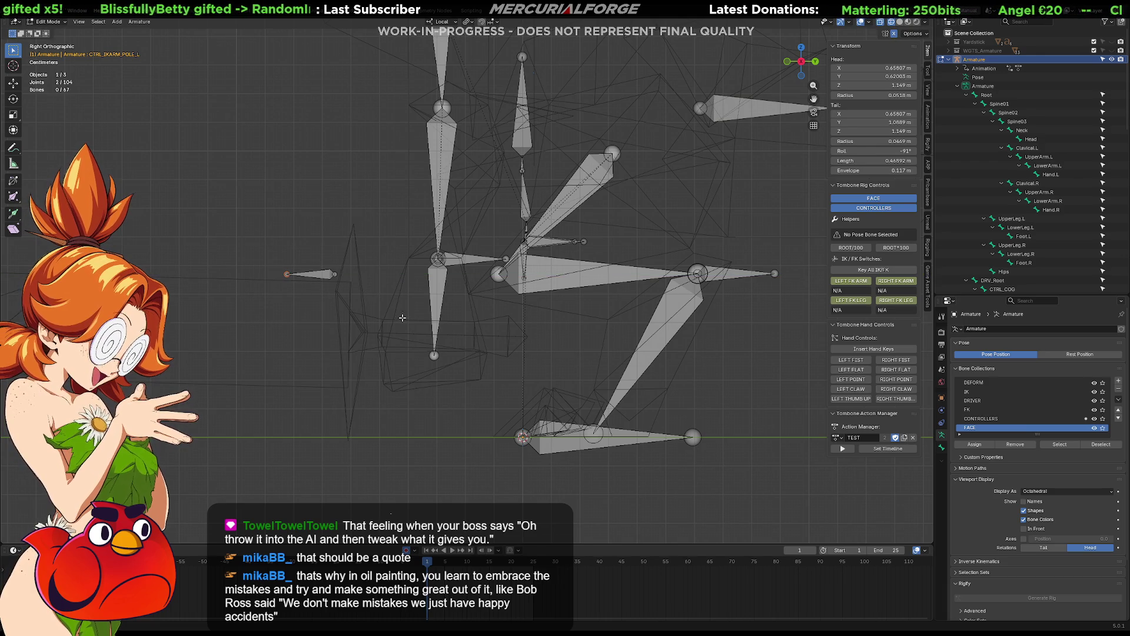
key("y")
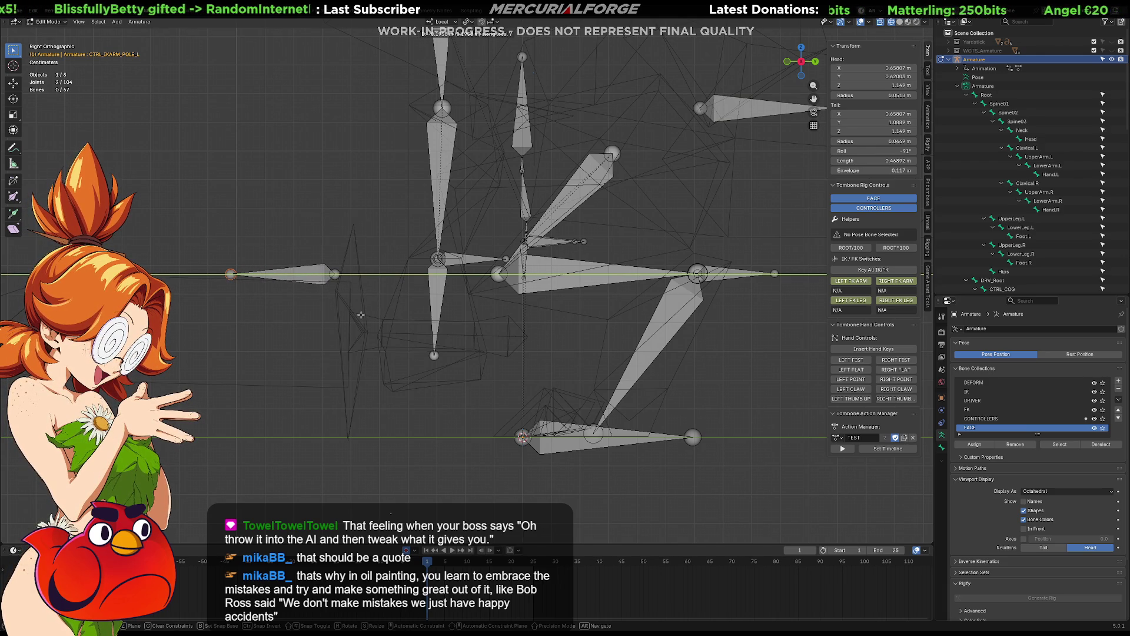
left_click(361, 315)
Step: Switch to Front Orthographic view and box-select the spine, neck and head bones
middle_click_drag(560, 308, 509, 339, "shift")
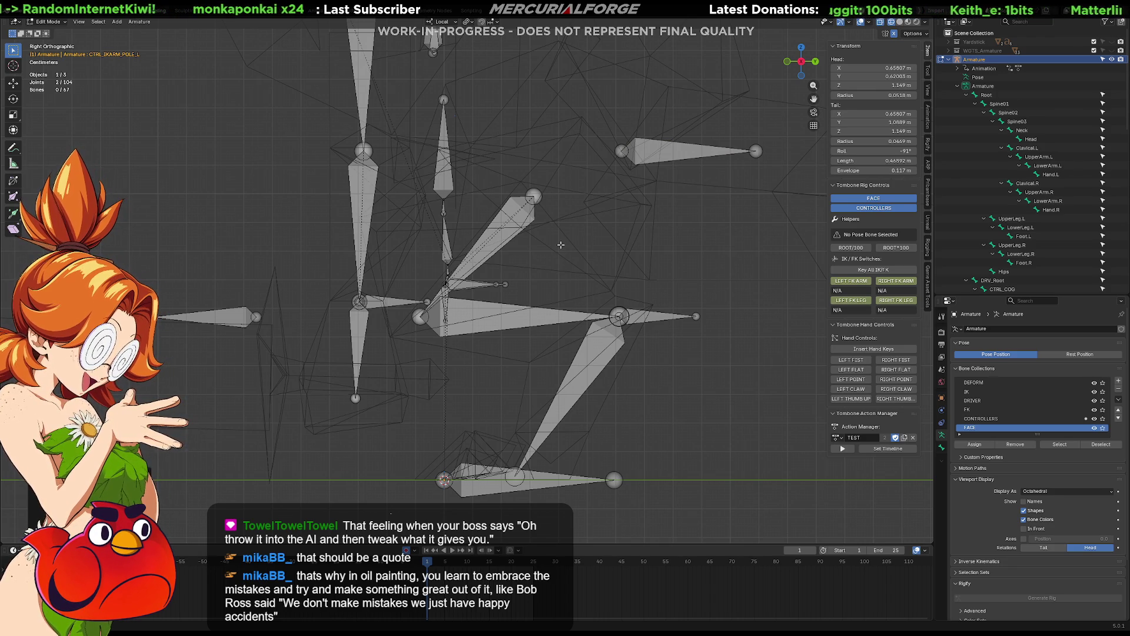
key("KP_1")
middle_click_drag(451, 297, 489, 435, "shift")
Step: Move the spine, neck and head bones straight up along Z to shoulder height
mouse_move(505, 465)
left_mouse_down()
mouse_move(424, 337)
mouse_move(415, 207)
left_mouse_up()
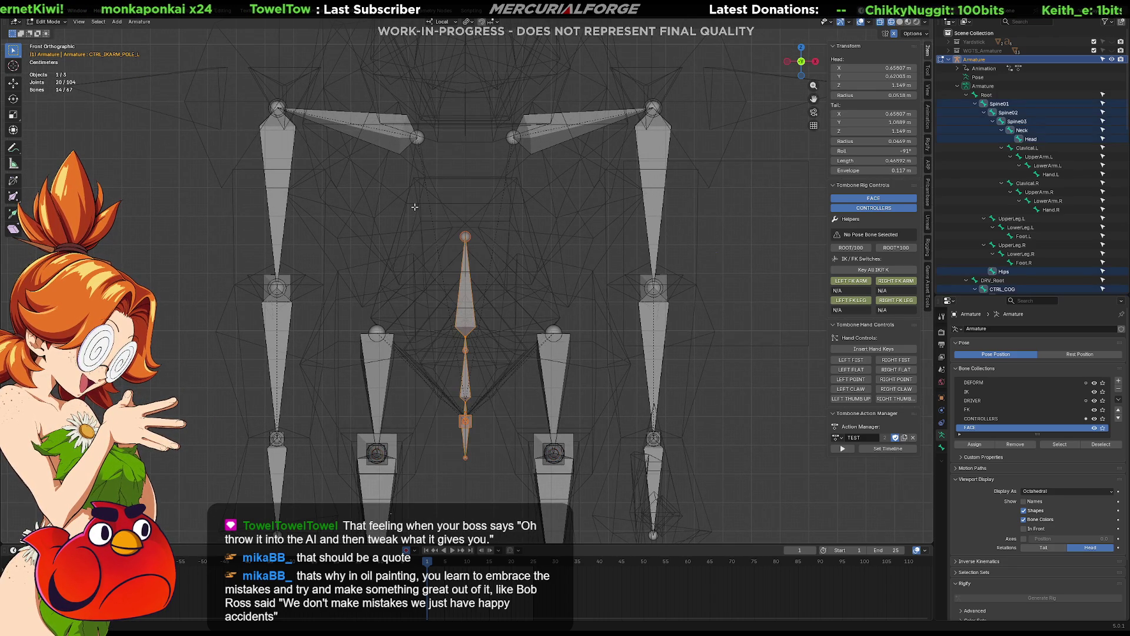
key("g")
key("z")
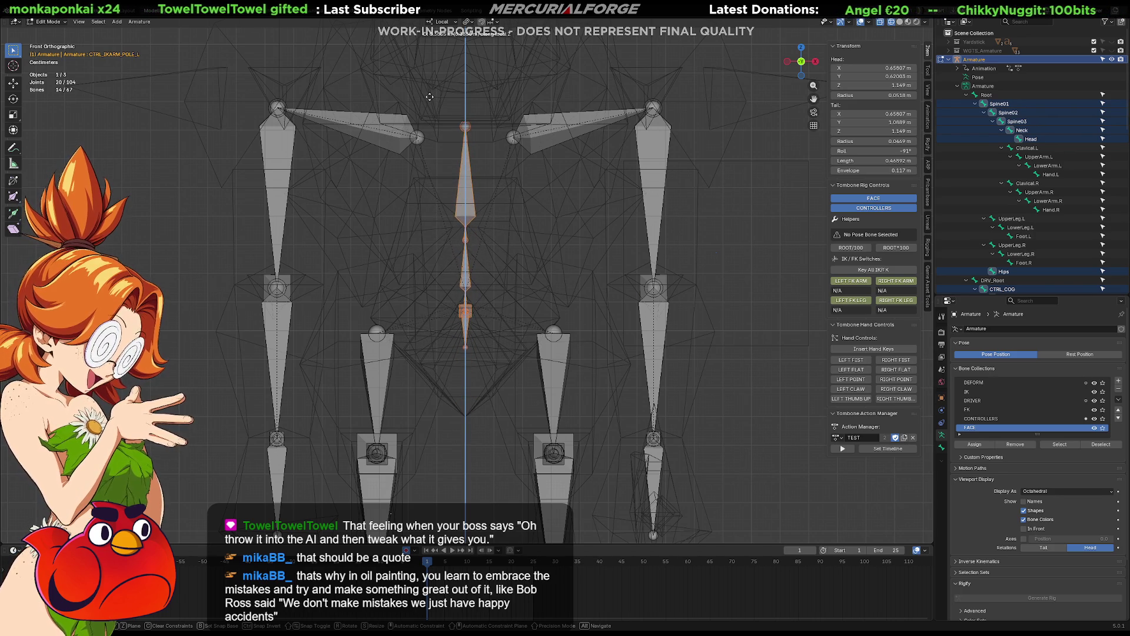
left_click(429, 100)
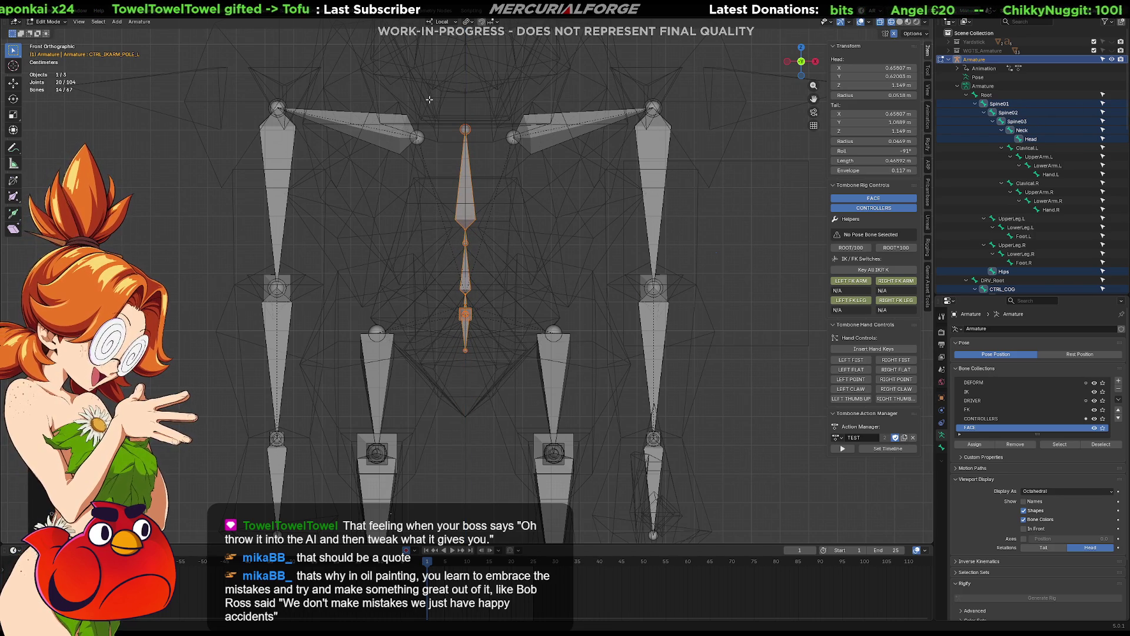
Step: In side view, toggle the controller and DEFORM collections' visibility and undo the spine edit
key("KP_3")
middle_click_drag(515, 247, 547, 219, "shift")
left_click(1093, 418)
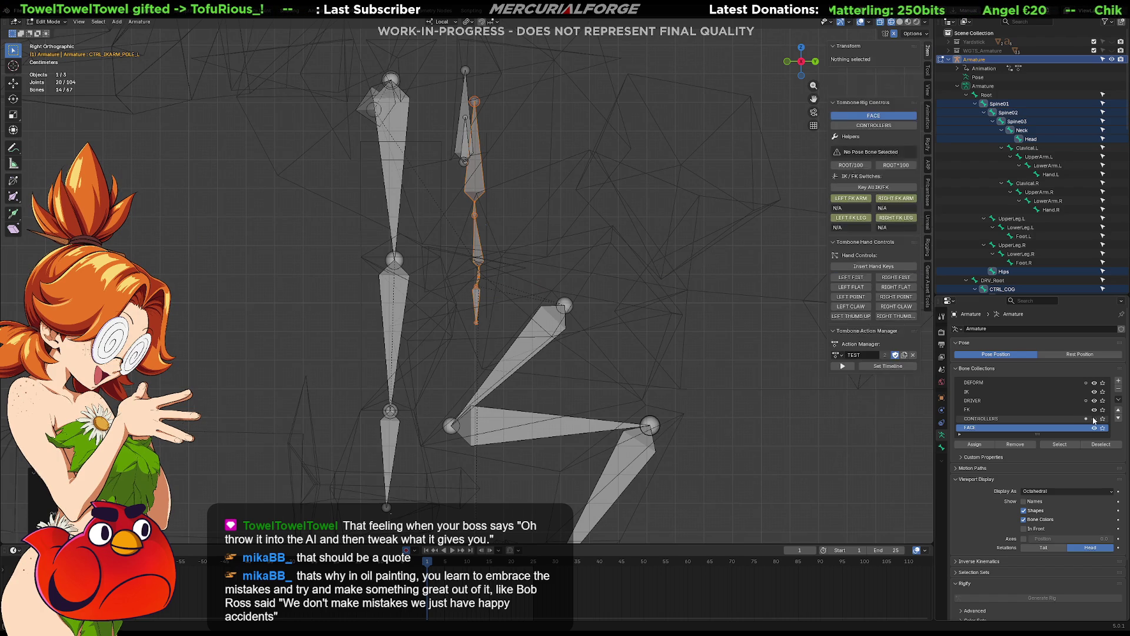
left_click(1094, 419)
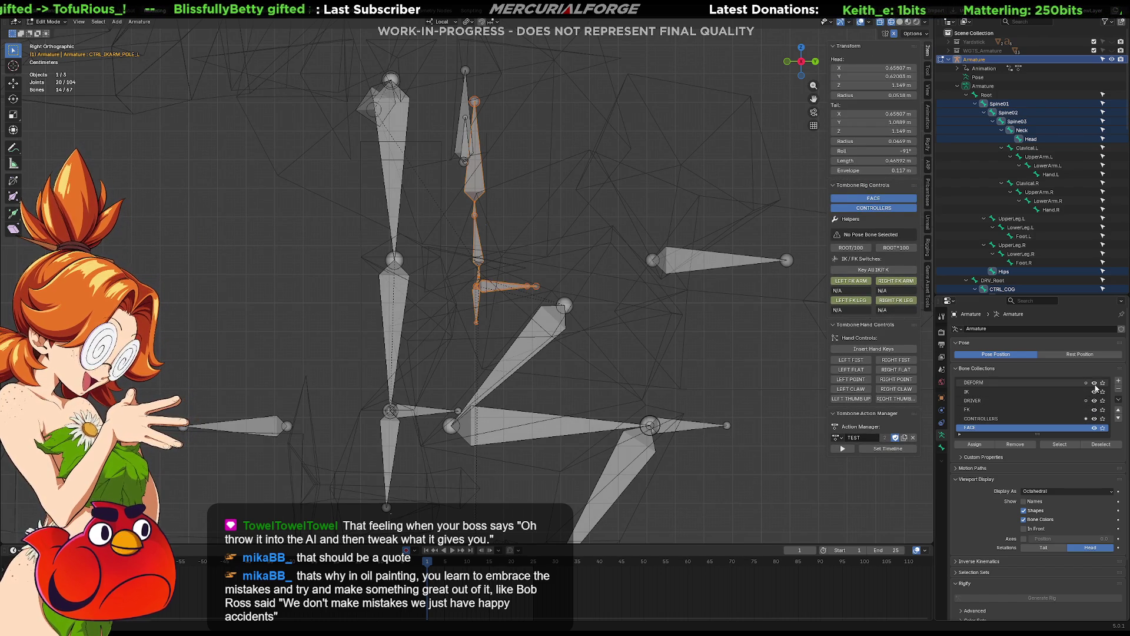
left_click(1094, 383)
left_click(1094, 383)
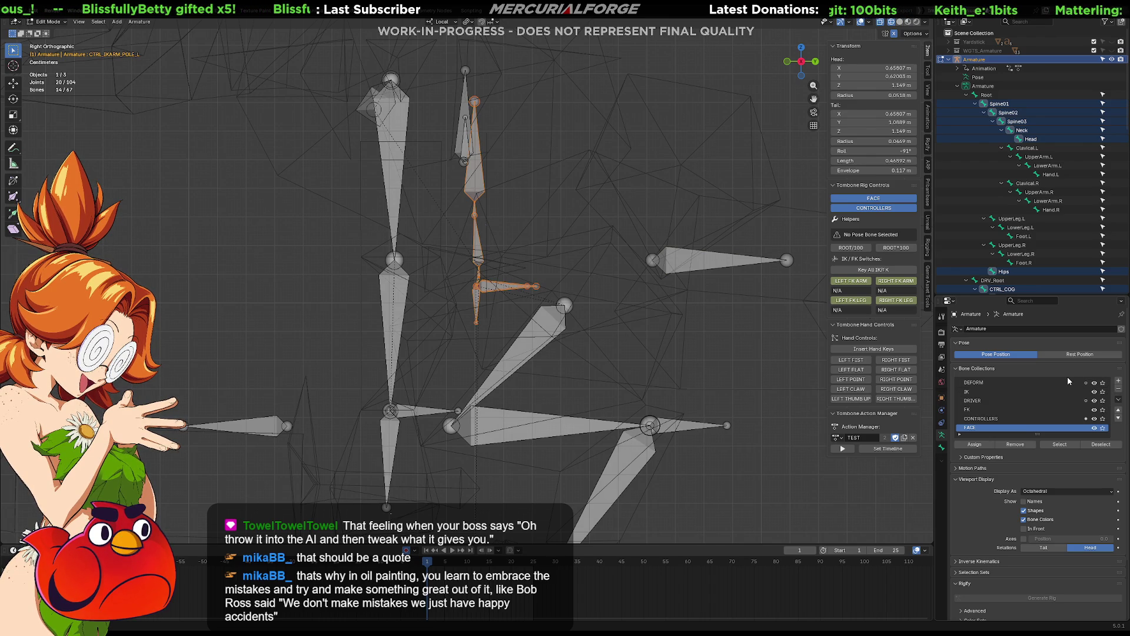
mouse_move(503, 210)
middle_mouse_down("shift")
mouse_move(582, 368)
mouse_move(578, 317)
middle_mouse_up("shift")
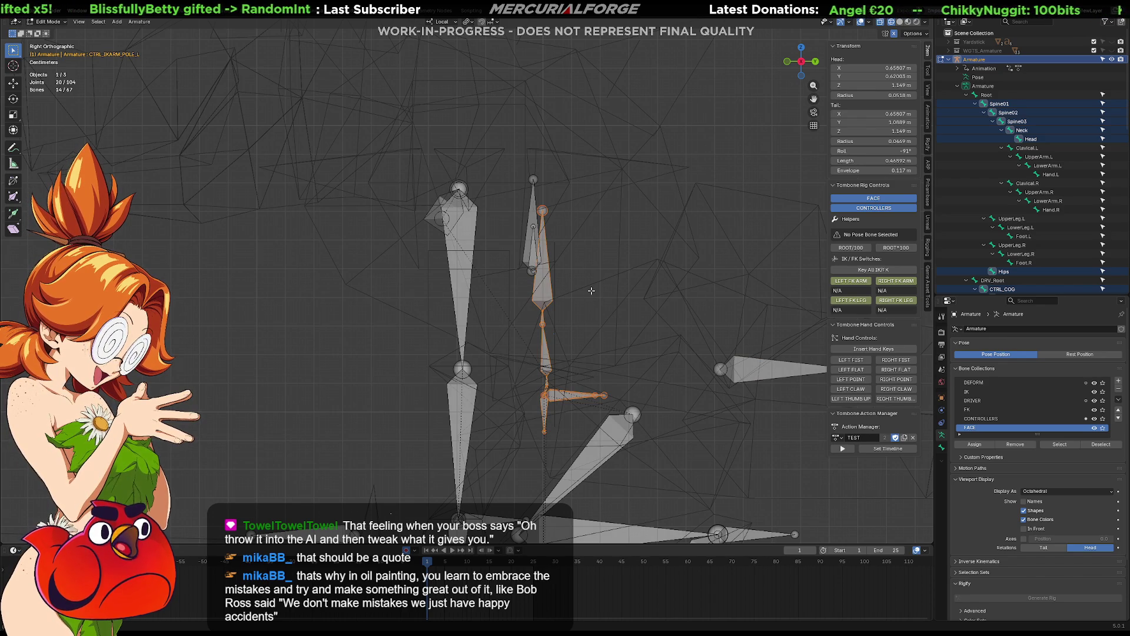
key("ctrl+z")
key("ctrl+z")
key("ctrl+z")
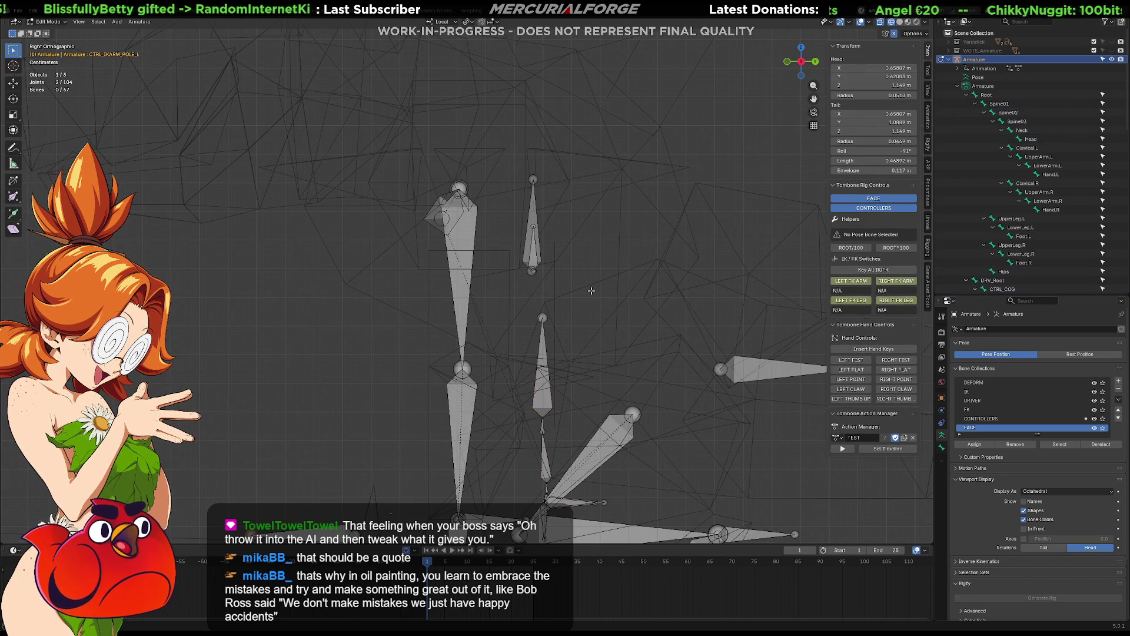
key("ctrl+shift+z")
key("ctrl+shift+z")
key("ctrl+z")
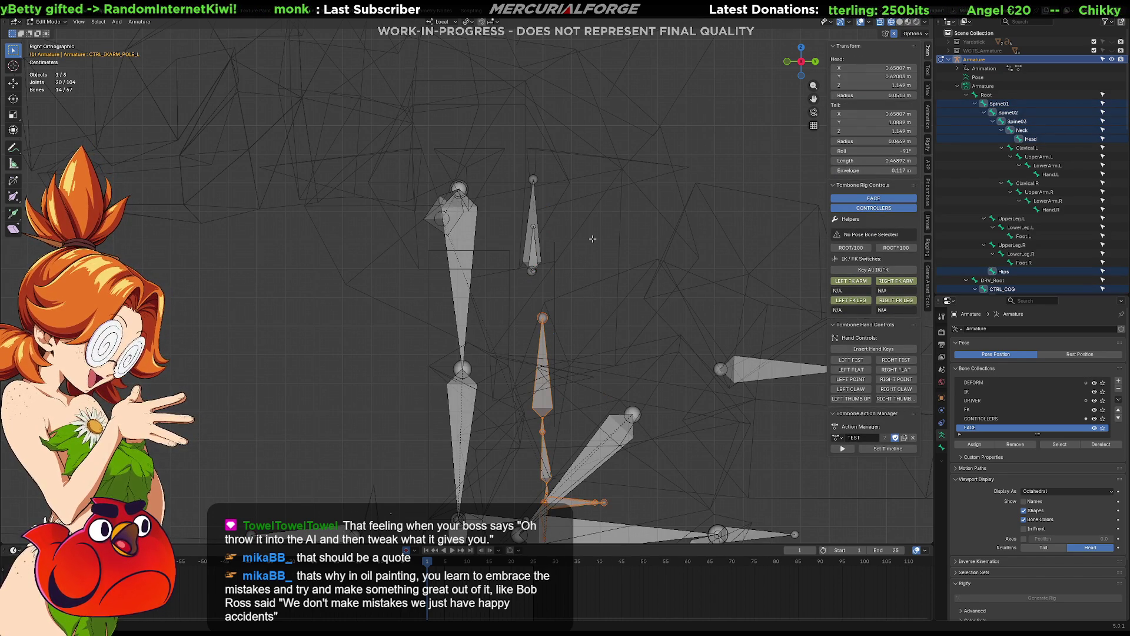
Step: Hide the FACE bone collection and begin moving the spine and head bones in side view
key("KP_1")
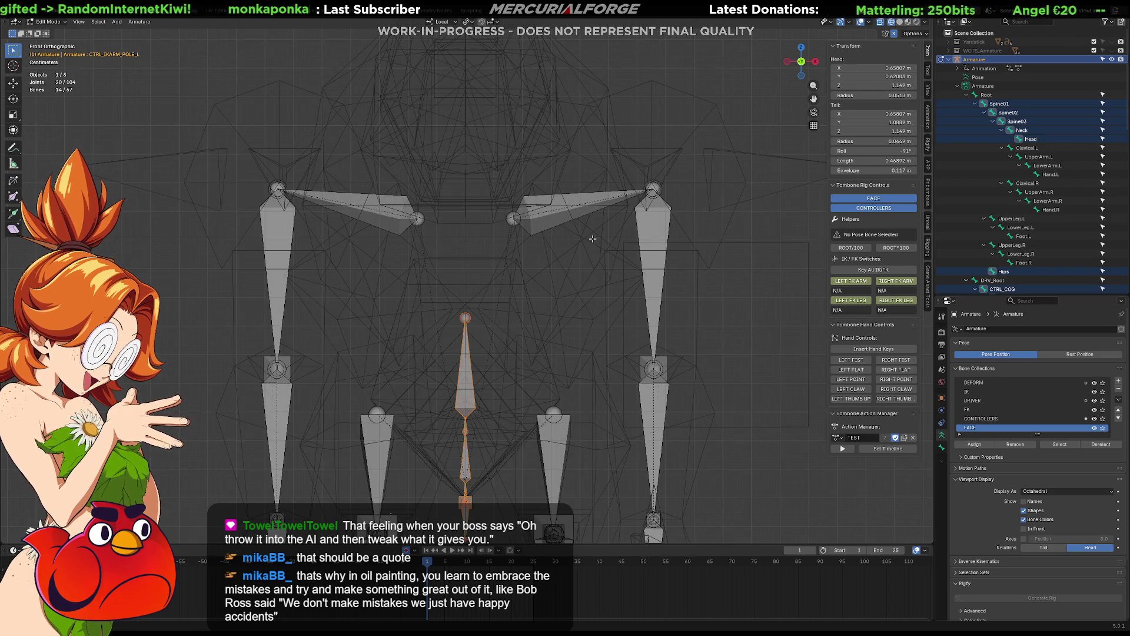
scroll(592, 238, "down", 4)
scroll(587, 240, "up", 2)
scroll(587, 240, "down", 2)
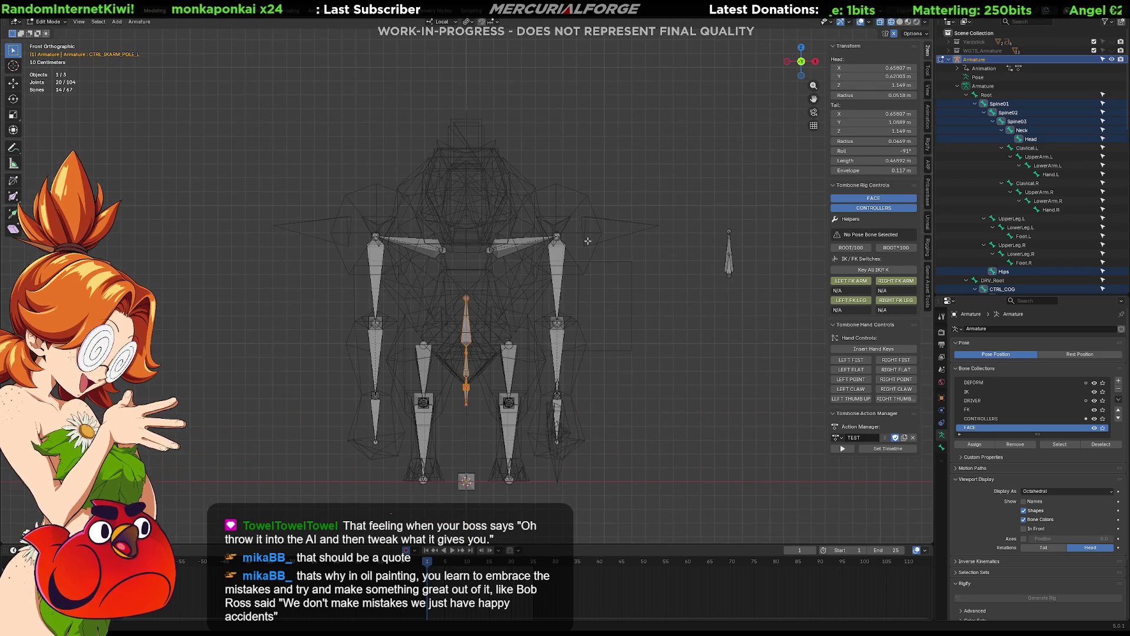
left_click(1095, 429)
key("KP_3")
scroll(540, 311, "up", 3)
scroll(540, 311, "up", 1)
key("g")
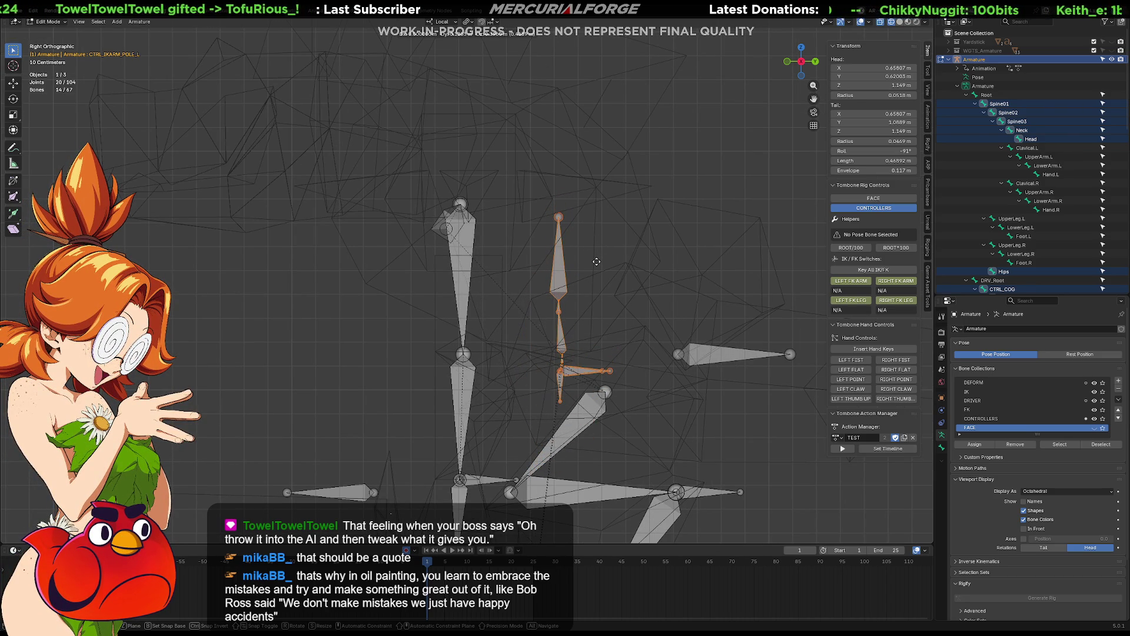
Step: Confirm the raised spine and head bones and orbit to inspect the rig
left_click(640, 252)
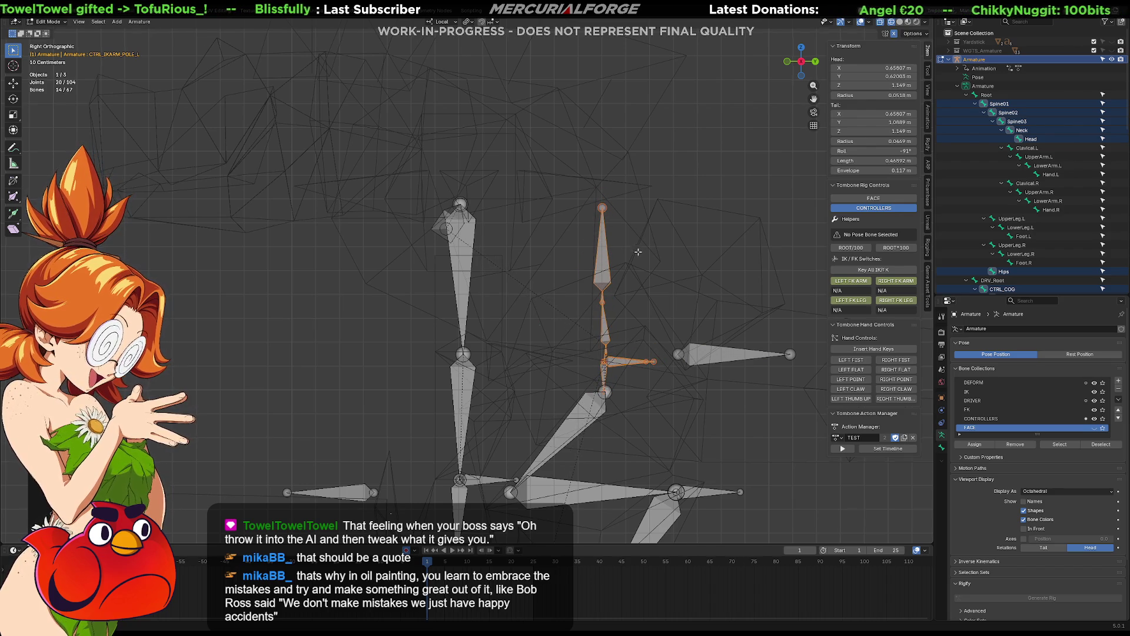
scroll(636, 249, "down", 2)
middle_click_drag(620, 271, 607, 292)
scroll(641, 325, "up", 3)
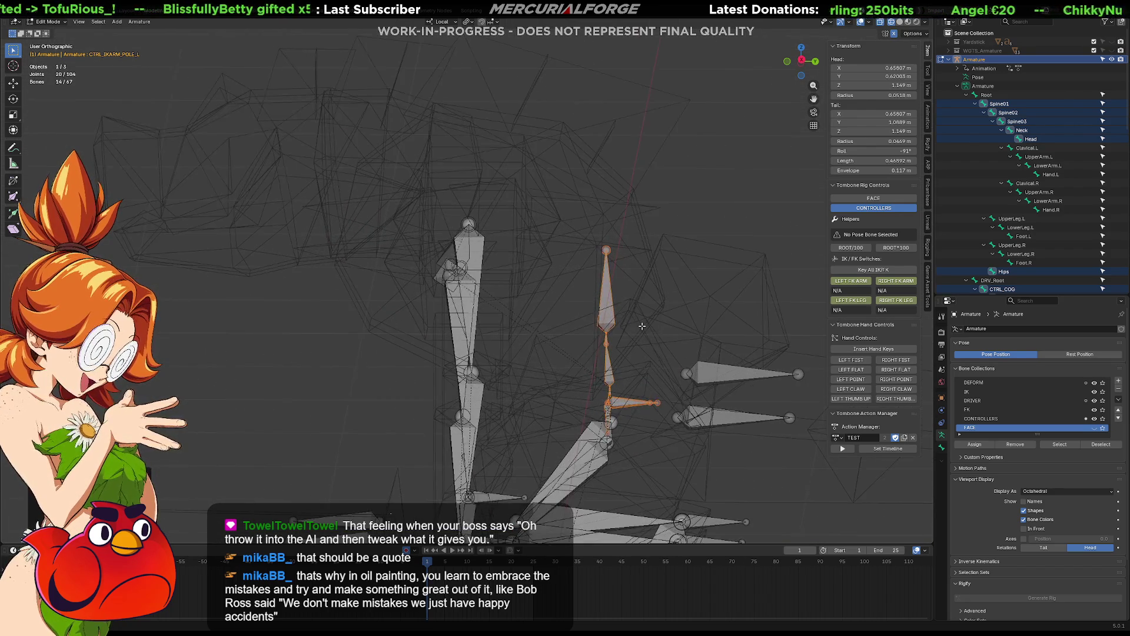
scroll(638, 287, "down", 3)
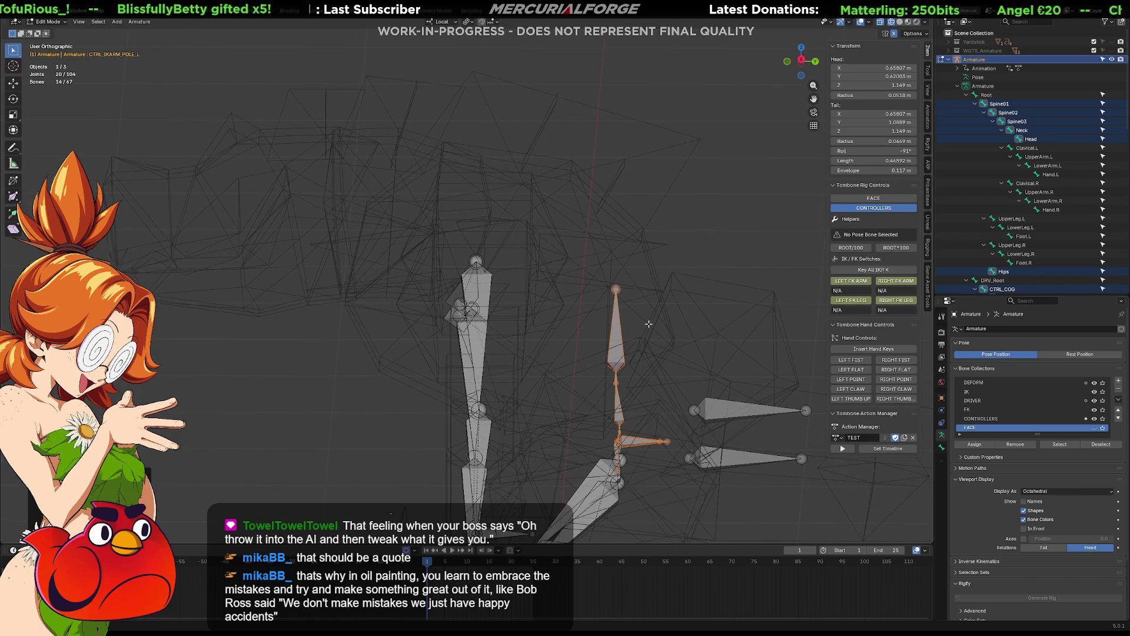
middle_click_drag(620, 288, 646, 283)
Step: In Right Orthographic view, select a single tail joint and start moving it
key("KP_1")
key("KP_5")
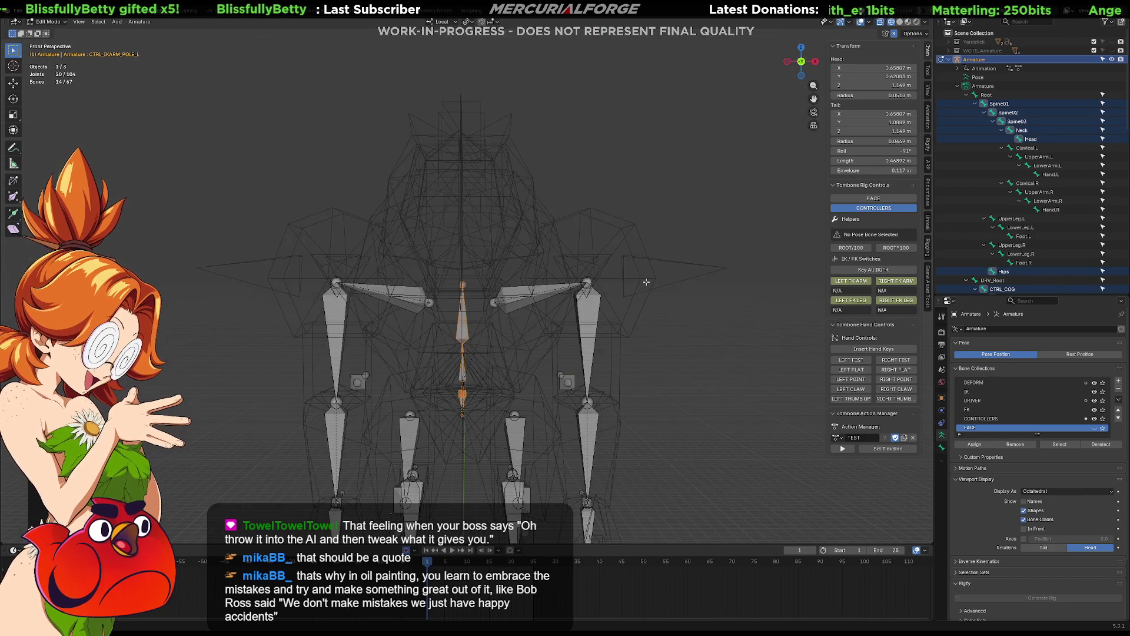
key("KP_3")
key("KP_5")
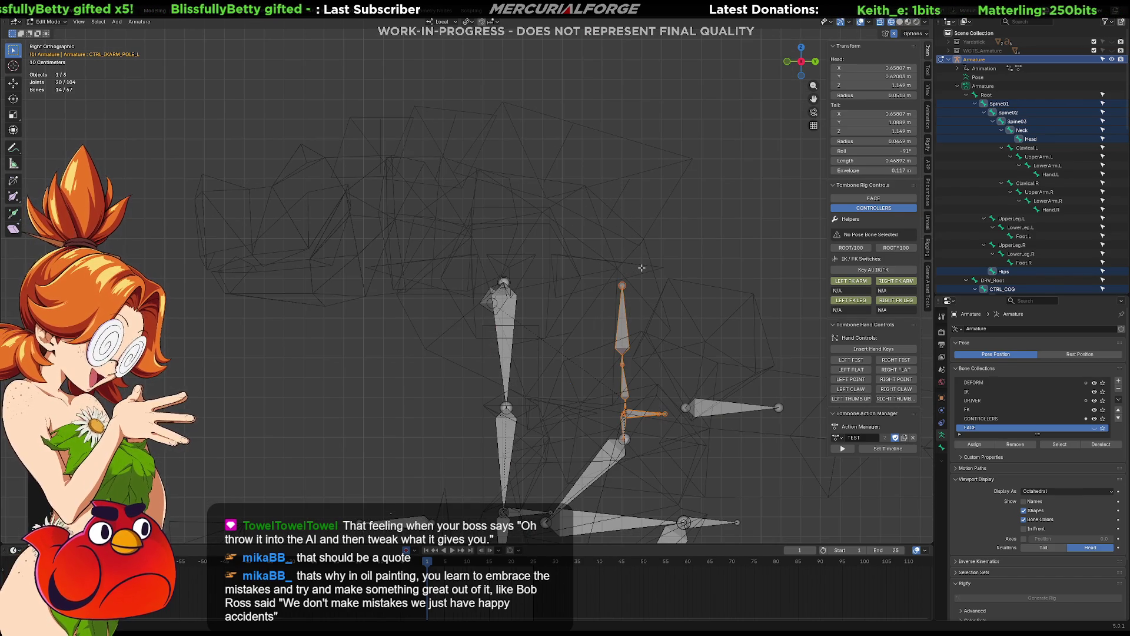
left_click(622, 286)
key("g")
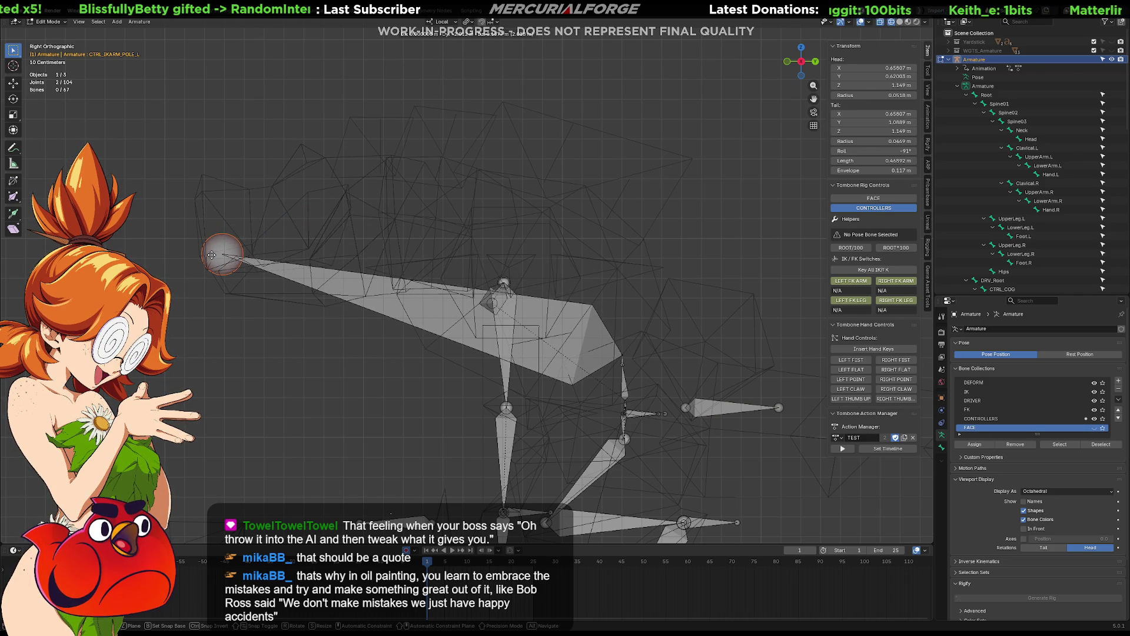
Step: Reposition the tail joint and each following chain joint down to the wrist, bending the chain
left_click(212, 255)
left_click_drag(650, 343, 604, 358)
key("g")
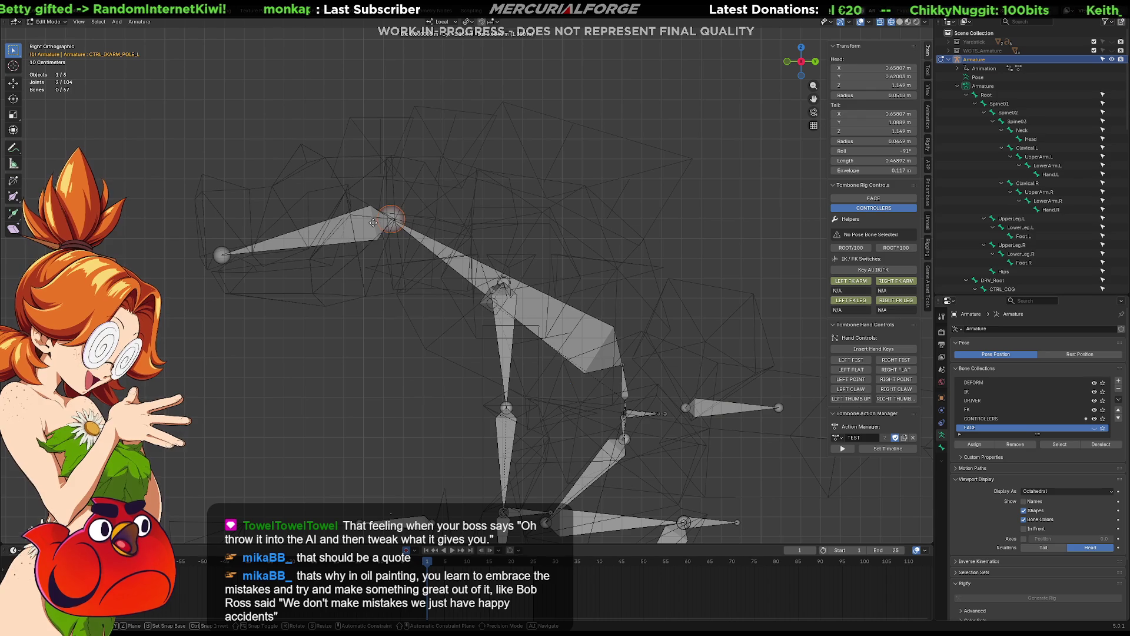
left_click(372, 222)
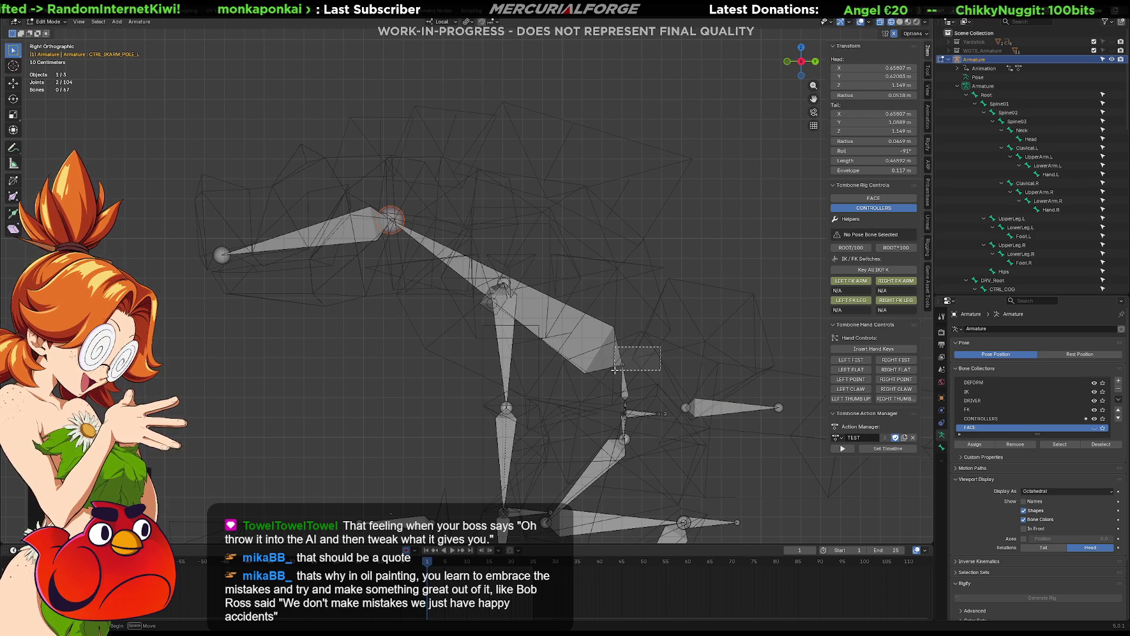
left_click_drag(615, 369, 615, 369)
key("g")
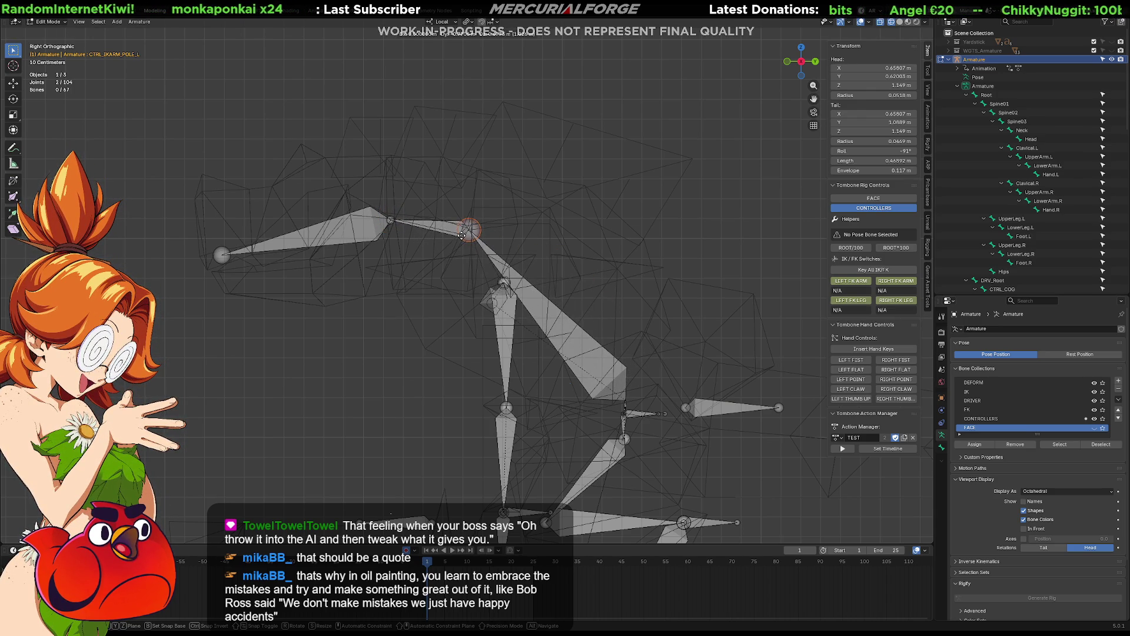
left_click(465, 234)
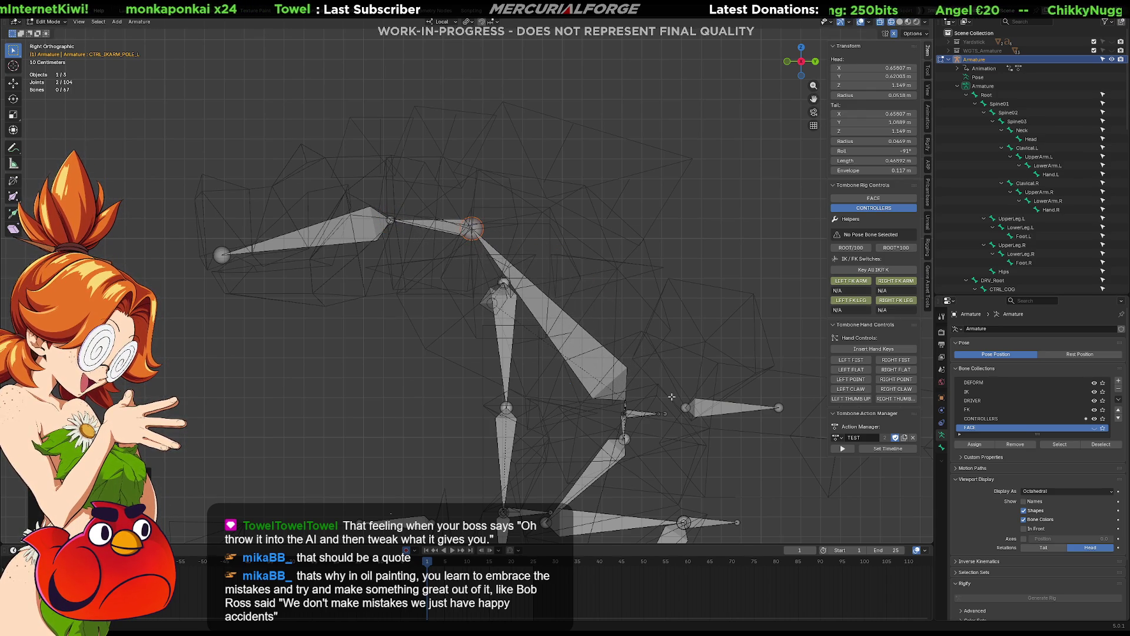
left_click_drag(617, 404, 617, 404)
key("g")
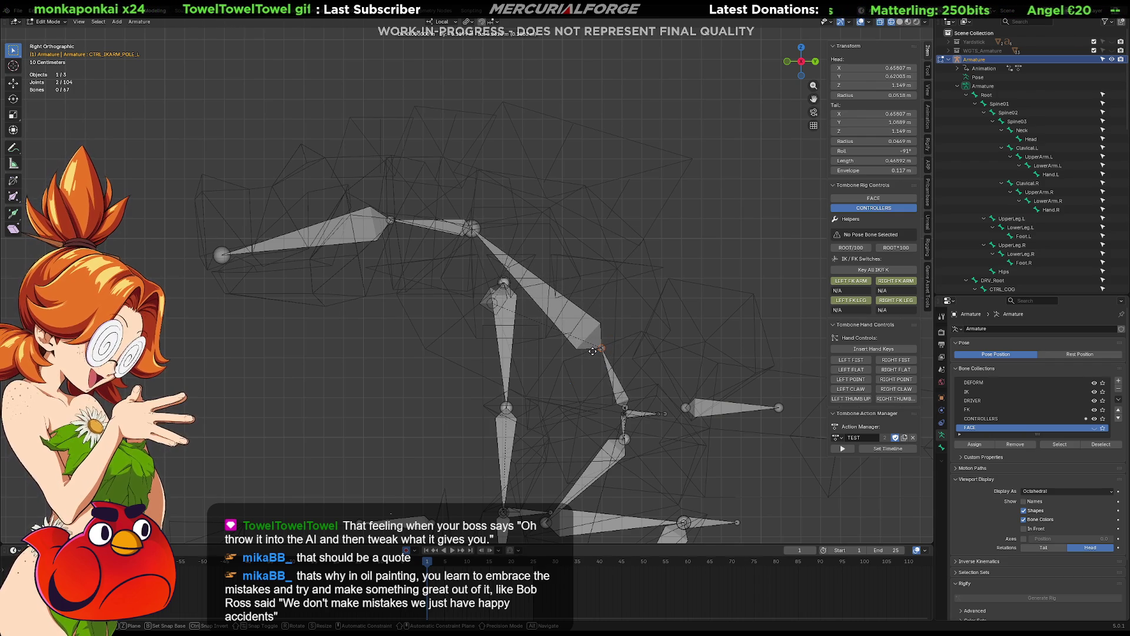
left_click(602, 360)
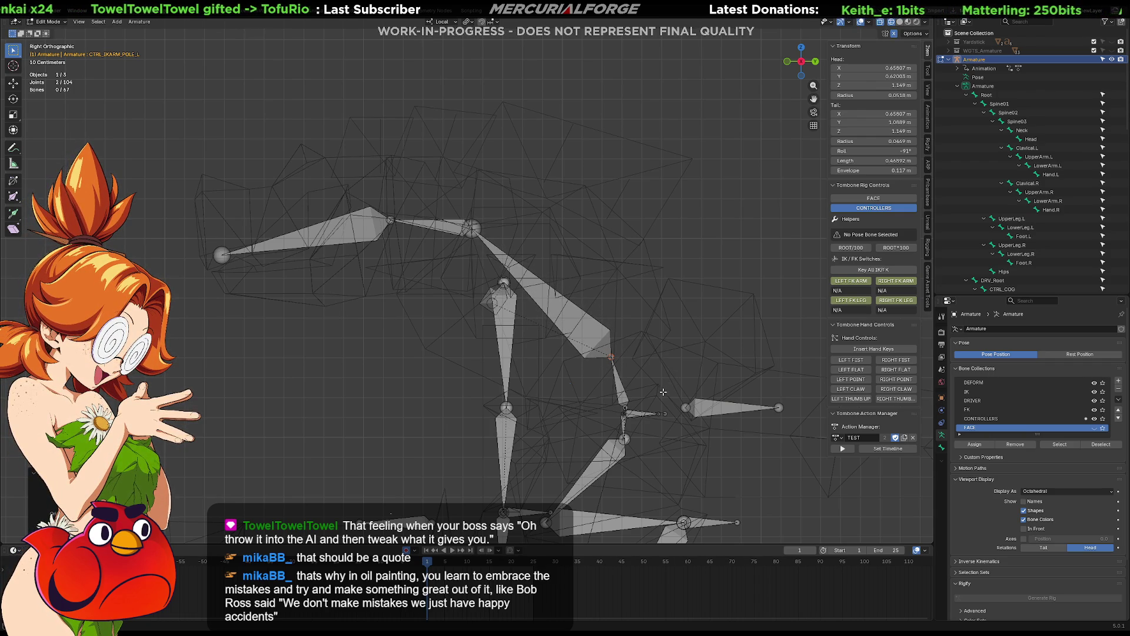
scroll(662, 391, "up", 5)
middle_click_drag(663, 390, 507, 332)
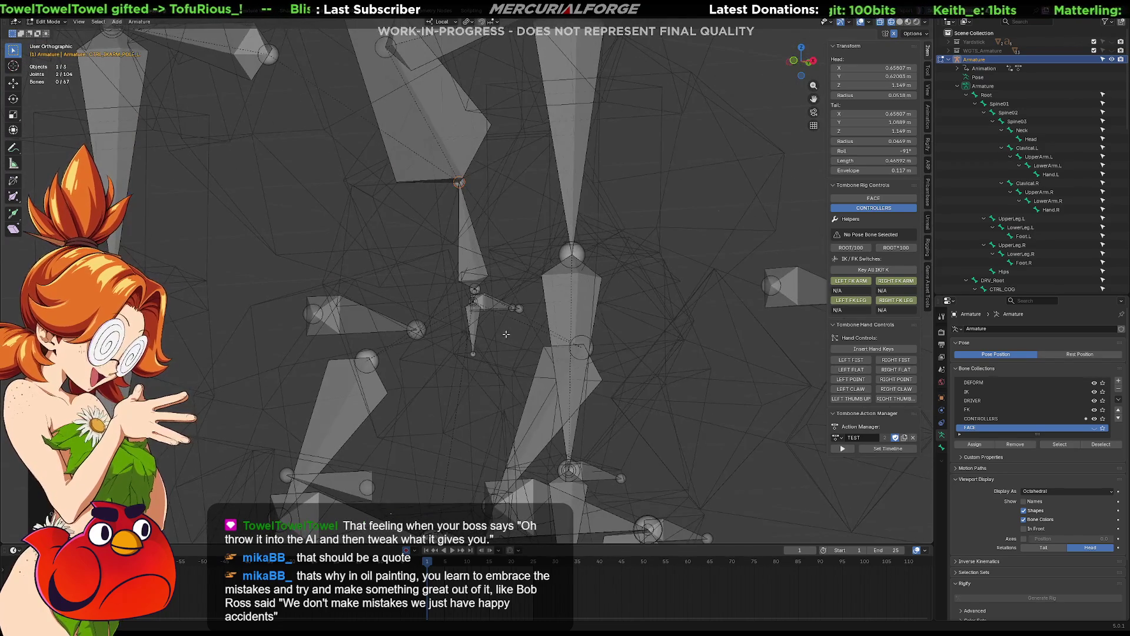
Step: Lengthen the bone by pulling its tail joint down along Z
key("g")
key("z")
left_click(478, 353)
mouse_move(477, 354)
middle_mouse_down()
mouse_move(532, 362)
mouse_move(430, 357)
mouse_move(473, 339)
middle_mouse_up()
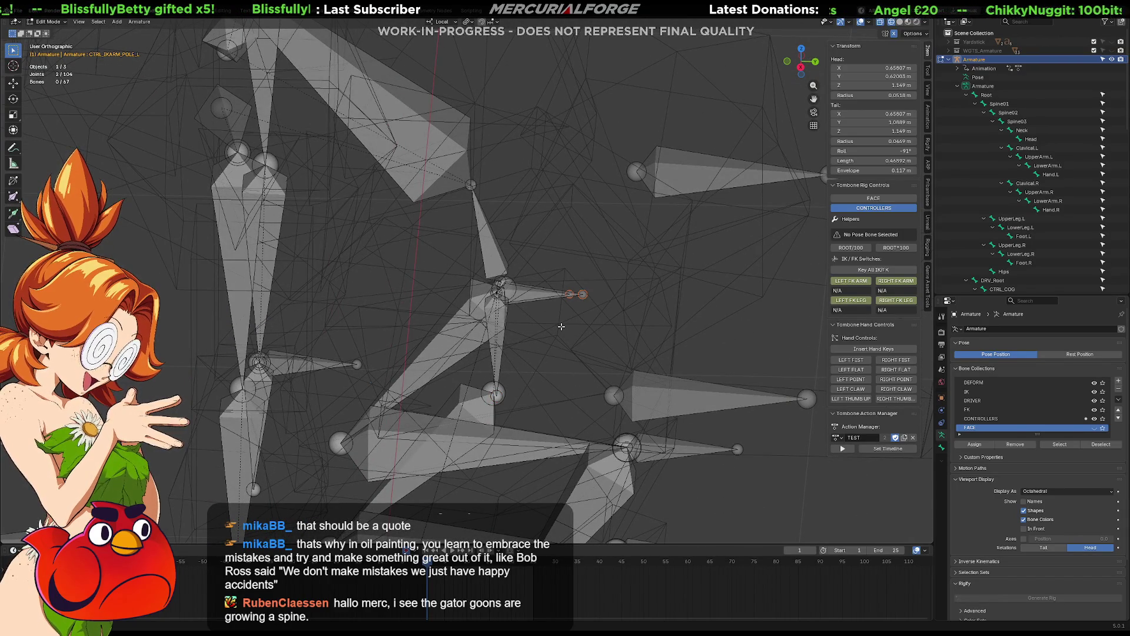
Step: Push the pole joint outward along Y and return the armature to Object Mode
key("g")
key("y")
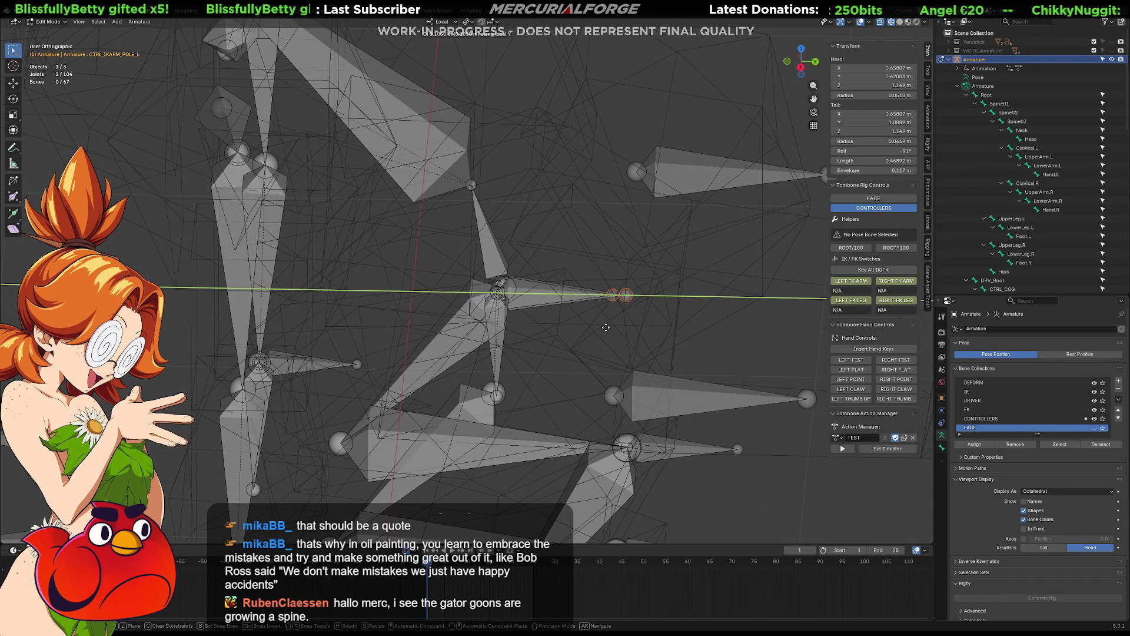
left_click(640, 331)
mouse_move(574, 307)
middle_mouse_down()
mouse_move(676, 275)
mouse_move(532, 285)
middle_mouse_up()
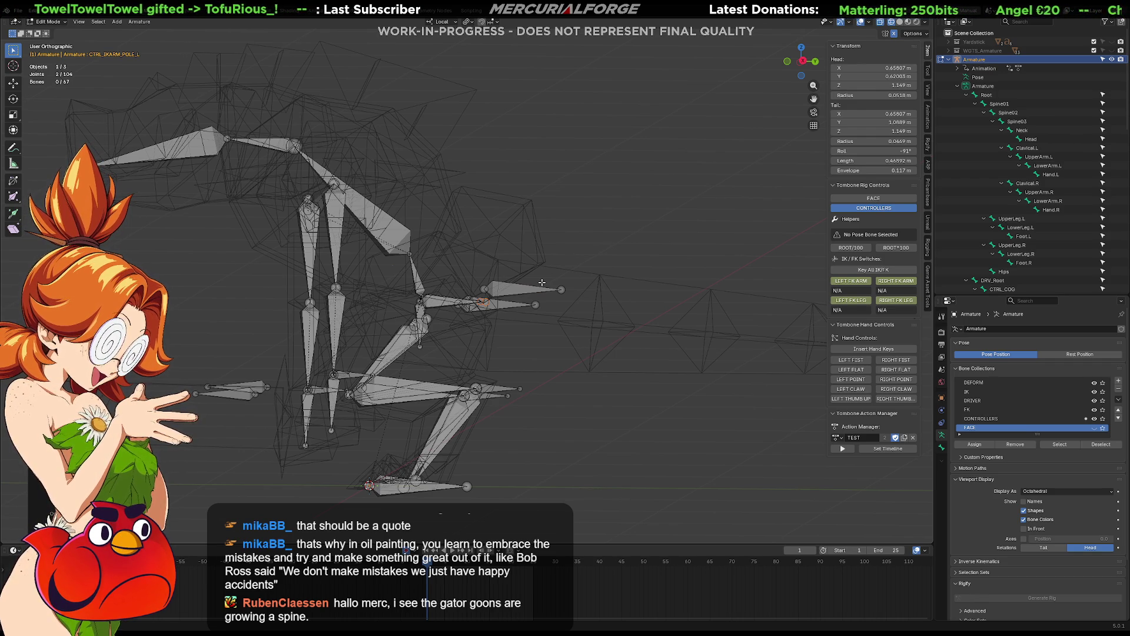
mouse_move(433, 263)
middle_mouse_down("shift")
mouse_move(577, 398)
mouse_move(500, 326)
mouse_move(475, 268)
mouse_move(478, 321)
mouse_move(432, 338)
mouse_move(450, 309)
mouse_move(481, 294)
mouse_move(588, 275)
mouse_move(577, 310)
mouse_move(576, 269)
mouse_move(562, 287)
middle_mouse_up("shift")
key("Tab")
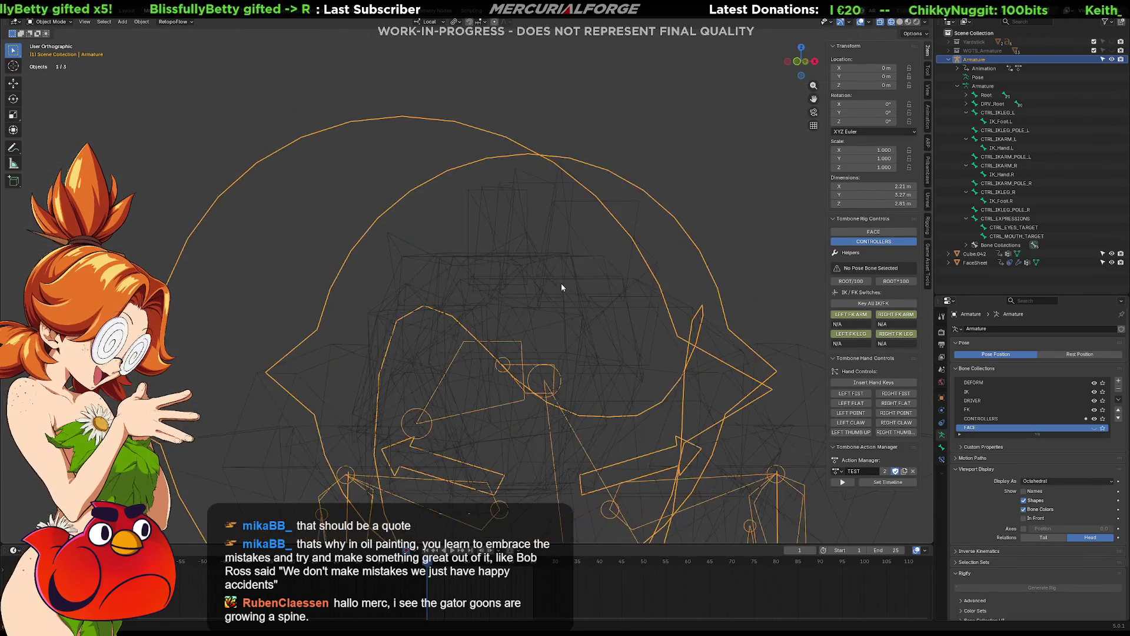
Step: Switch to Solid shading and open the Cube.042 body mesh in Edit Mode
left_click(907, 22)
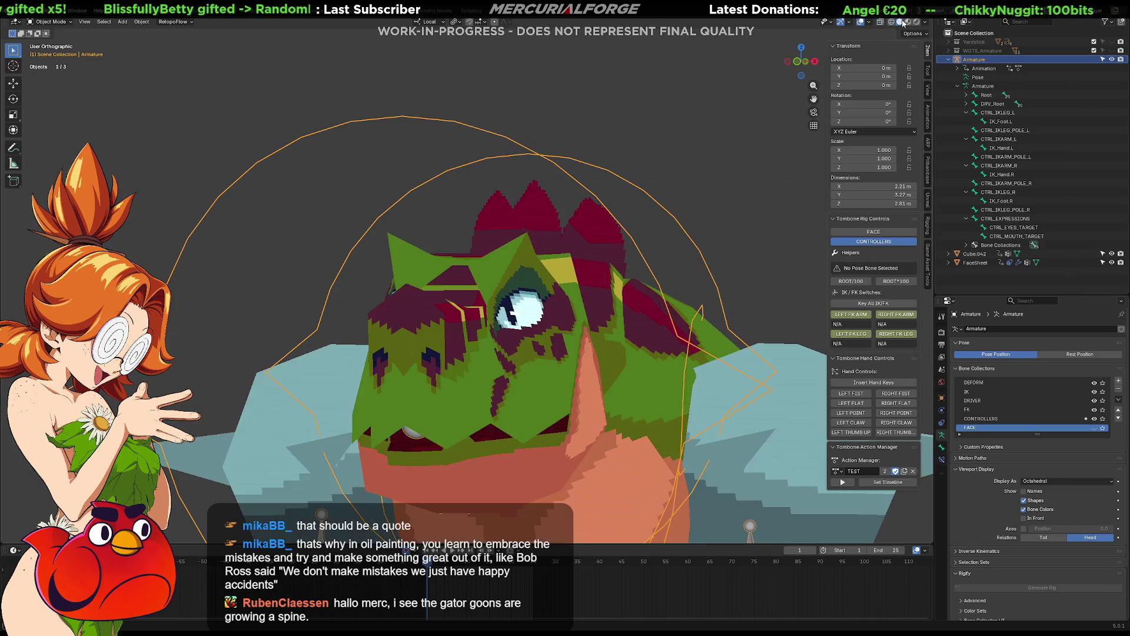
left_click(536, 325)
key("Tab")
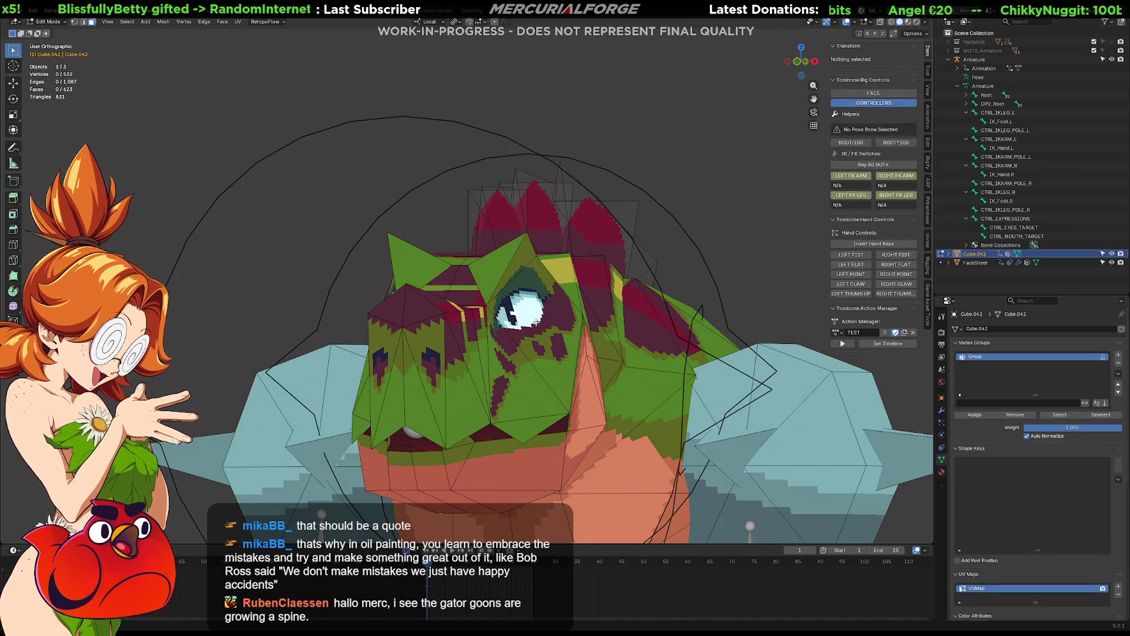
Step: Zoom and orbit around the gator's head and body to inspect the mesh
middle_click_drag(537, 325, 536, 312, "shift")
scroll(537, 312, "up", 3)
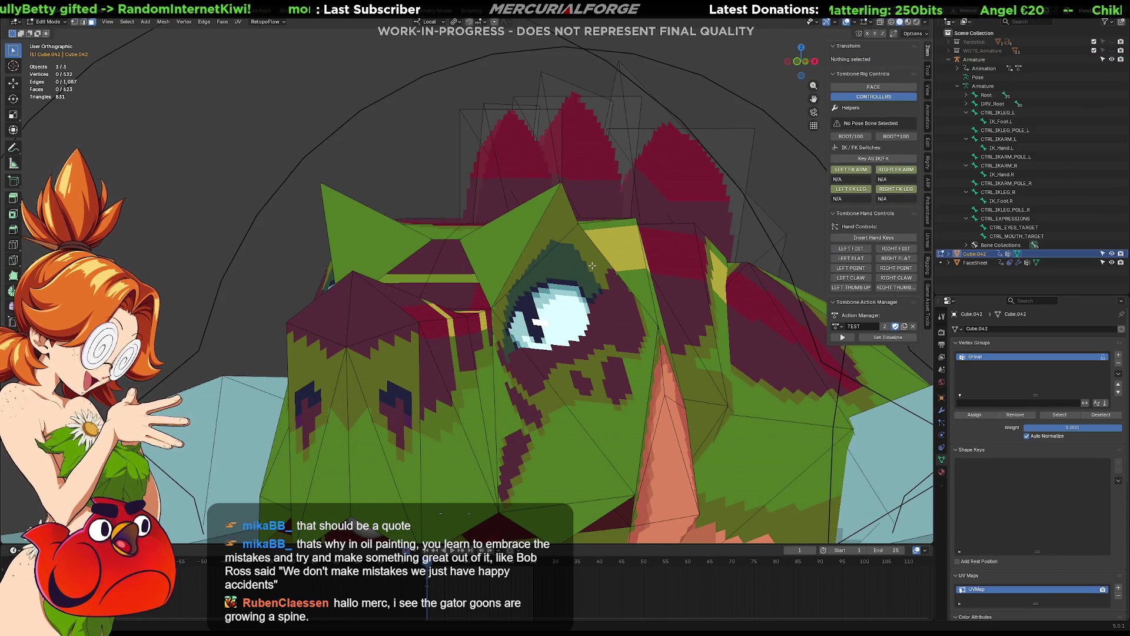
mouse_move(636, 392)
middle_mouse_down()
mouse_move(486, 386)
mouse_move(590, 379)
mouse_move(645, 396)
mouse_move(560, 390)
middle_mouse_up()
scroll(555, 389, "down", 10)
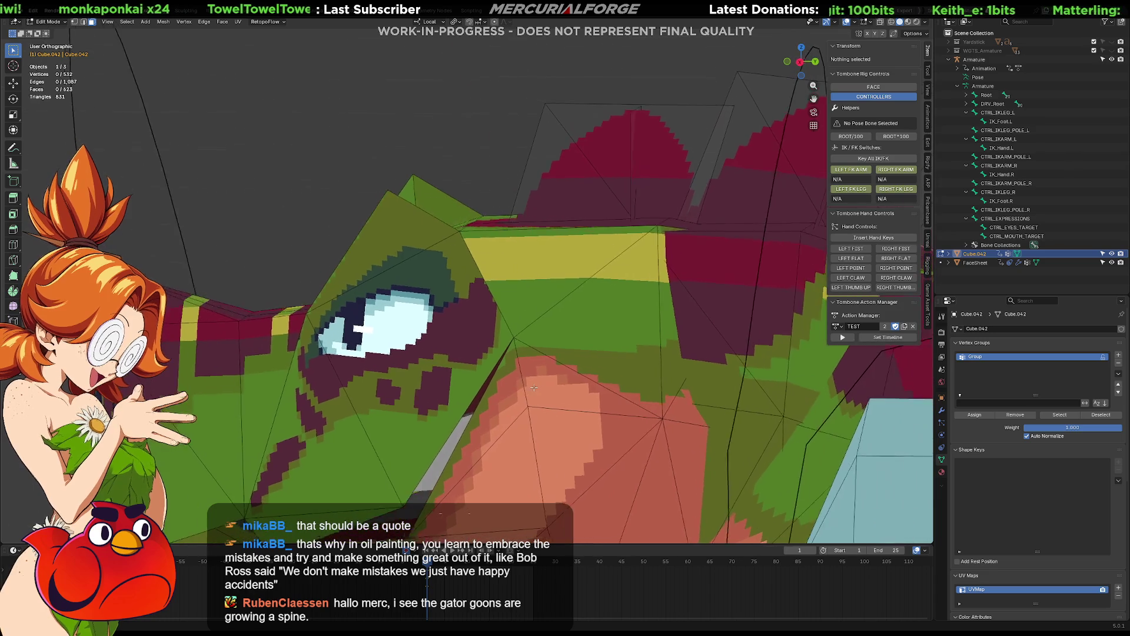
mouse_move(533, 379)
middle_mouse_down("shift")
mouse_move(567, 309)
mouse_move(623, 339)
mouse_move(765, 328)
mouse_move(588, 316)
mouse_move(483, 282)
mouse_move(492, 272)
middle_mouse_up("shift")
scroll(479, 280, "up", 2)
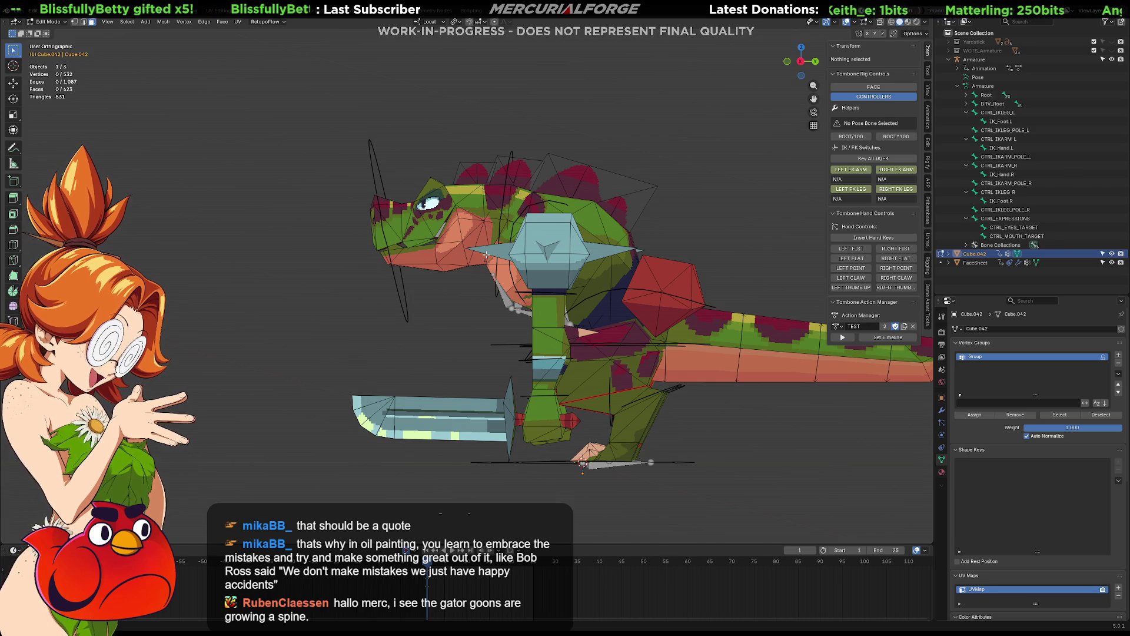
Step: Switch to Right Orthographic view with Wireframe viewport shading
key("KP_1")
key("KP_3")
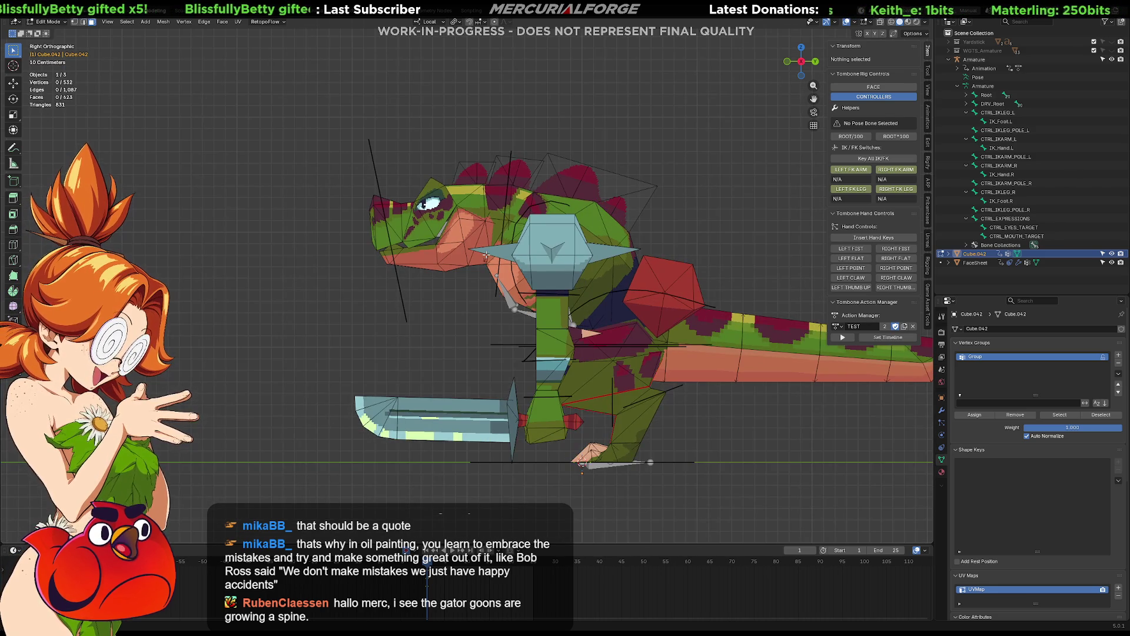
left_click(891, 27)
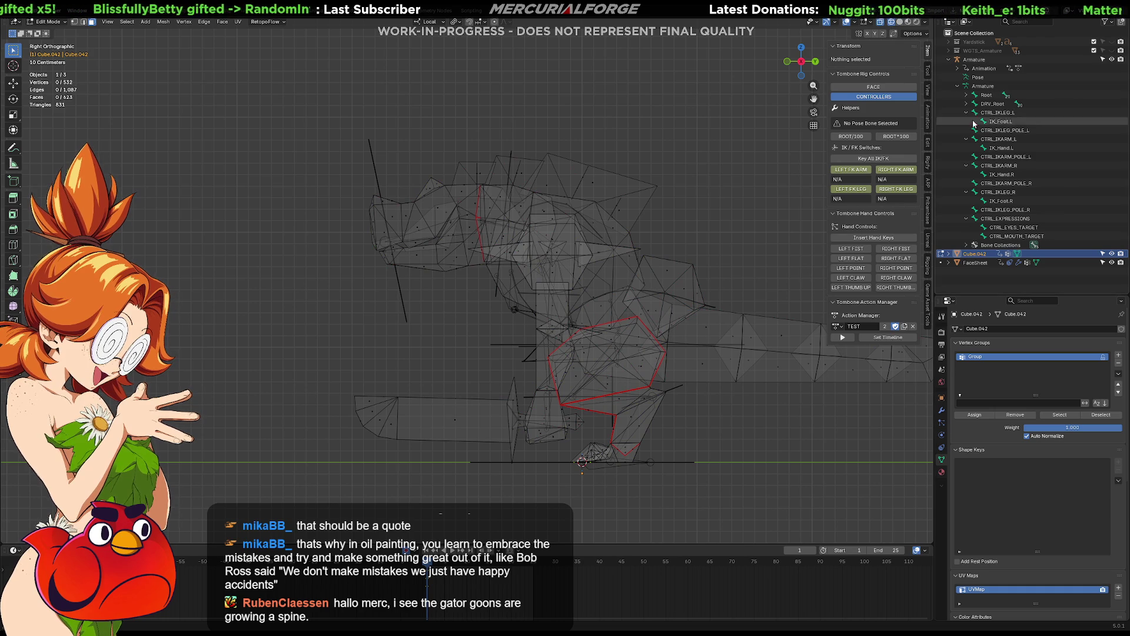
Step: Return to Object Mode, frame all objects, and select the Armature
left_click(975, 60)
key("ctrl+Tab")
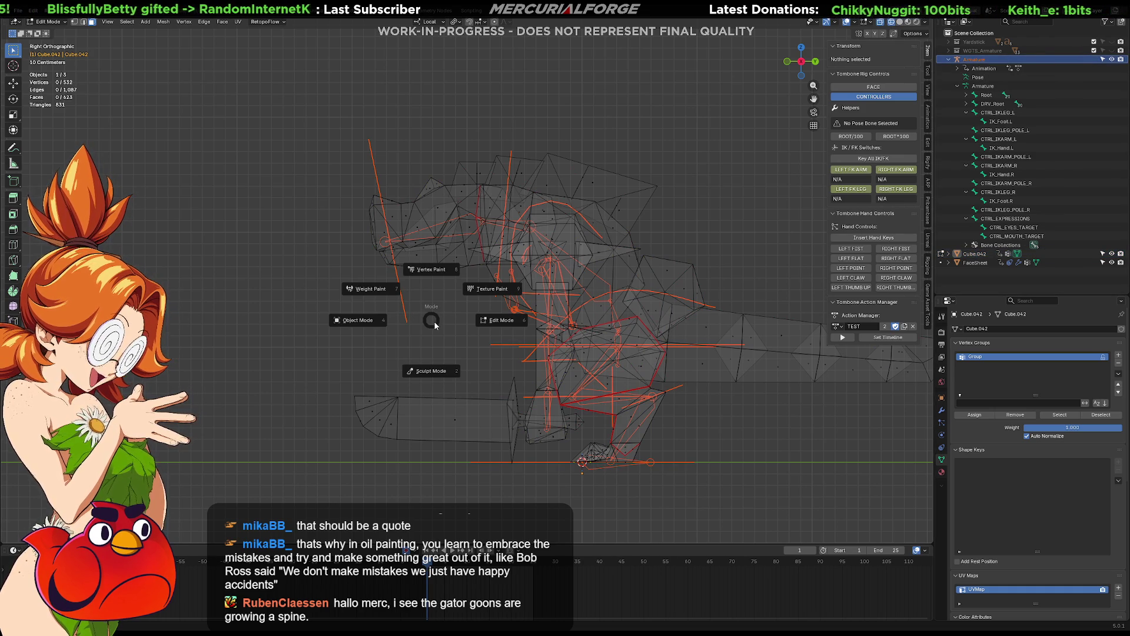
key("Escape")
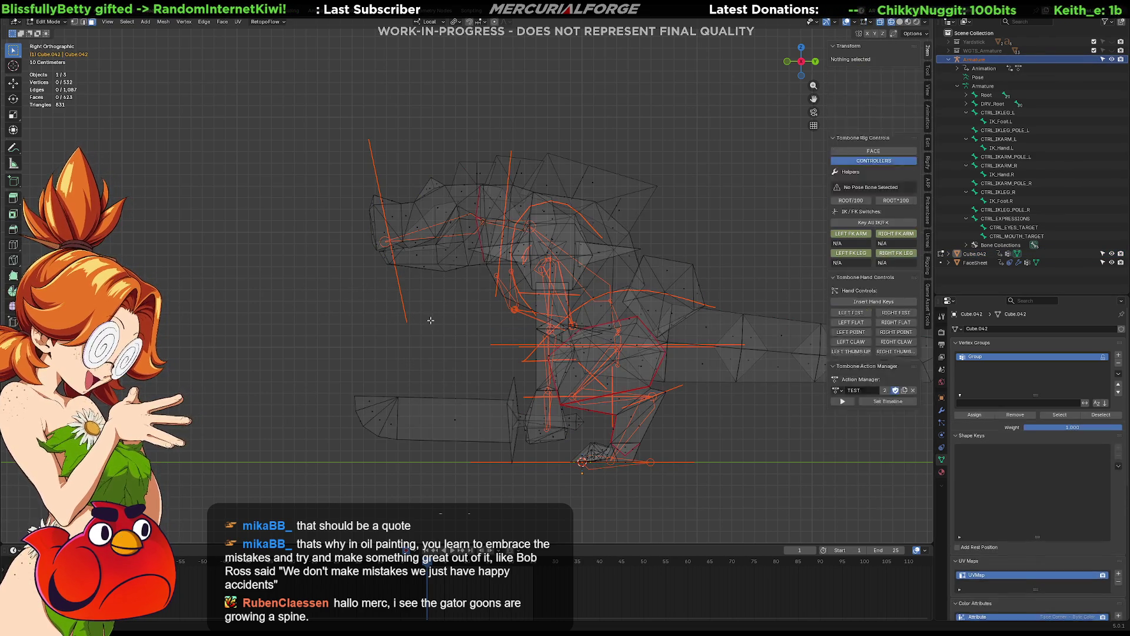
left_click(983, 69)
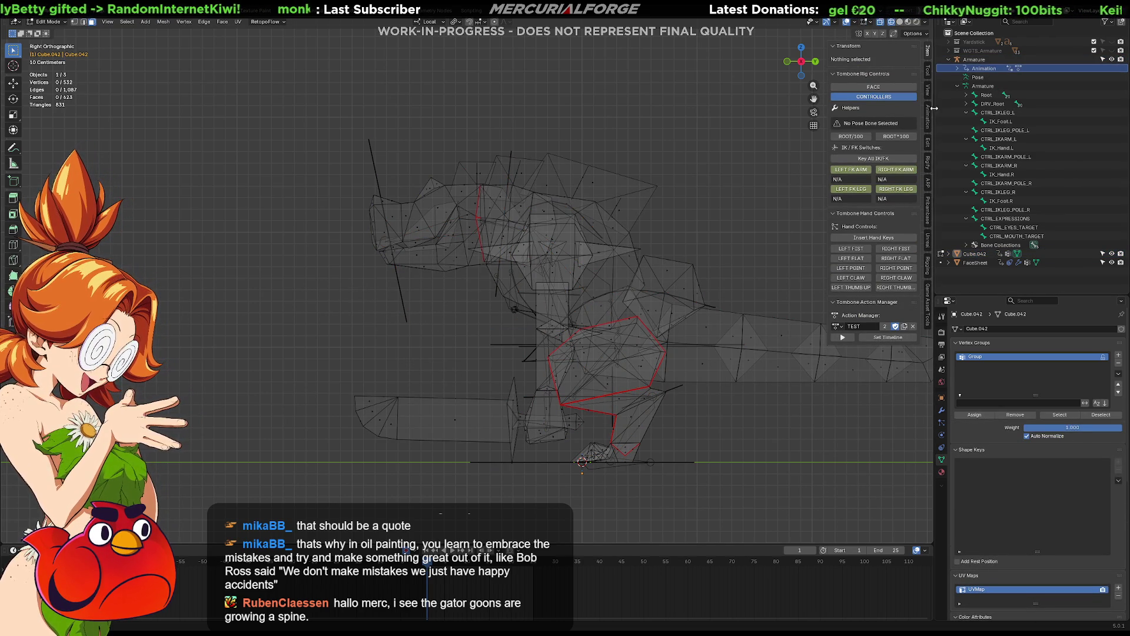
left_click(982, 60)
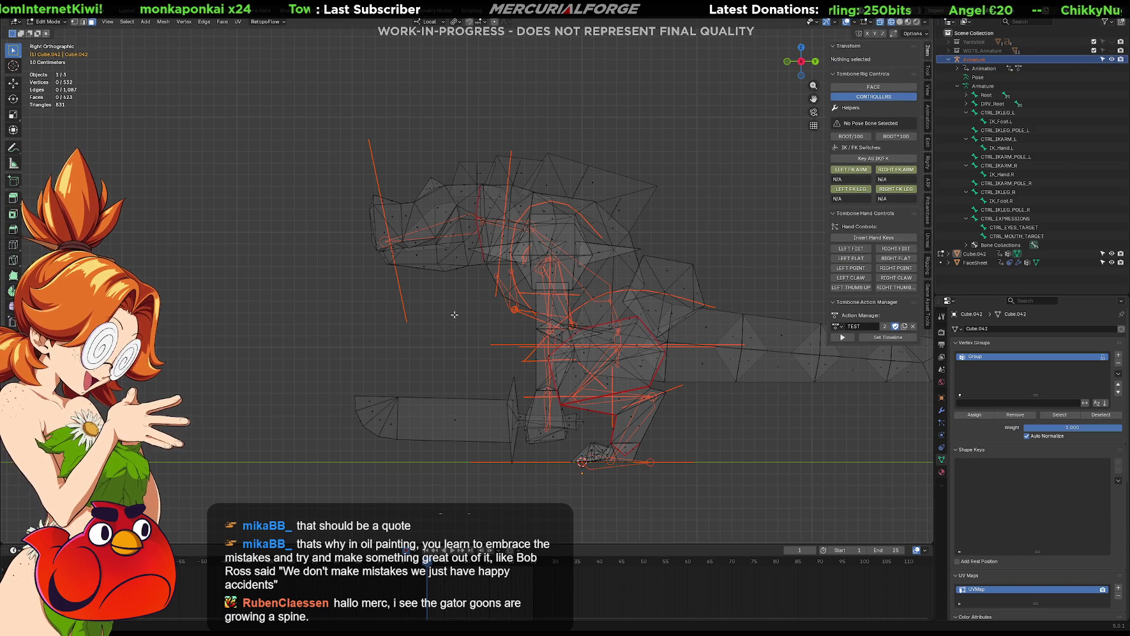
key("Tab")
key("alt+a")
key("Home")
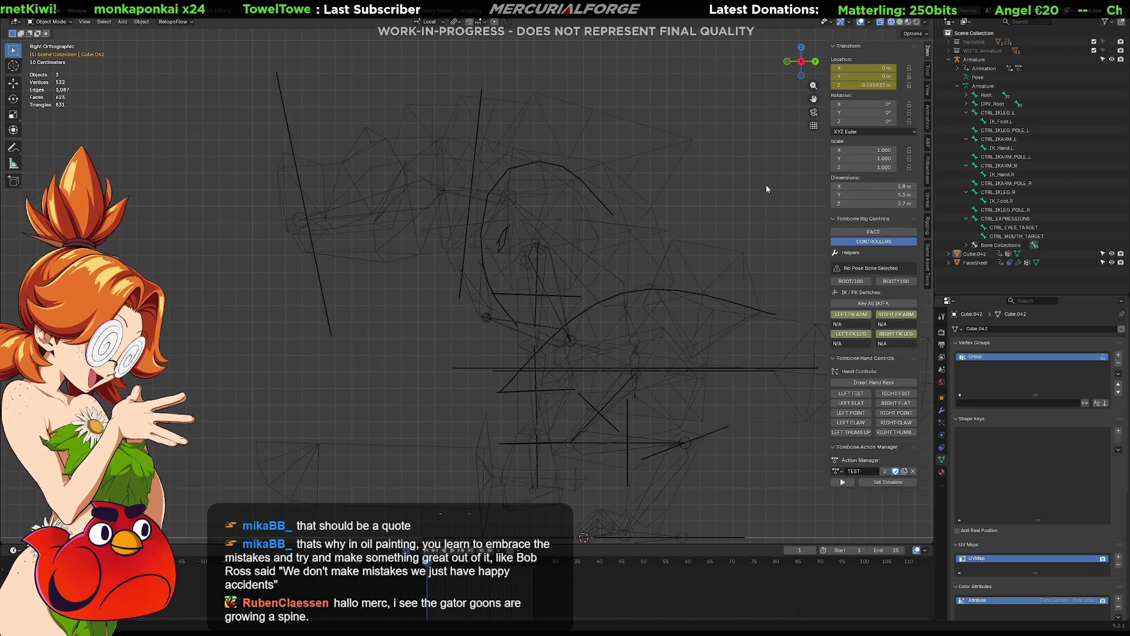
left_click(974, 60)
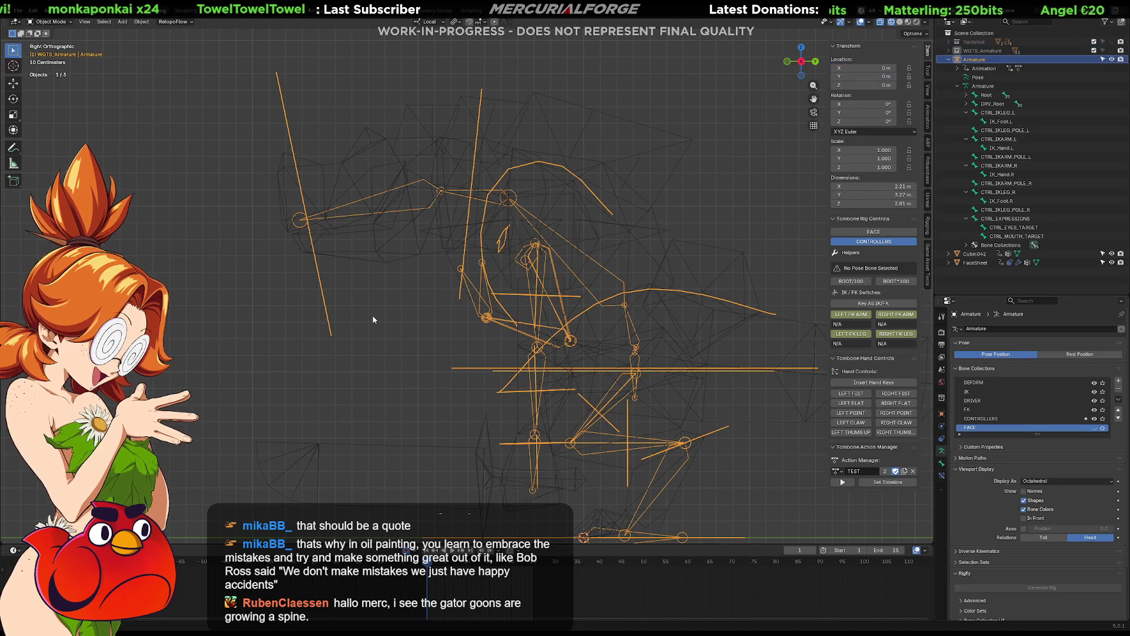
Step: Enter Edit Mode on the armature and move one bone joint to a new position
key("ctrl+Tab")
left_click(429, 317)
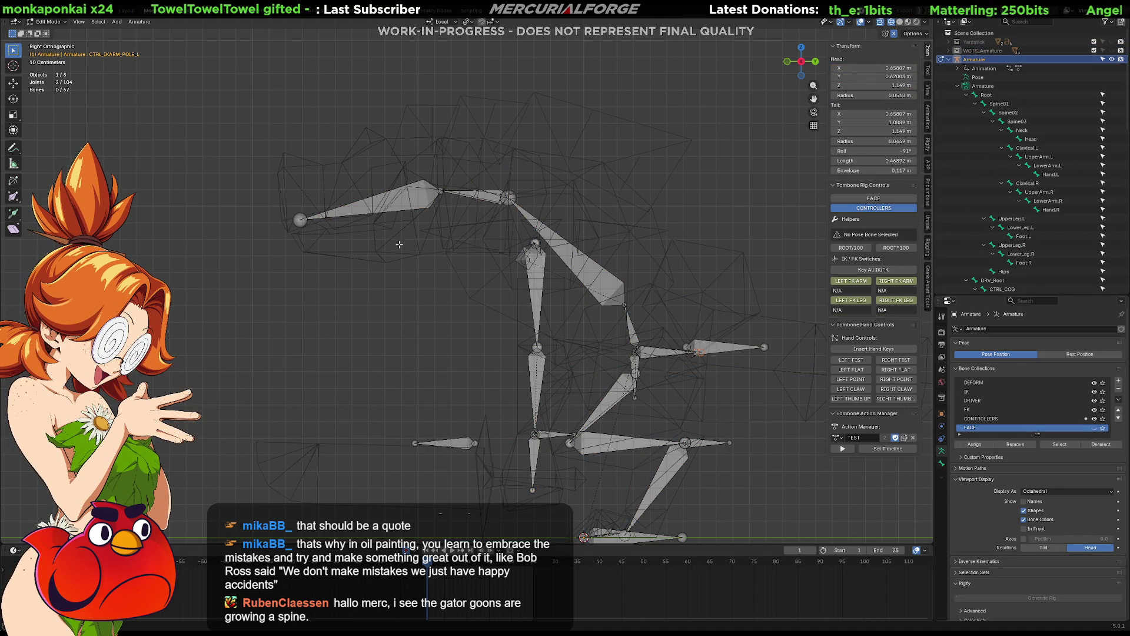
scroll(399, 302, "down", 5, "ctrl")
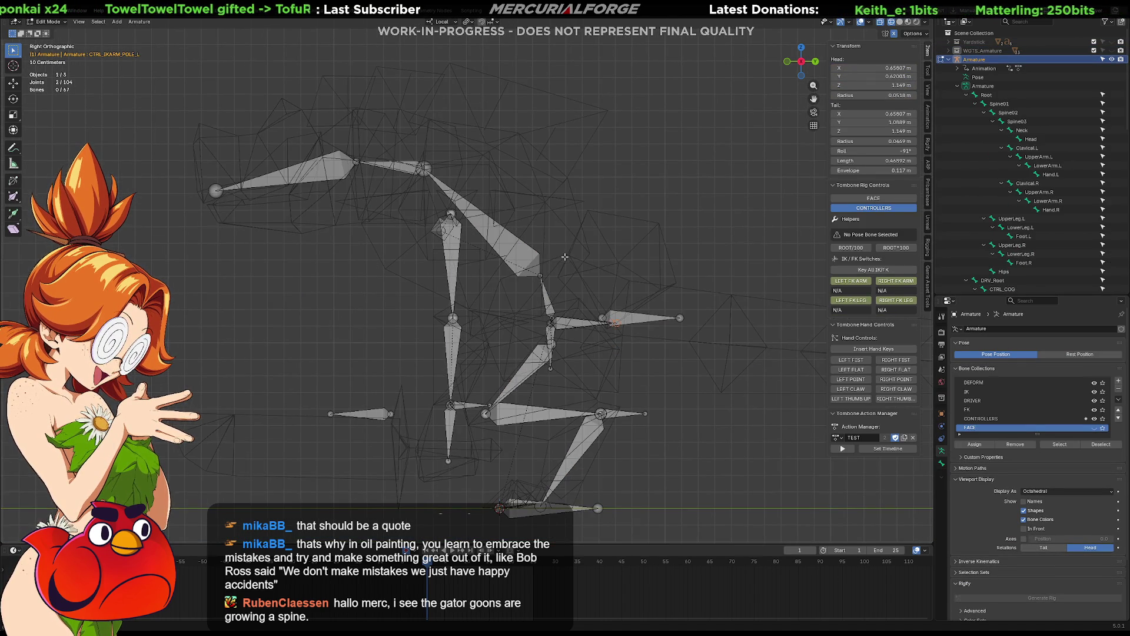
scroll(538, 260, "up", 1)
left_click_drag(435, 224, 436, 226)
key("g")
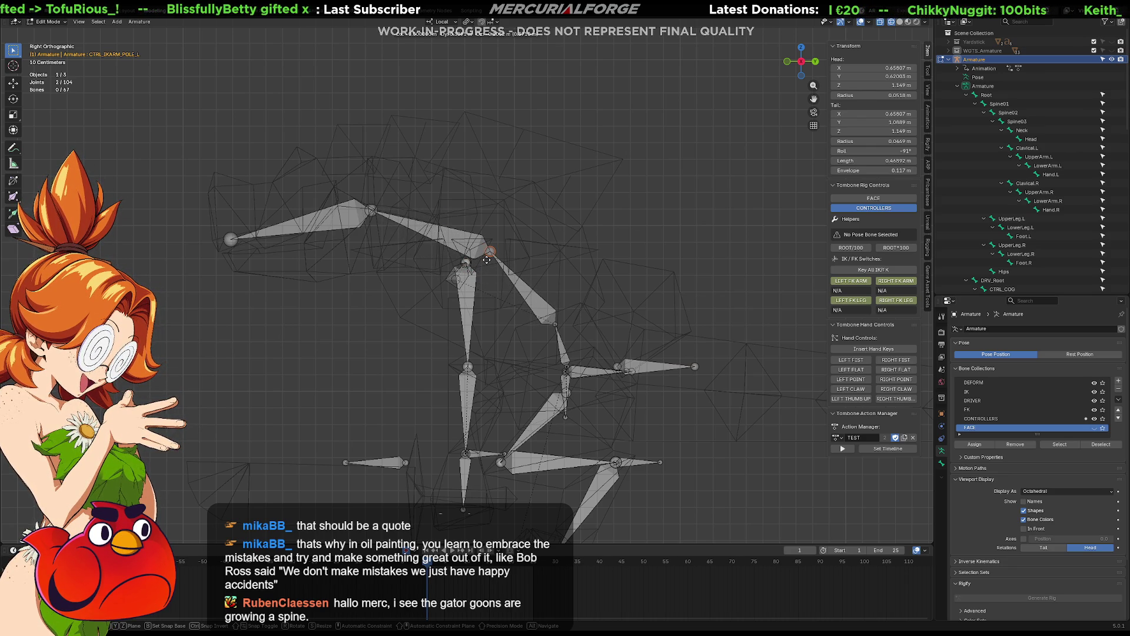
left_click(504, 271)
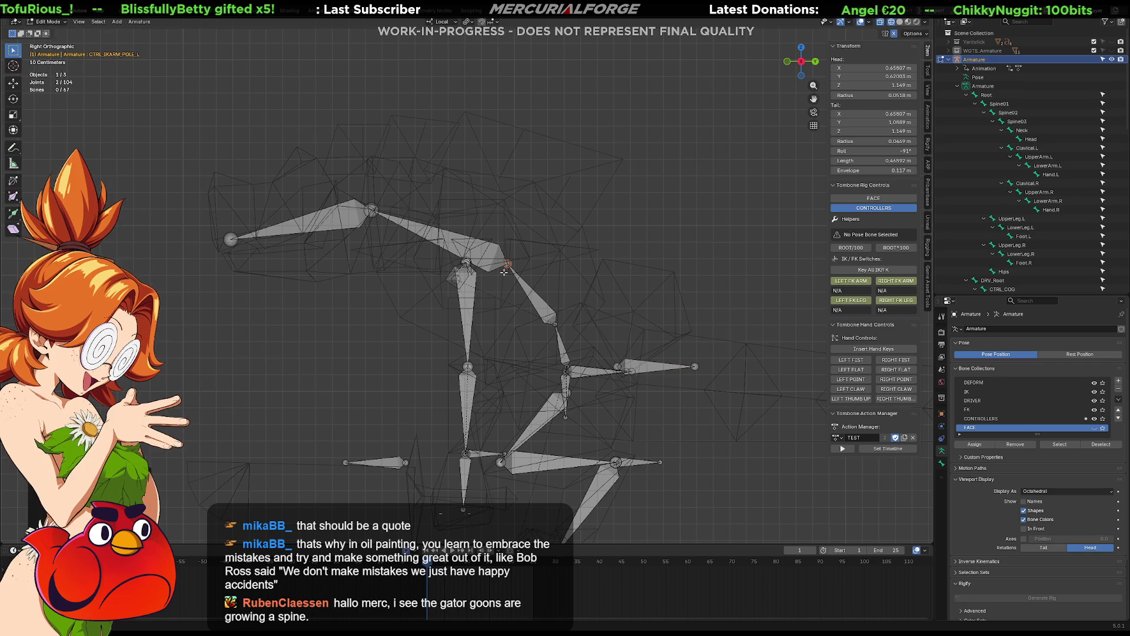
Step: Reposition two more joints, then leave Edit Mode and put the armature in Pose Mode
key("g")
left_click(401, 247)
left_click(231, 238)
key("g")
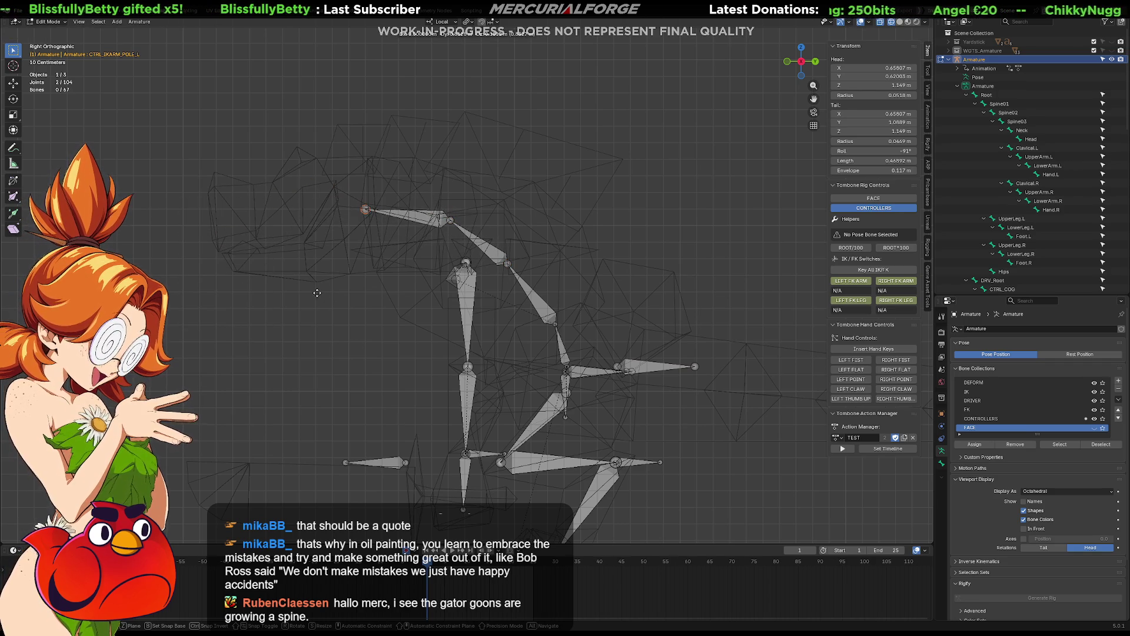
left_click(321, 294)
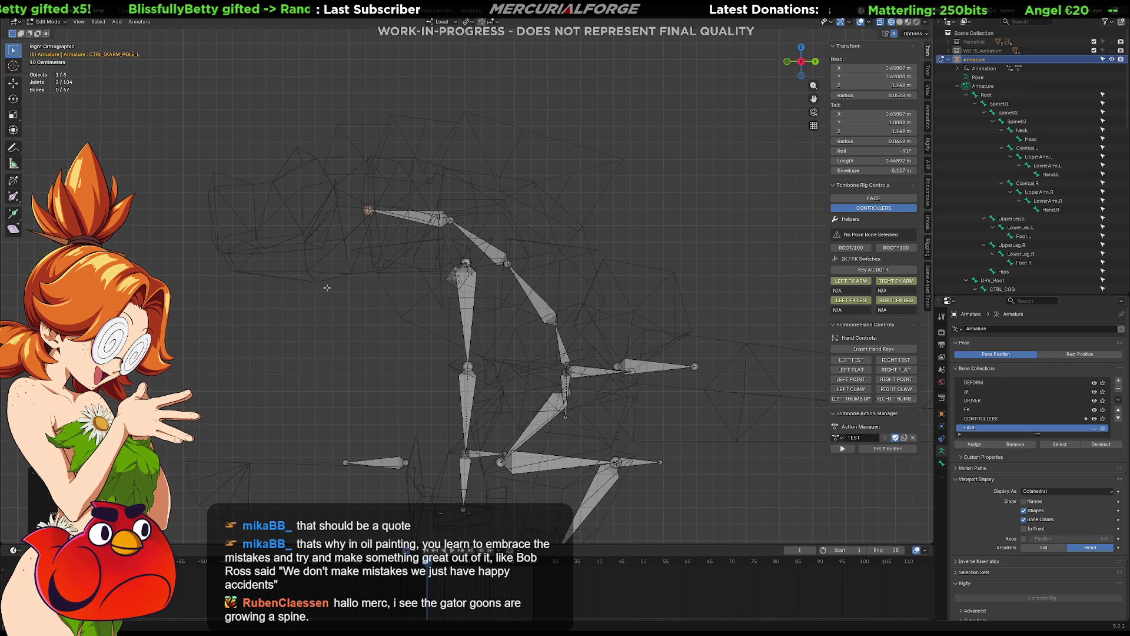
key("ctrl+z")
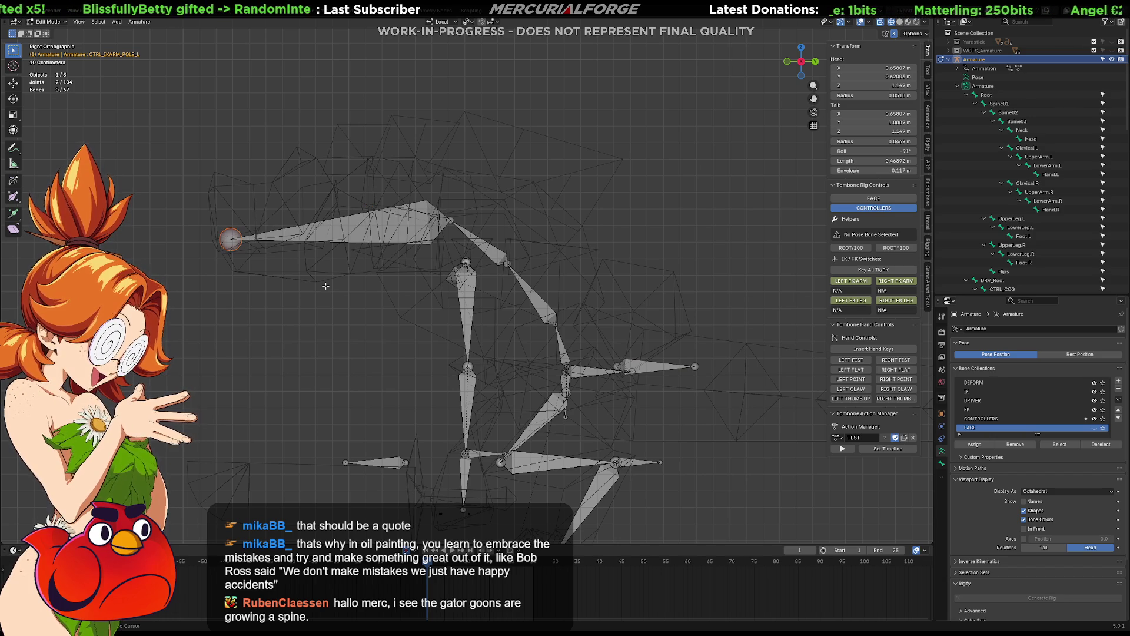
key("ctrl+shift+z")
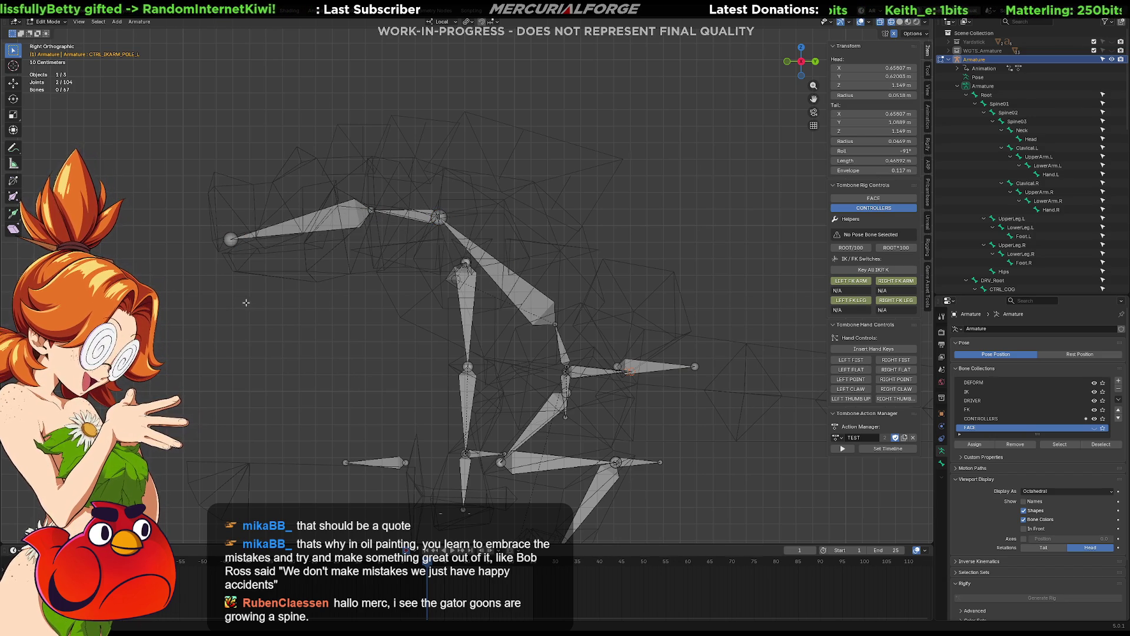
key("Tab")
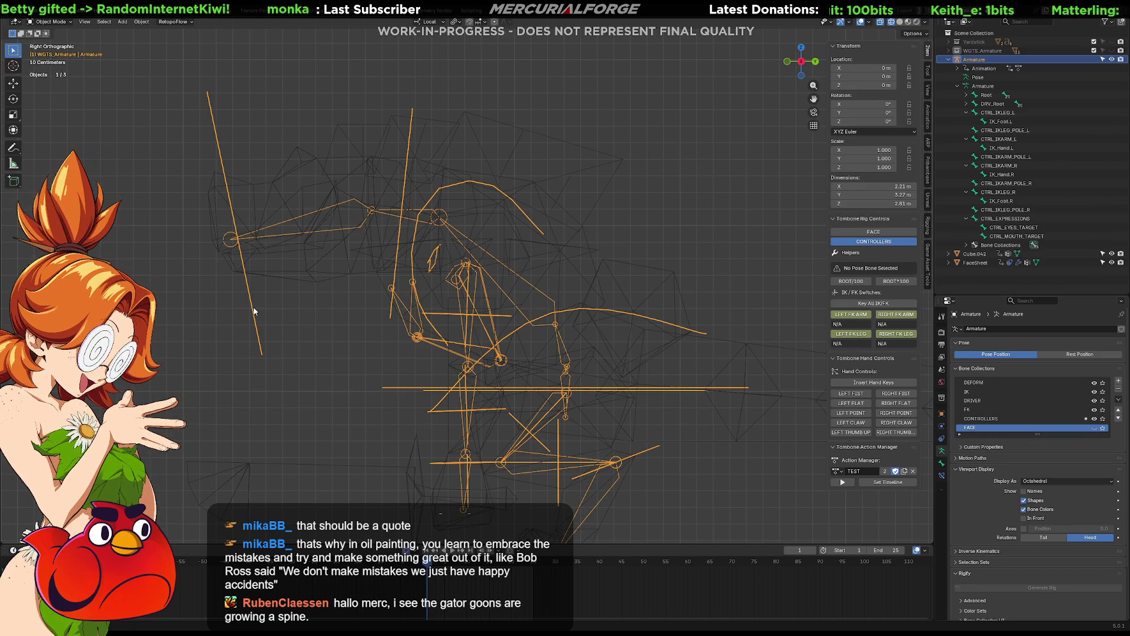
key("ctrl+Tab")
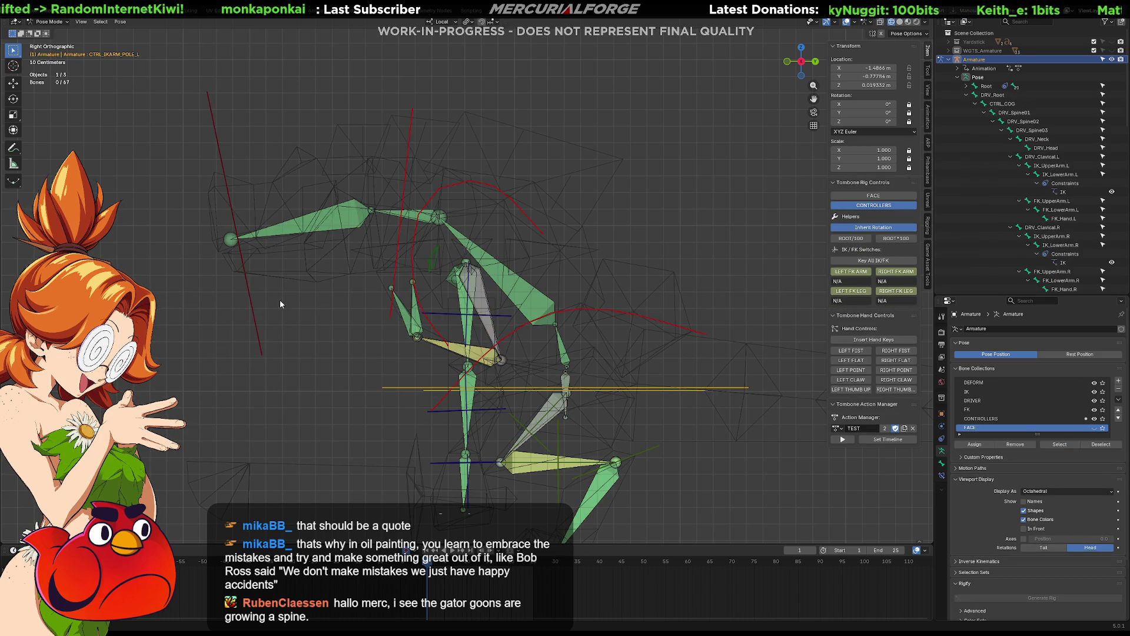
Step: Rotate the selected pose bone to a new angle, then deselect the bones
key("r")
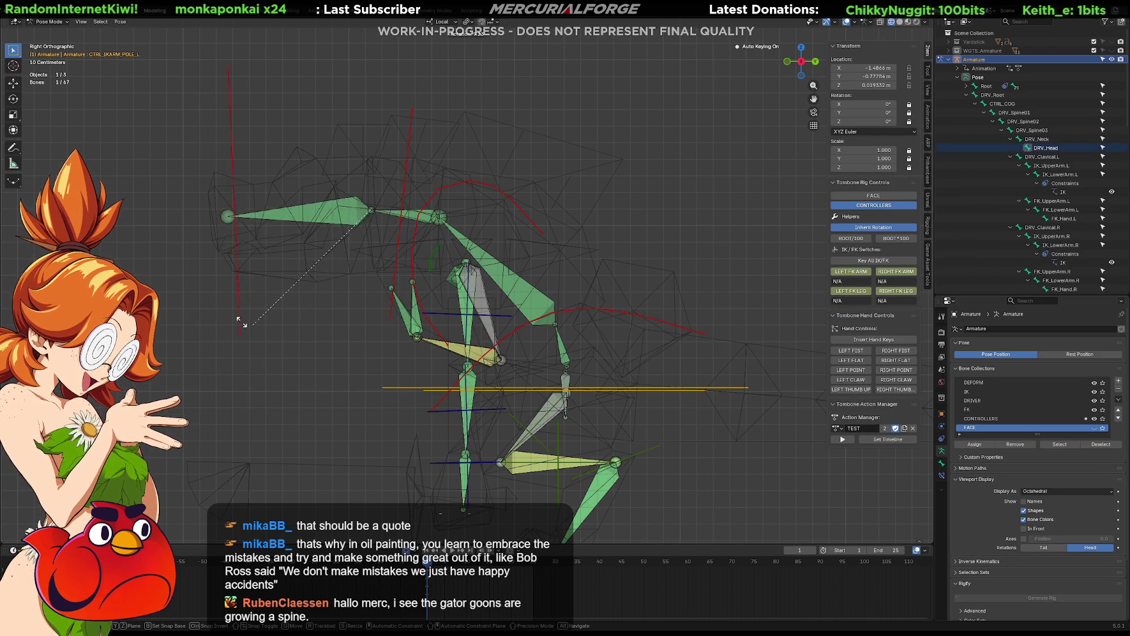
left_click(283, 317)
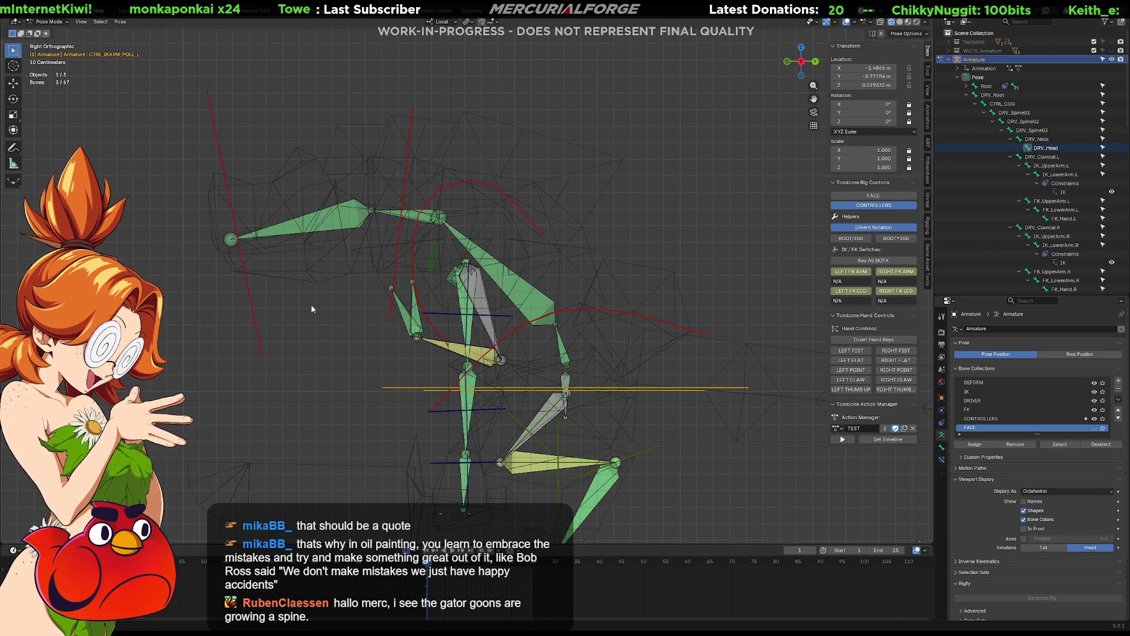
left_click(341, 308)
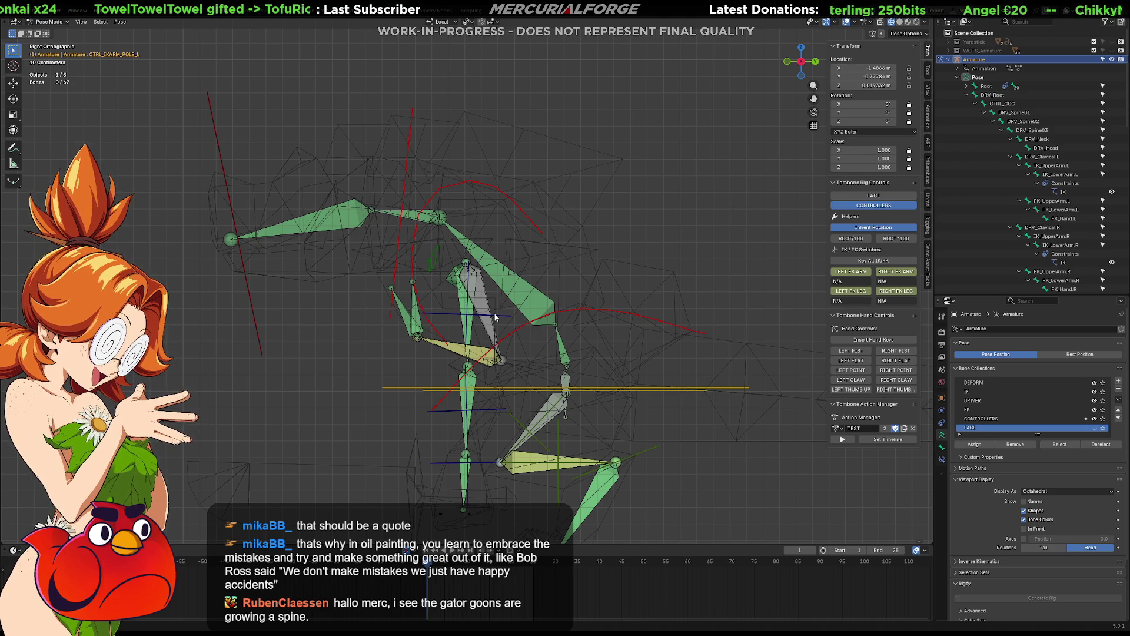
Step: Switch the viewport back to Solid shading so the gator mesh shows around the rig
middle_click_drag(495, 316, 500, 318)
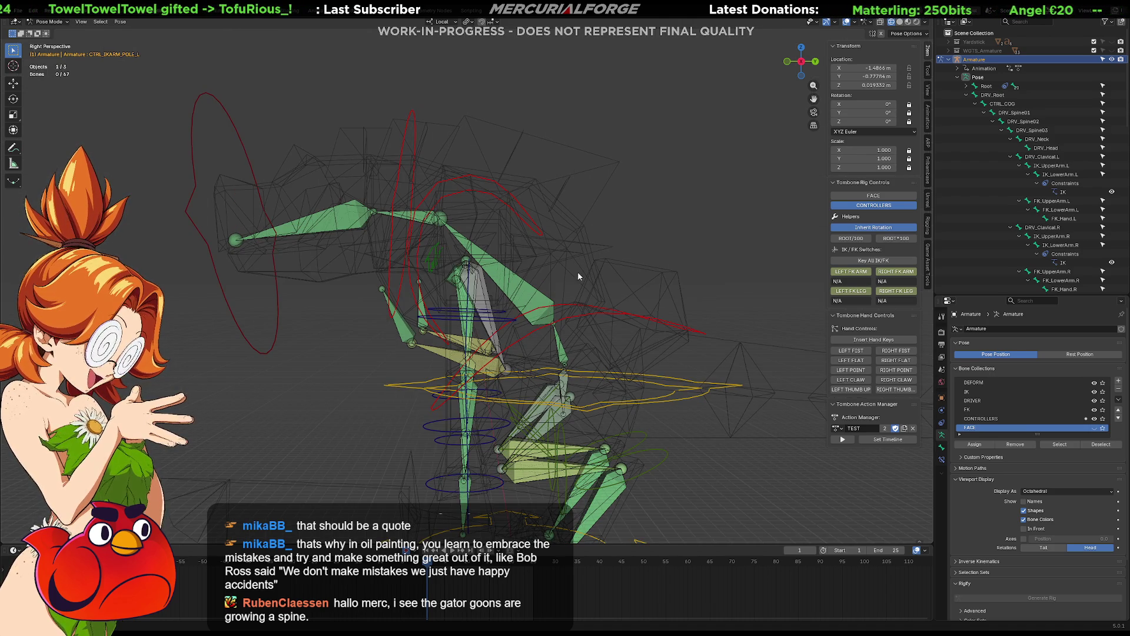
mouse_move(580, 260)
middle_mouse_down()
mouse_move(584, 376)
mouse_move(770, 102)
middle_mouse_up()
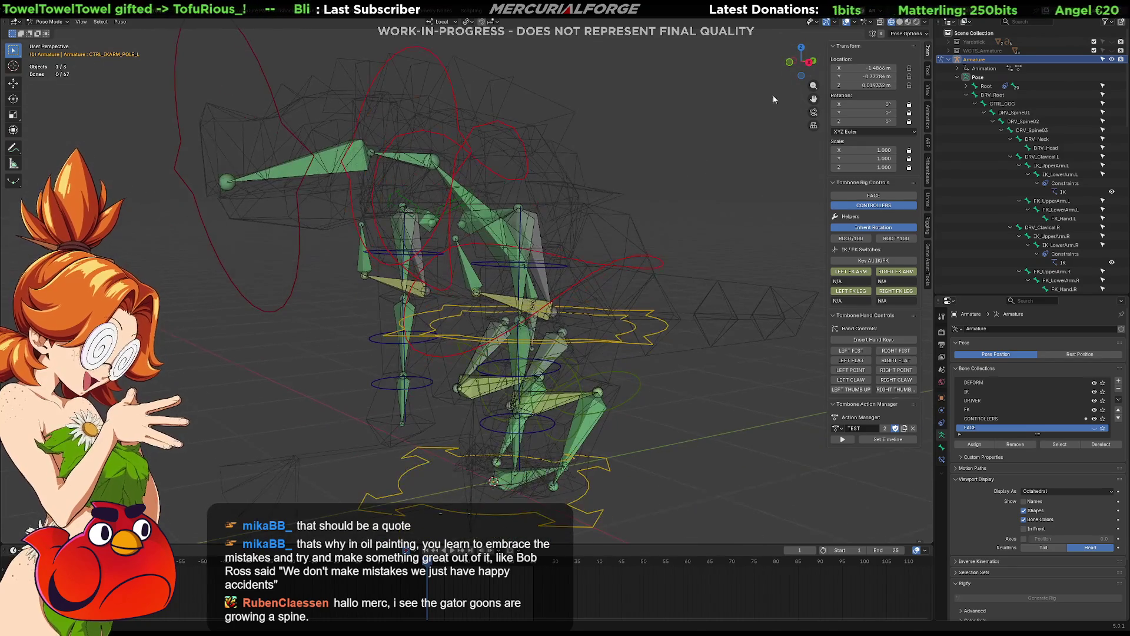
left_click(899, 22)
mouse_move(666, 149)
middle_mouse_down()
mouse_move(616, 206)
mouse_move(630, 203)
mouse_move(851, 426)
middle_mouse_up()
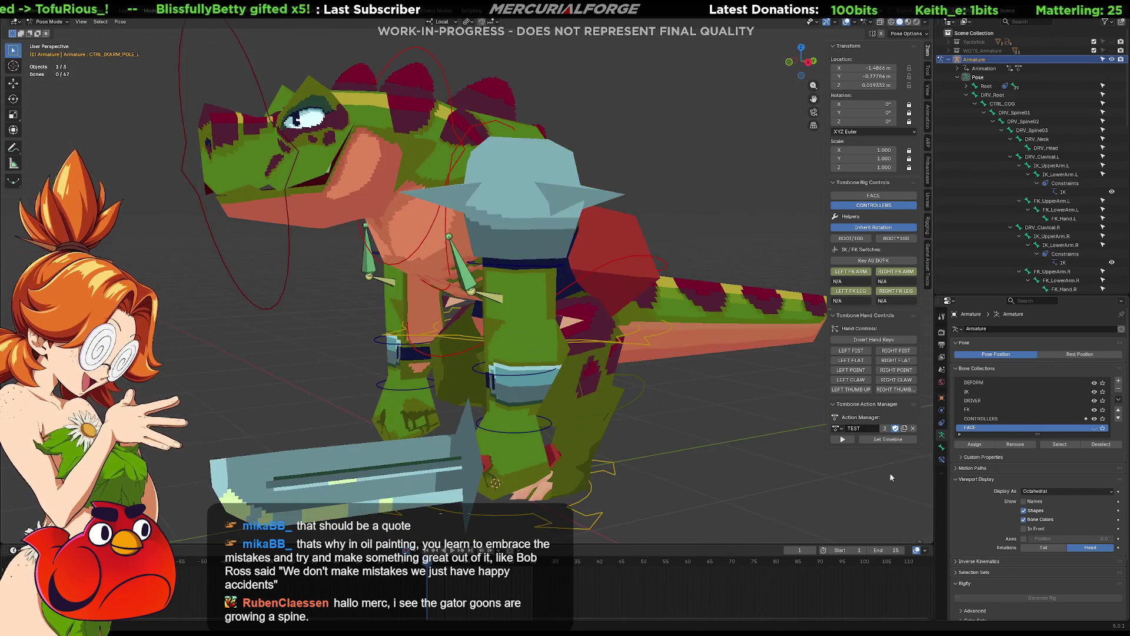
left_click(1001, 383)
left_click(1024, 528)
middle_click_drag(639, 321, 651, 395)
mouse_move(663, 355)
middle_mouse_down()
mouse_move(797, 342)
mouse_move(676, 356)
middle_mouse_up()
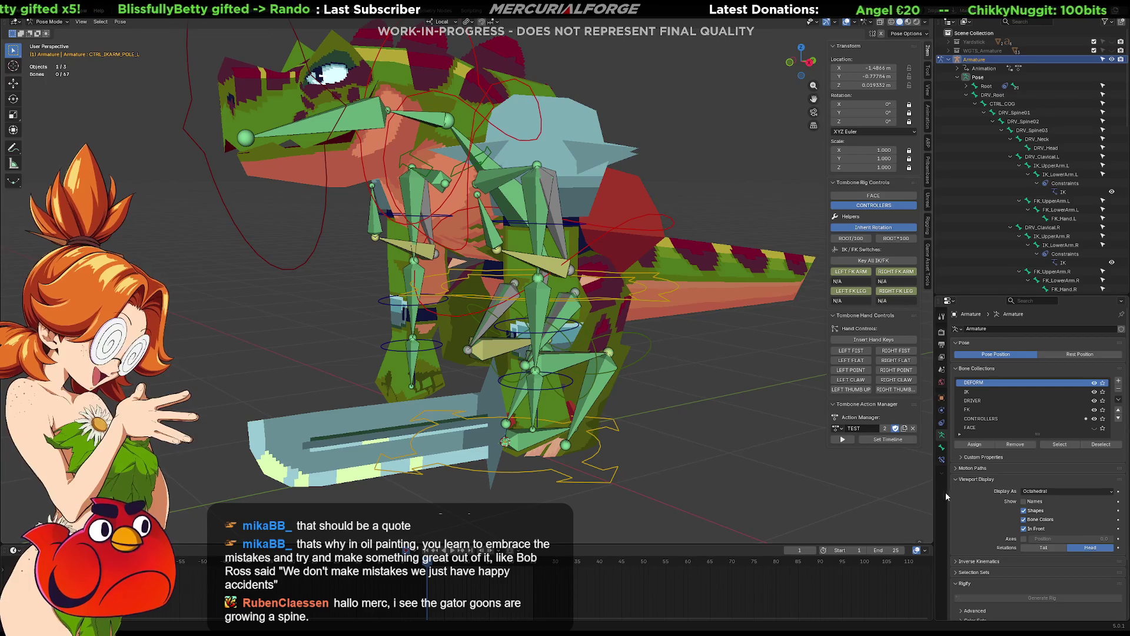
mouse_move(882, 472)
middle_mouse_down()
mouse_move(726, 371)
mouse_move(662, 372)
mouse_move(787, 371)
mouse_move(698, 366)
middle_mouse_up()
left_click(505, 250)
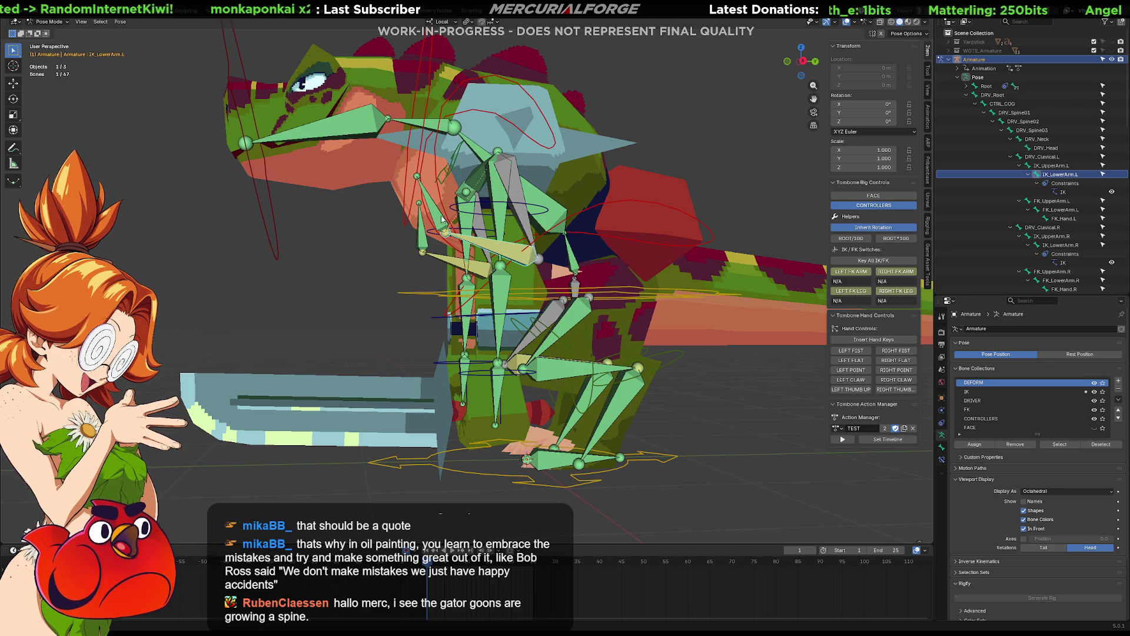
left_click(446, 250)
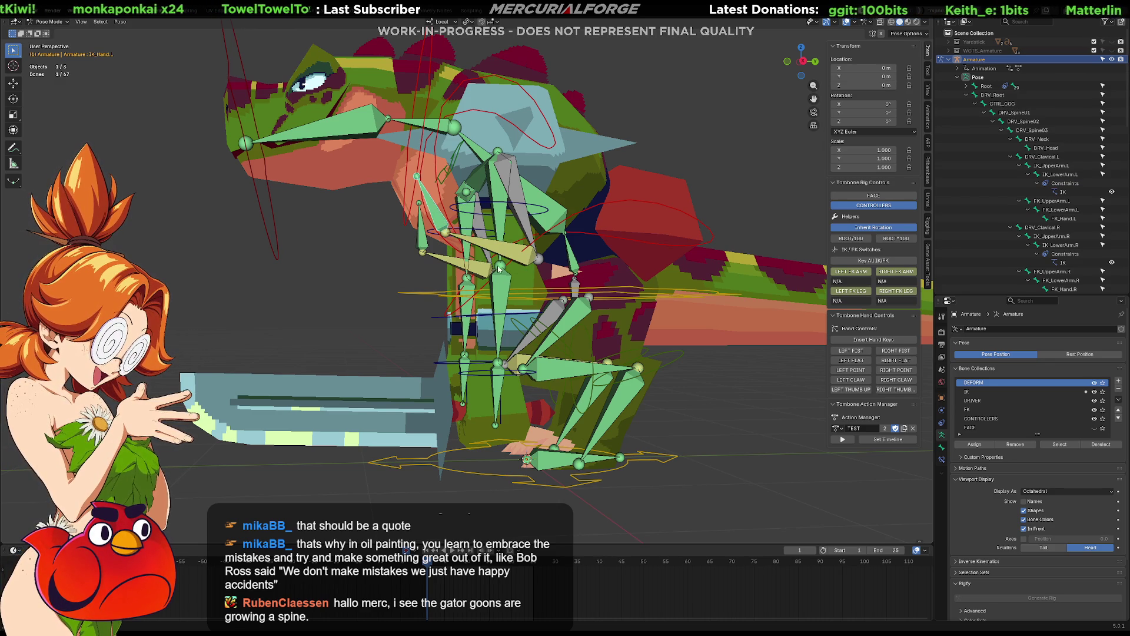
mouse_move(524, 242)
middle_mouse_down()
mouse_move(608, 264)
mouse_move(686, 256)
mouse_move(214, 259)
mouse_move(250, 282)
mouse_move(424, 265)
middle_mouse_up()
left_click(865, 294)
left_click(865, 294)
left_click(862, 276)
left_click(862, 276)
left_click(863, 276)
left_click(863, 275)
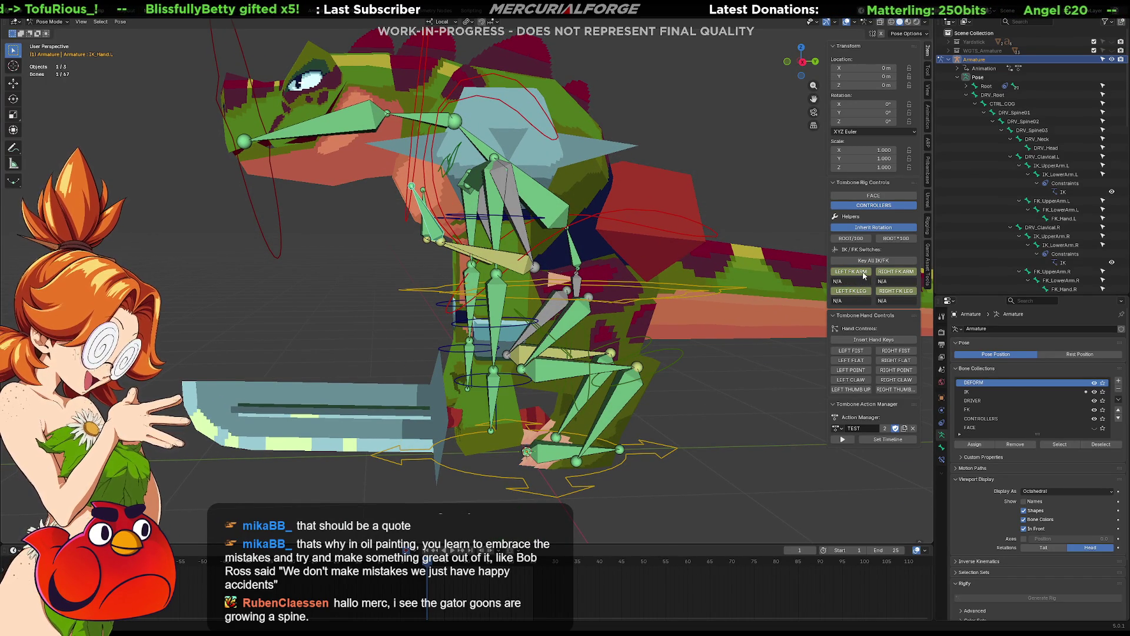
left_click(497, 257)
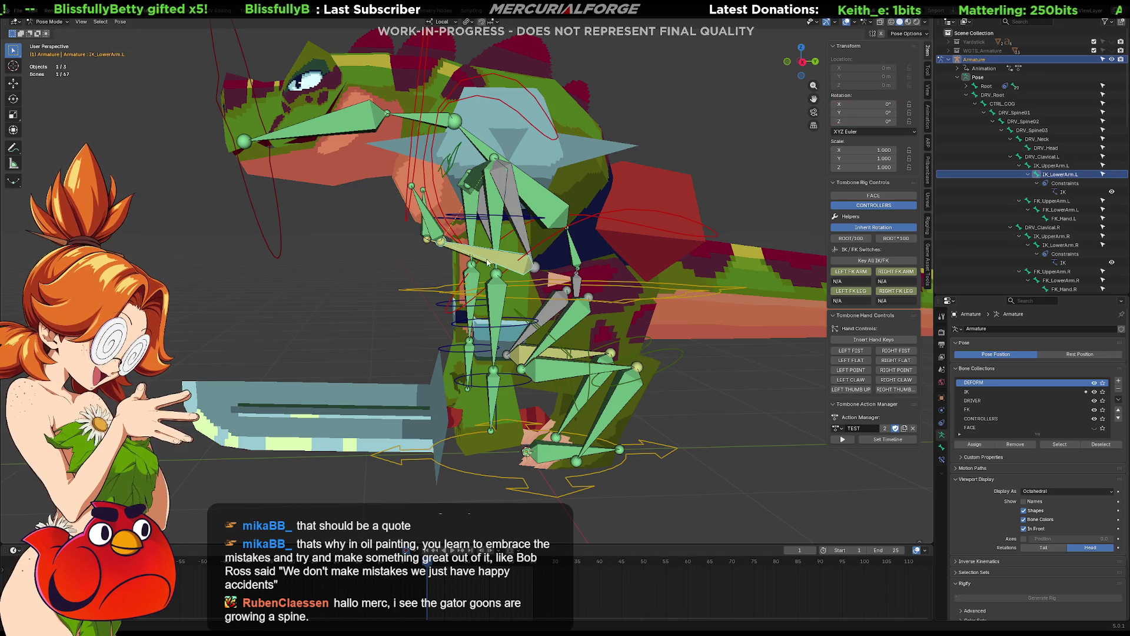
left_click(438, 236)
Step: Flip the LEFT FK ARM switch repeatedly to compare IK and FK, ending in IK
mouse_move(437, 263)
middle_mouse_down()
mouse_move(500, 274)
mouse_move(412, 271)
mouse_move(434, 274)
middle_mouse_up()
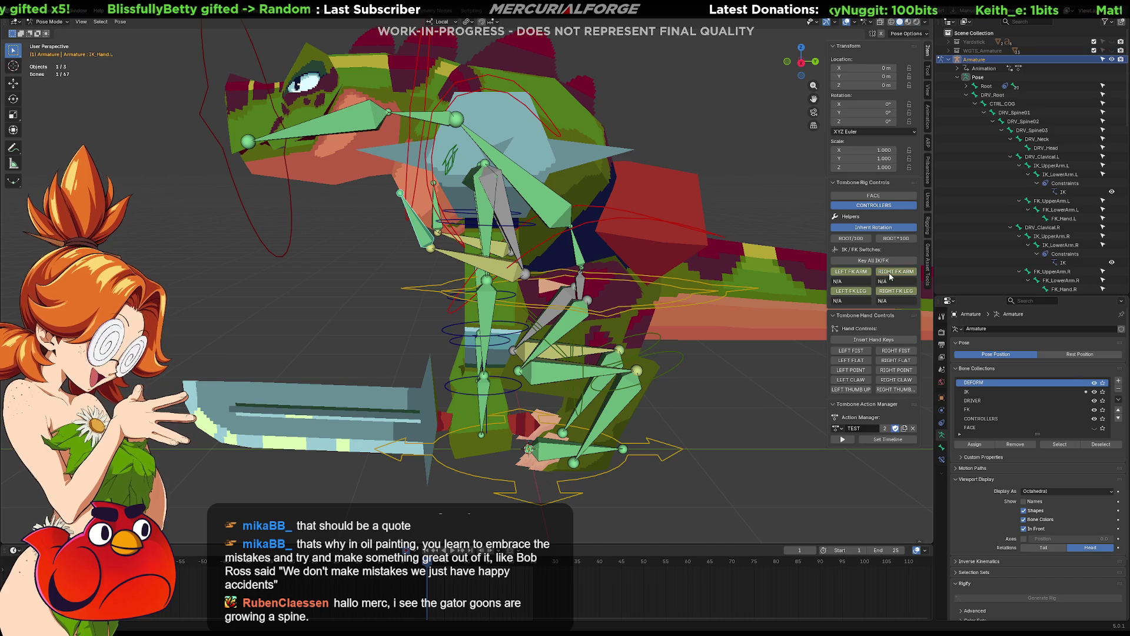
left_click(854, 275)
left_click(854, 274)
left_click(854, 274)
left_click(854, 273)
left_click(854, 273)
left_click(854, 273)
left_click(854, 273)
left_click(853, 273)
left_click(854, 273)
mouse_move(523, 264)
middle_mouse_down()
mouse_move(601, 261)
mouse_move(786, 295)
middle_mouse_up()
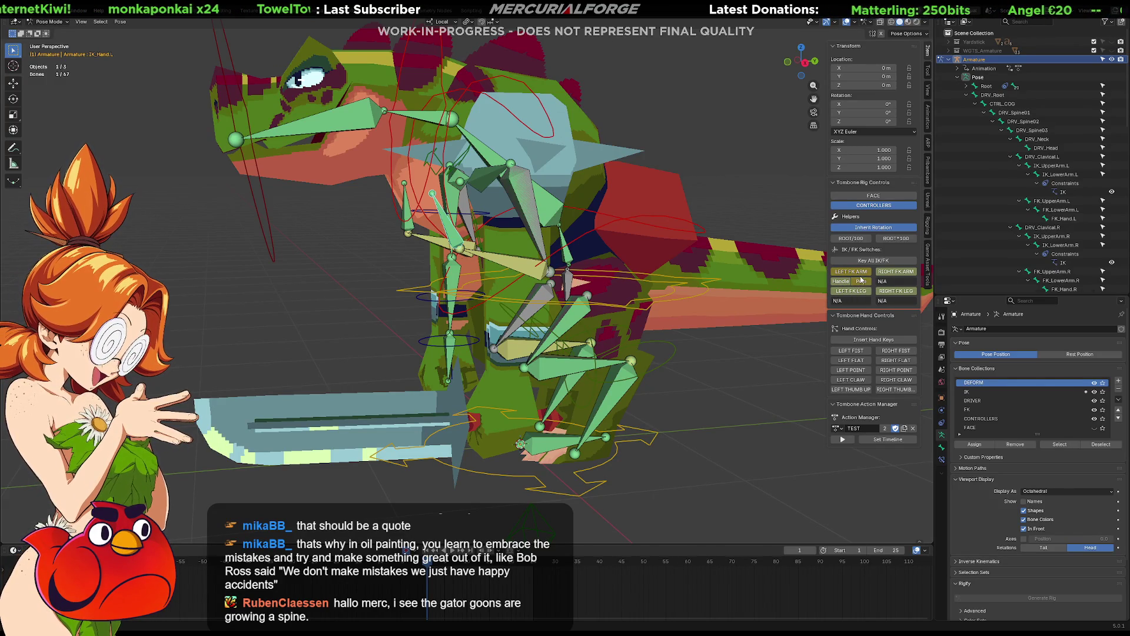
left_click(860, 273)
mouse_move(772, 294)
middle_mouse_down()
mouse_move(630, 329)
mouse_move(715, 310)
middle_mouse_up()
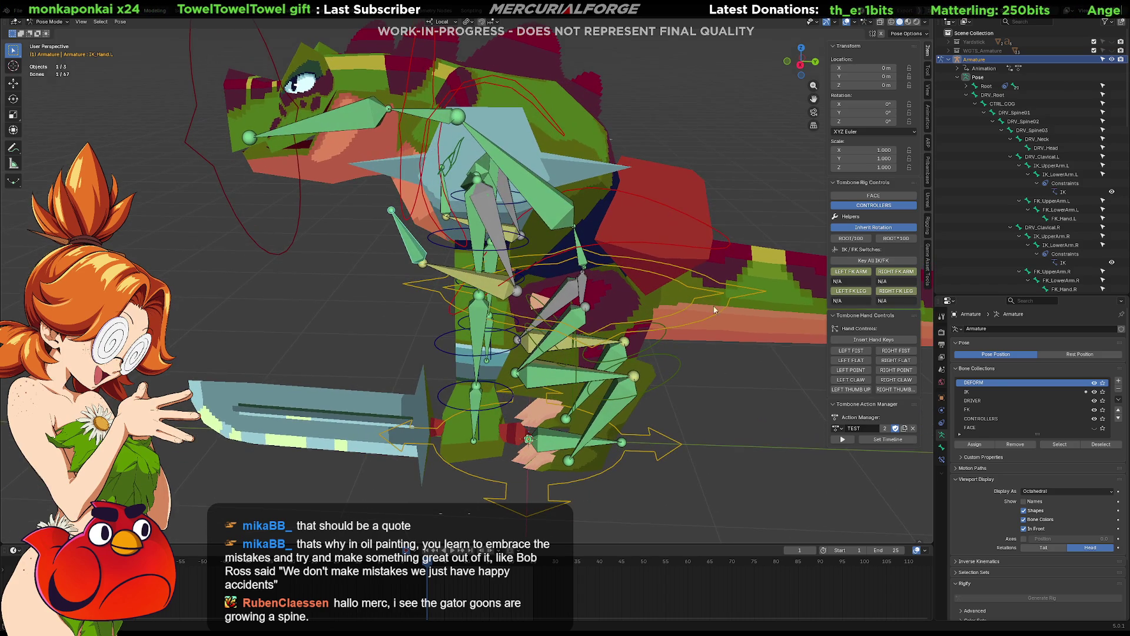
left_click(851, 274)
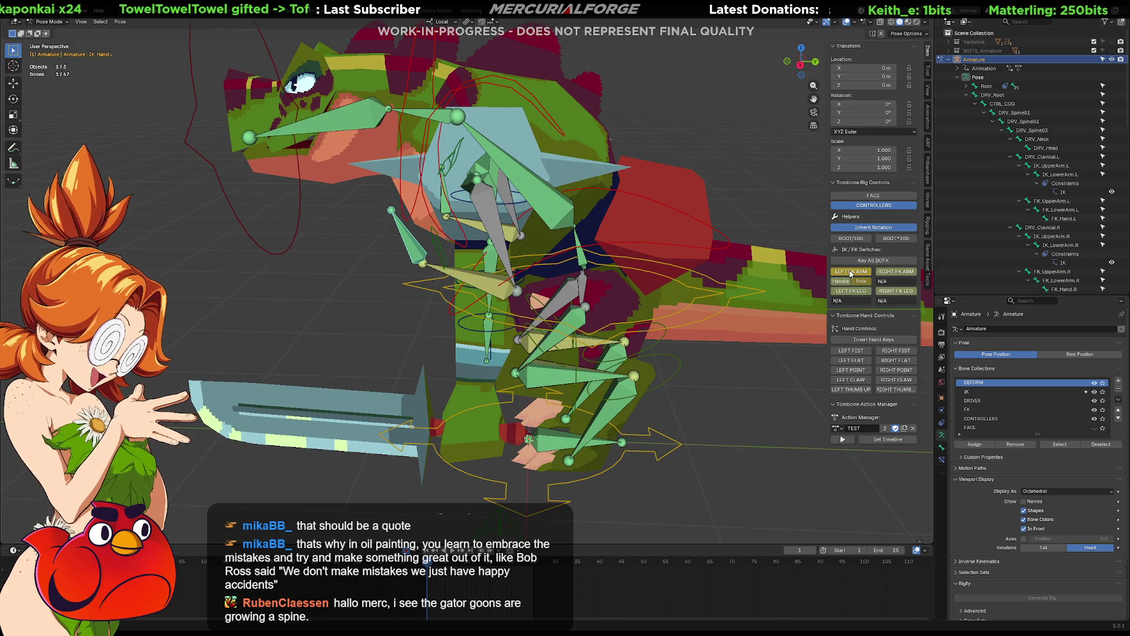
Step: Move CTRL_IKARM_L, then clear its X and Y location and Z rotation to zero
left_click(439, 250)
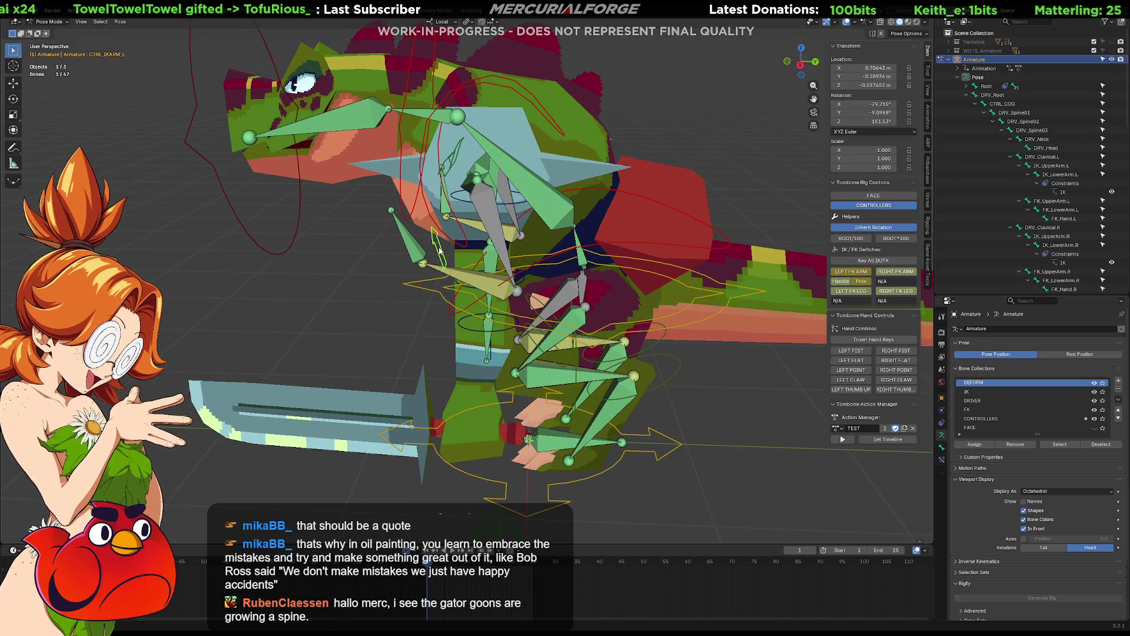
key("g")
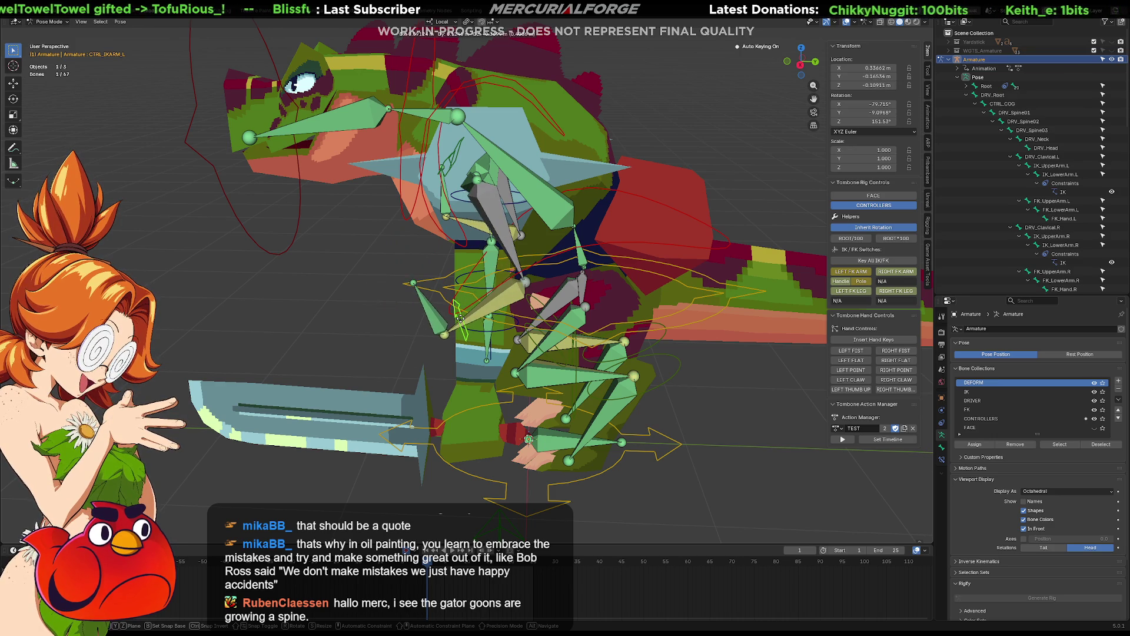
left_click(456, 306)
key("BackSpace")
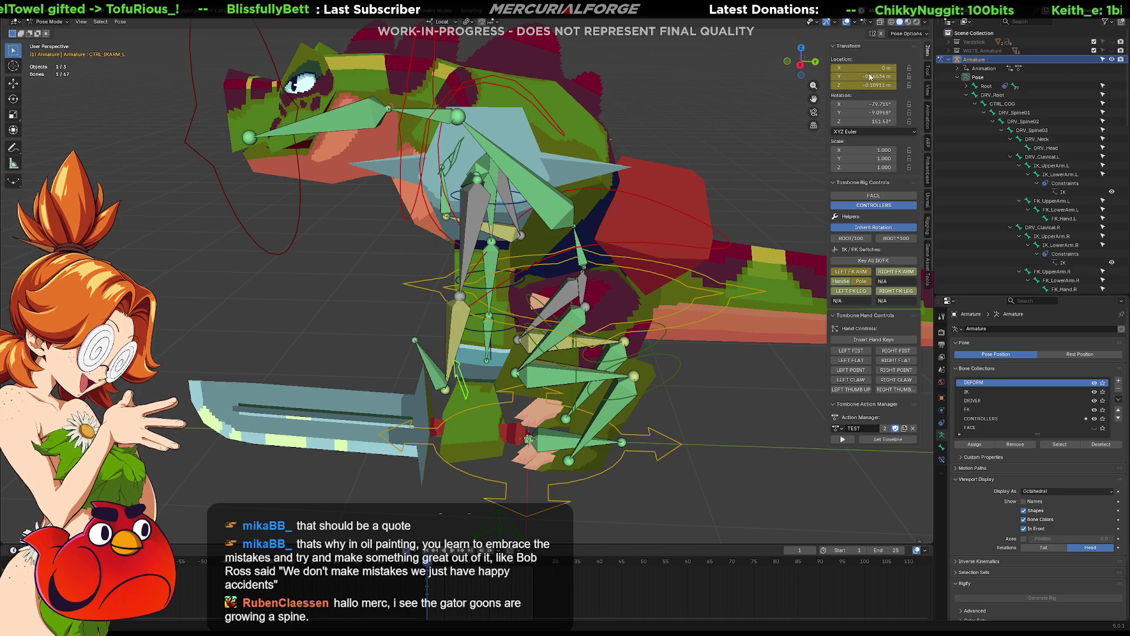
key("BackSpace")
key("BackSpace")
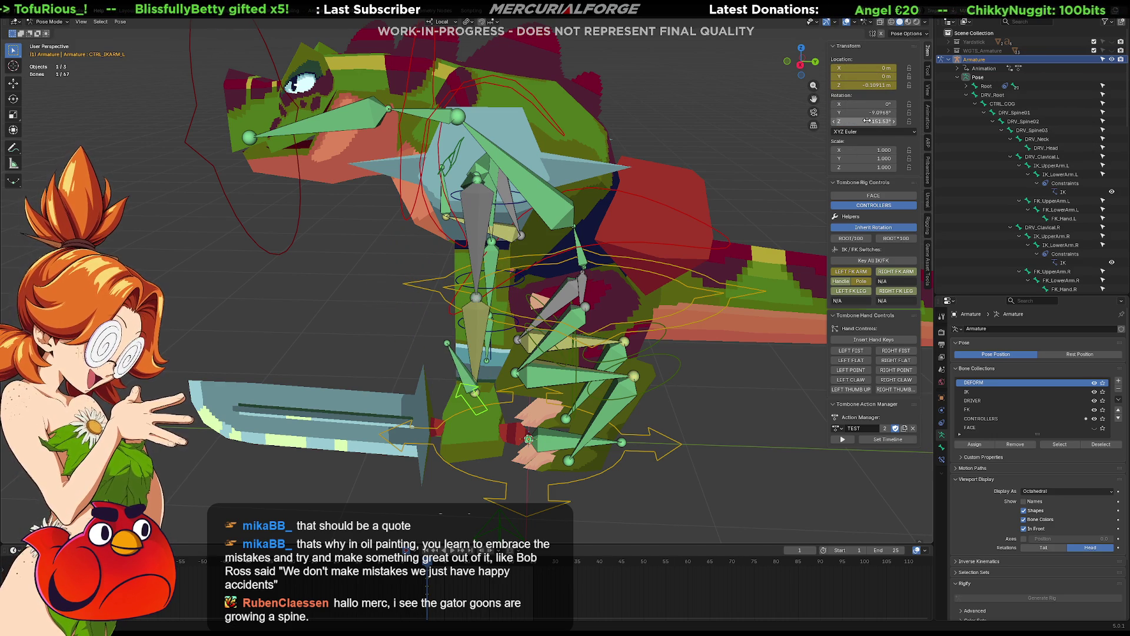
key("BackSpace")
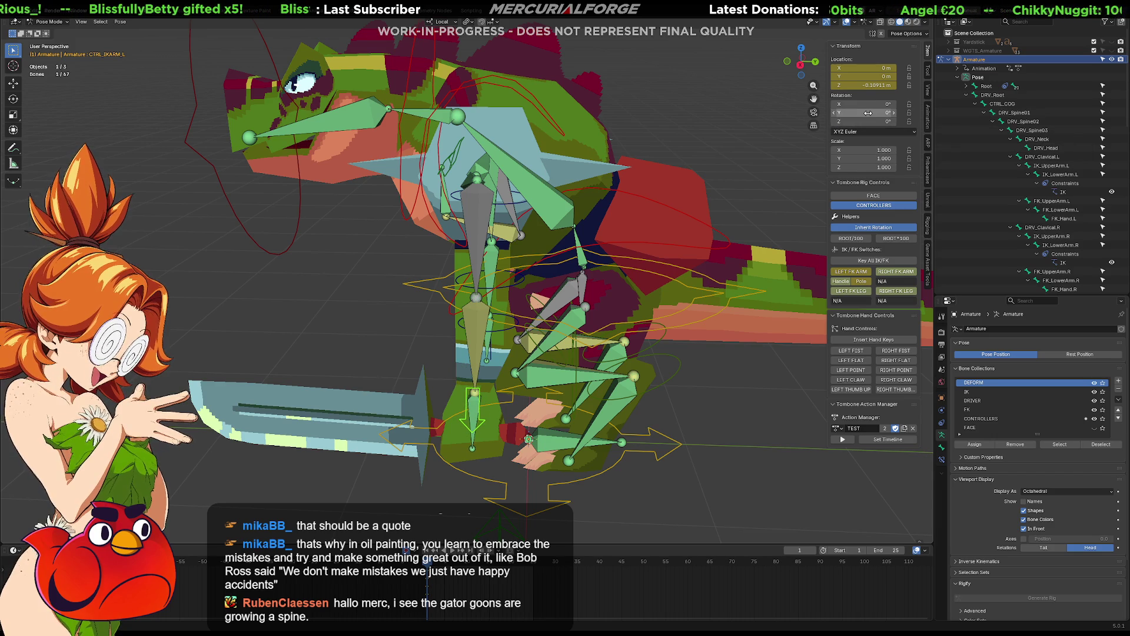
mouse_move(735, 330)
middle_mouse_down()
mouse_move(649, 340)
mouse_move(658, 334)
mouse_move(583, 218)
middle_mouse_up()
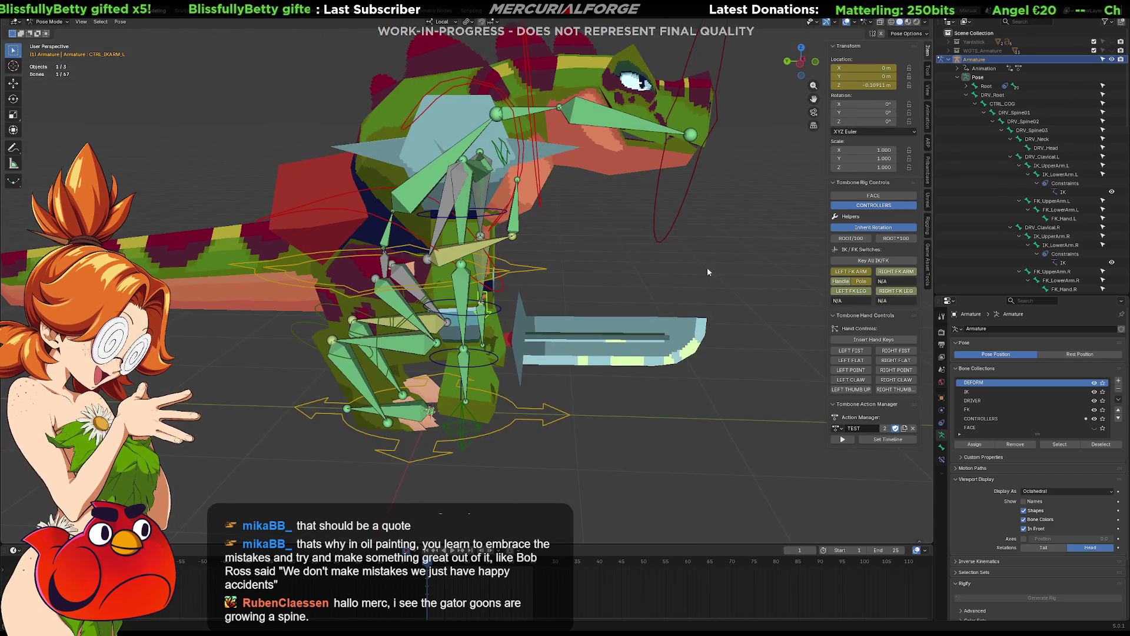
Step: Switch the right arm to IK, select CTRL_IKARM_R and set its X/Y location to 0 m
left_click(905, 273)
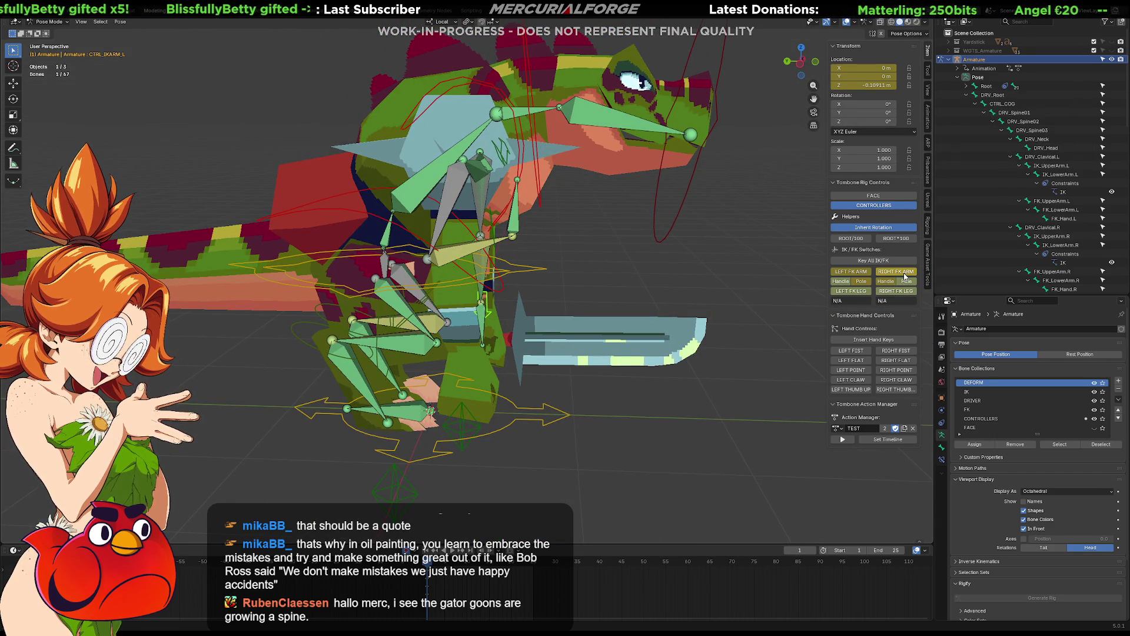
left_click(491, 224)
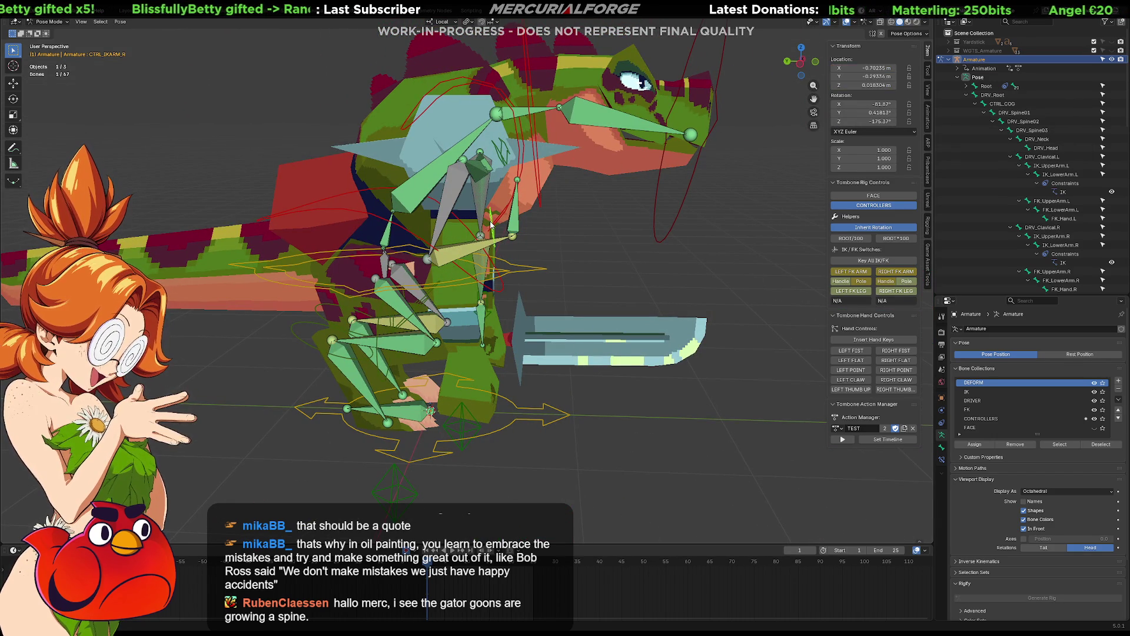
left_click(878, 68)
type("0")
key("Return")
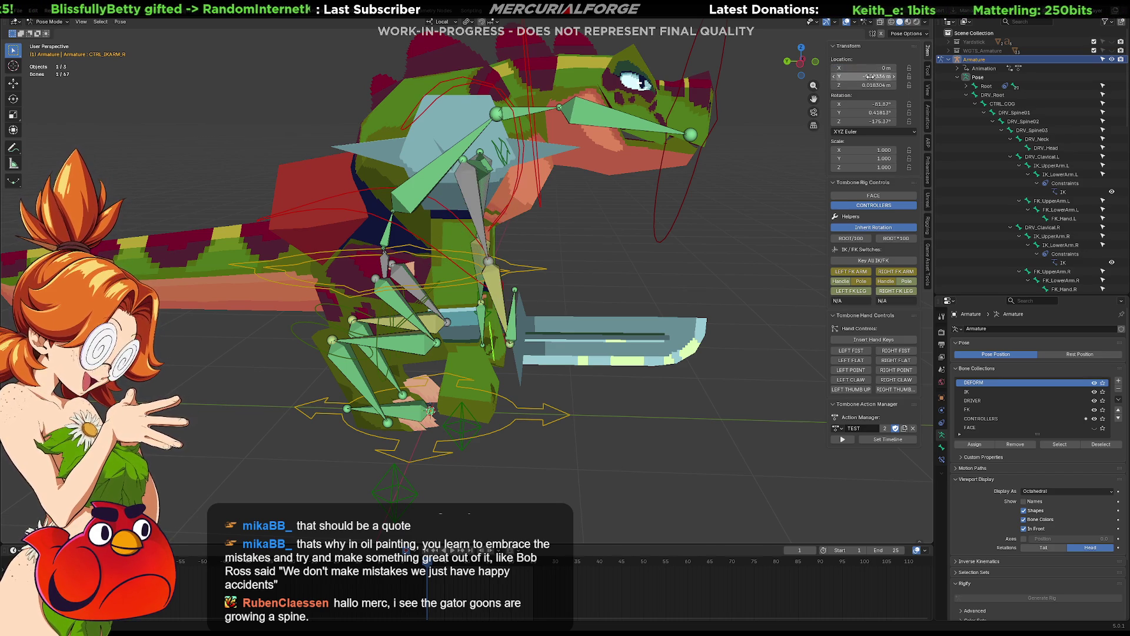
type("0")
key("Return")
Step: Set CTRL_IKARM_R's X, Y and Z rotation to 0° and deselect it
double_click(865, 103)
type("0")
key("Return")
double_click(865, 113)
type("0")
key("Return")
double_click(865, 121)
type("0")
key("Return")
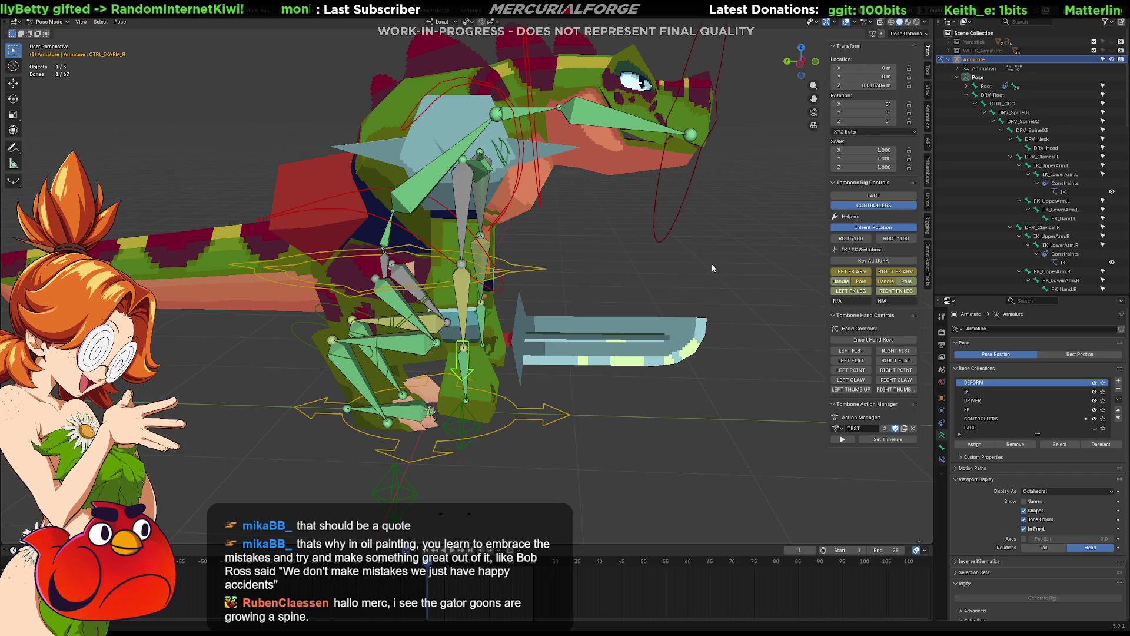
left_click(716, 281)
Step: Test the left and right FK ARM switches, returning the left arm to IK
mouse_move(669, 280)
middle_mouse_down()
mouse_move(567, 261)
mouse_move(866, 290)
middle_mouse_up()
left_click(890, 272)
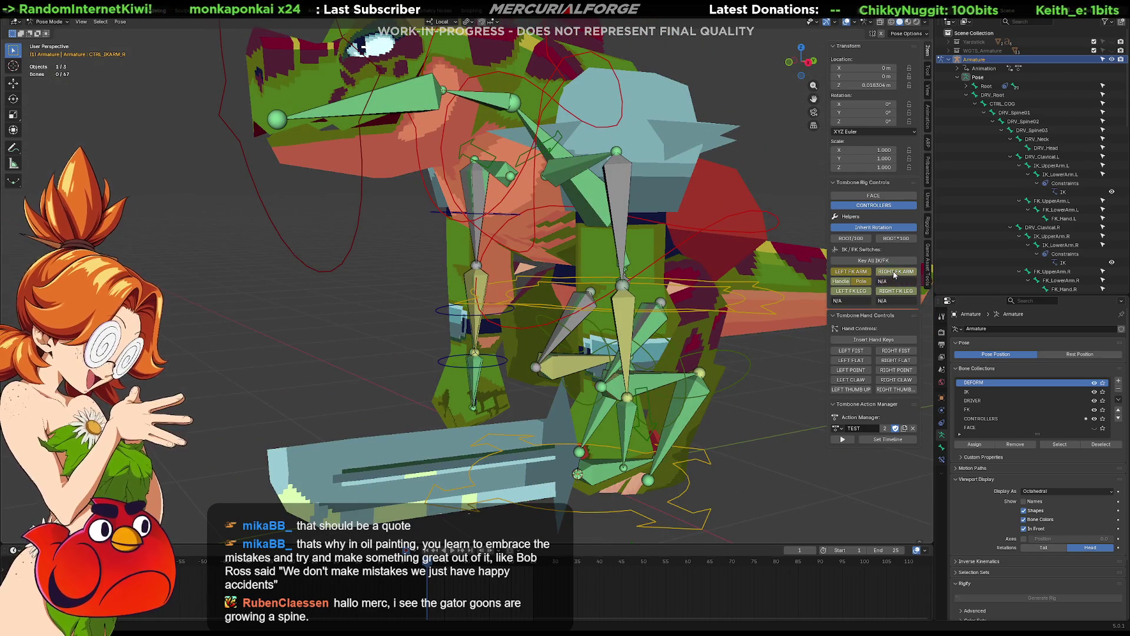
left_click(856, 272)
middle_click_drag(589, 294, 686, 301)
left_click(850, 270)
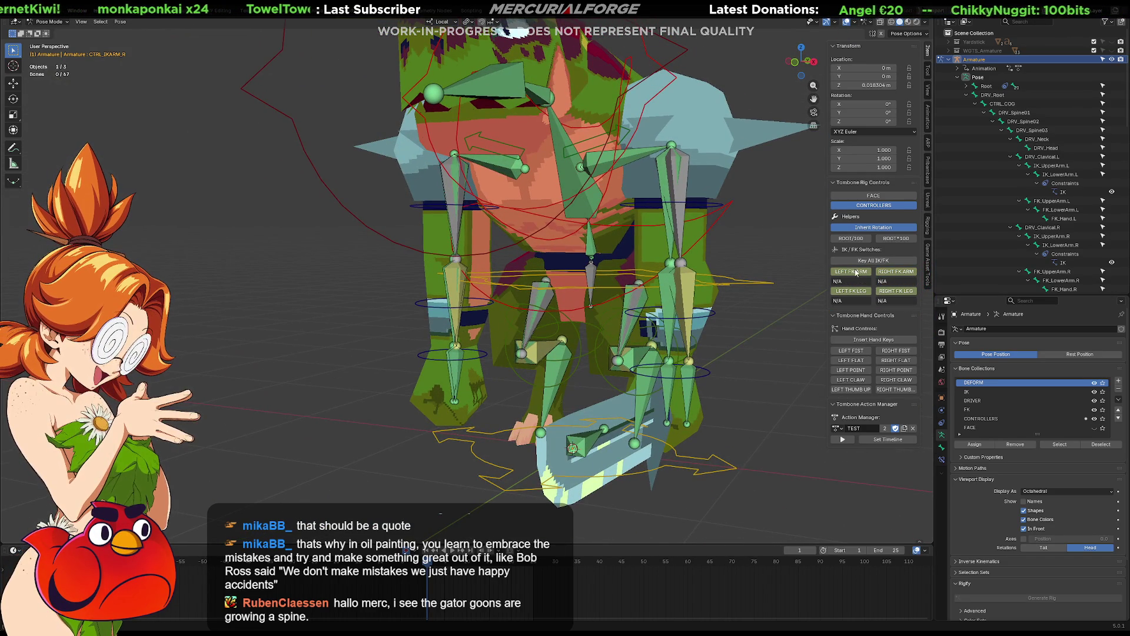
left_click(853, 274)
left_click(907, 272)
left_click(907, 273)
mouse_move(612, 291)
middle_mouse_down()
mouse_move(658, 316)
mouse_move(548, 323)
middle_mouse_up()
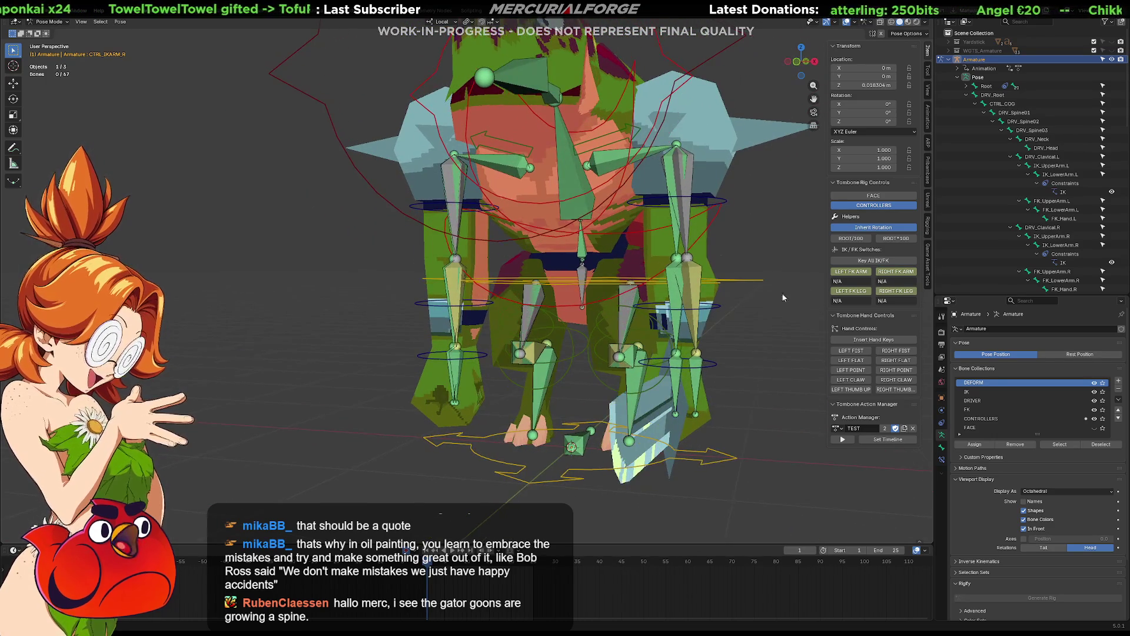
left_click(861, 272)
left_click(861, 273)
left_click(861, 272)
left_click(861, 272)
left_click(861, 272)
Step: Select the left-arm pole control CTRL_IKARM_POLE_L
left_click(717, 356)
mouse_move(717, 356)
middle_mouse_down()
mouse_move(650, 354)
mouse_move(668, 327)
mouse_move(651, 359)
middle_mouse_up()
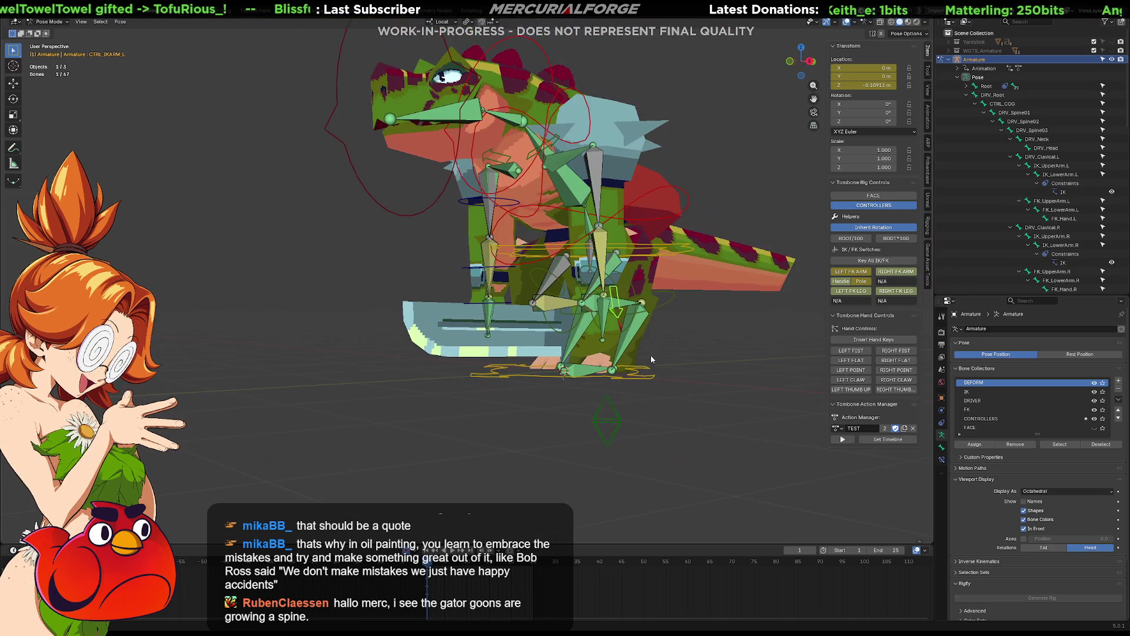
left_click(617, 430)
middle_click_drag(617, 430, 602, 419)
Step: Move the left-arm pole control, then reset its X and Z location
key("g")
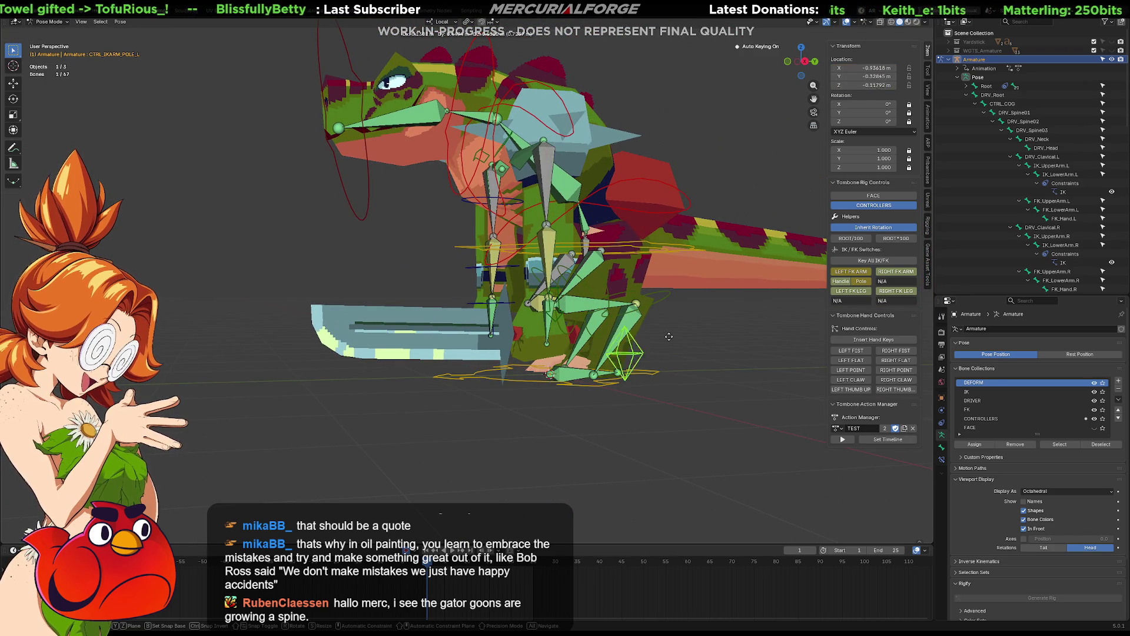
left_click(713, 231)
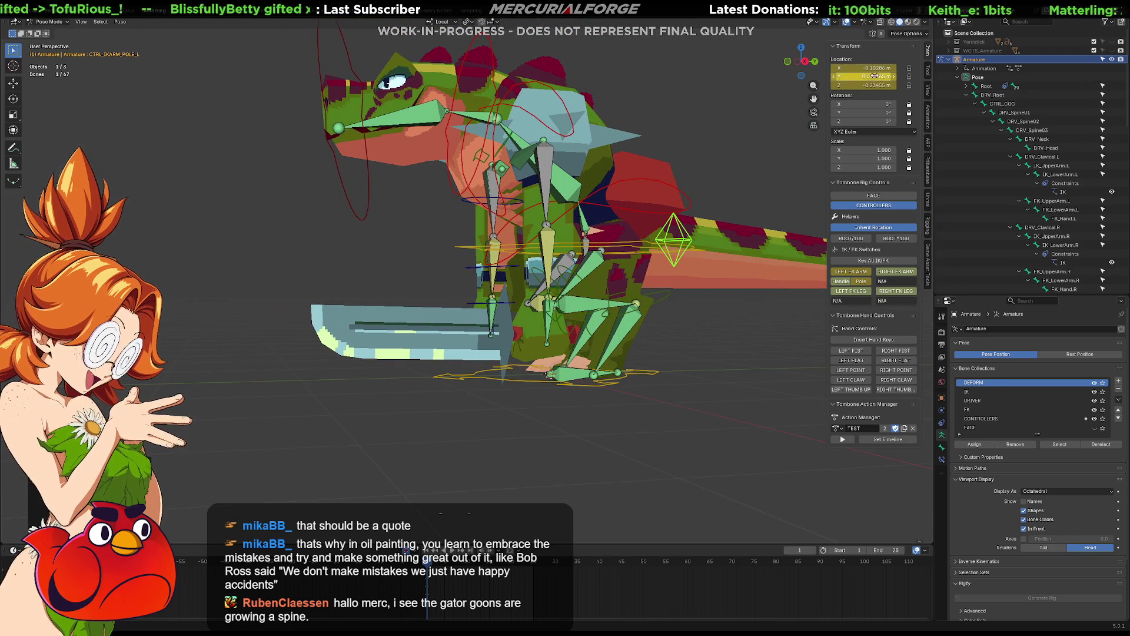
key("BackSpace")
key("BackSpace")
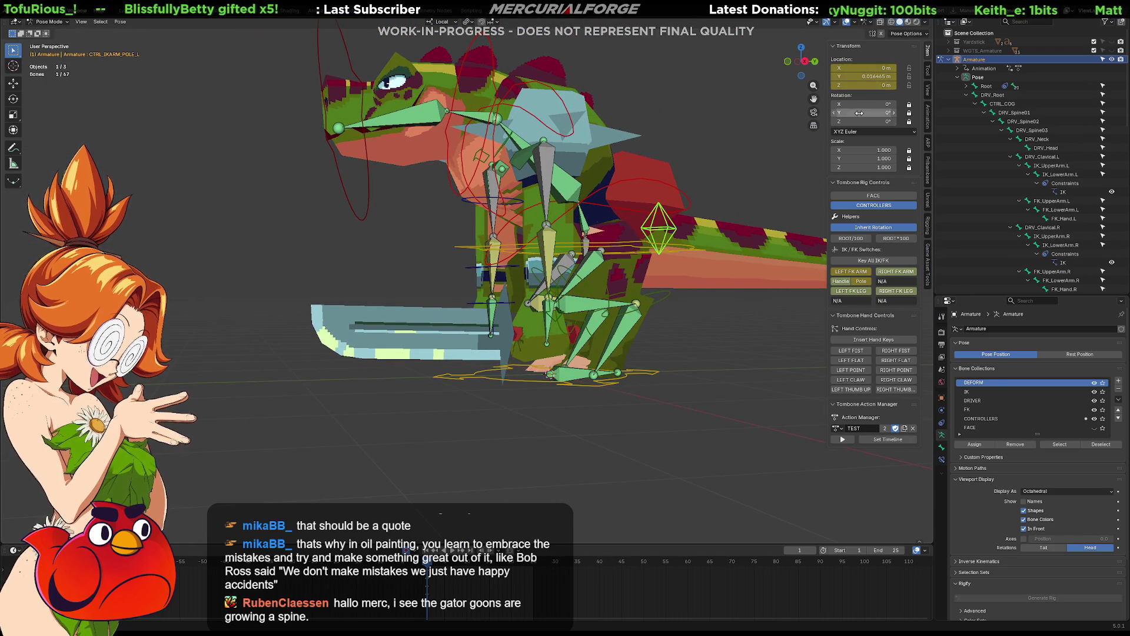
left_click(744, 188)
key("KP_1")
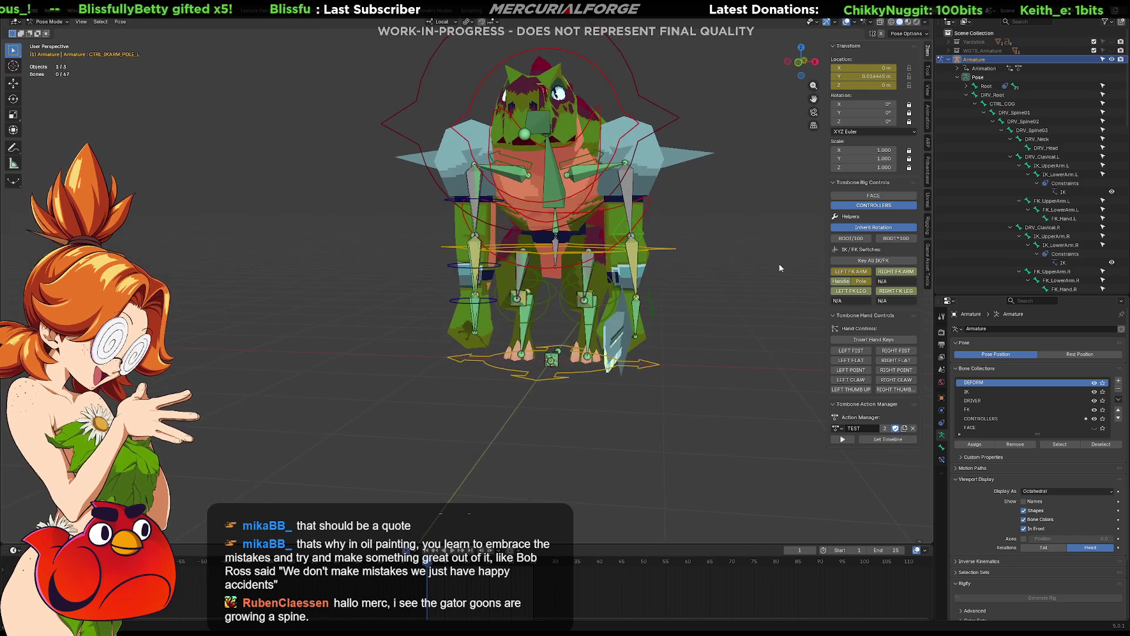
Step: Toggle the arm IK/FK switches, zero an arm bone's Y location, and set the right arm to IK
left_click(891, 273)
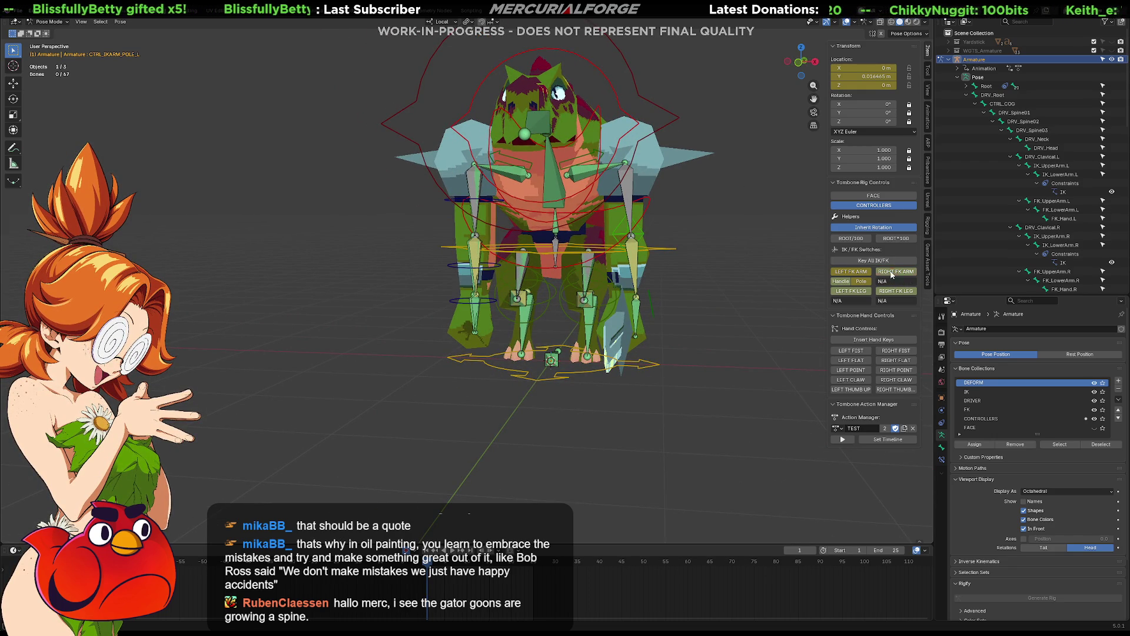
left_click(854, 272)
left_click(855, 273)
left_click(855, 273)
left_click(856, 274)
left_click(650, 312)
key("BackSpace")
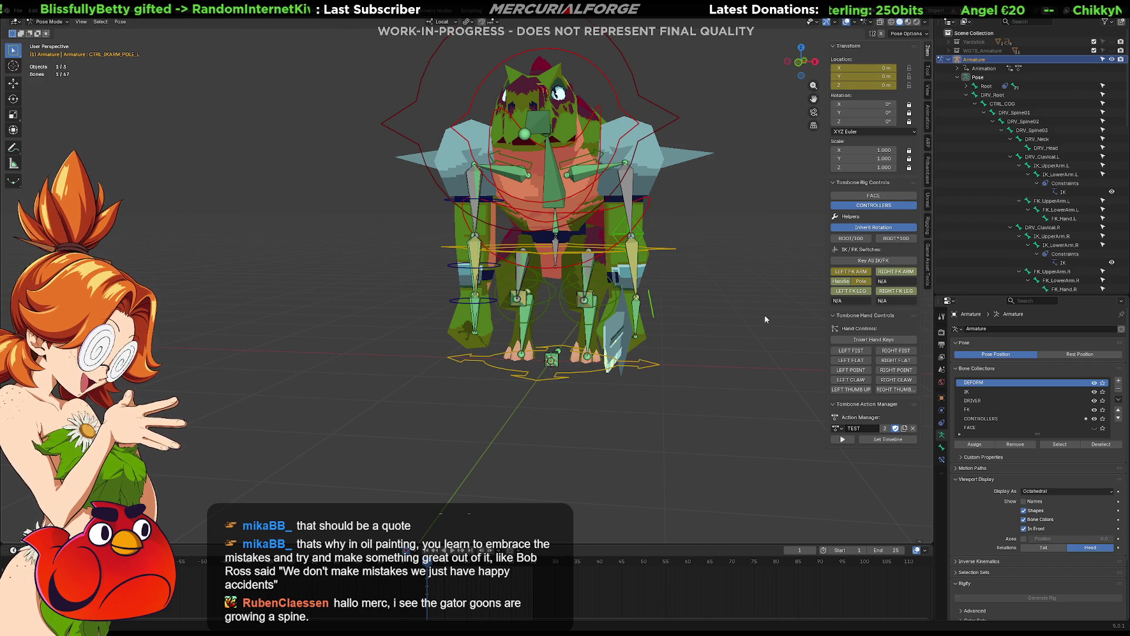
left_click(690, 301)
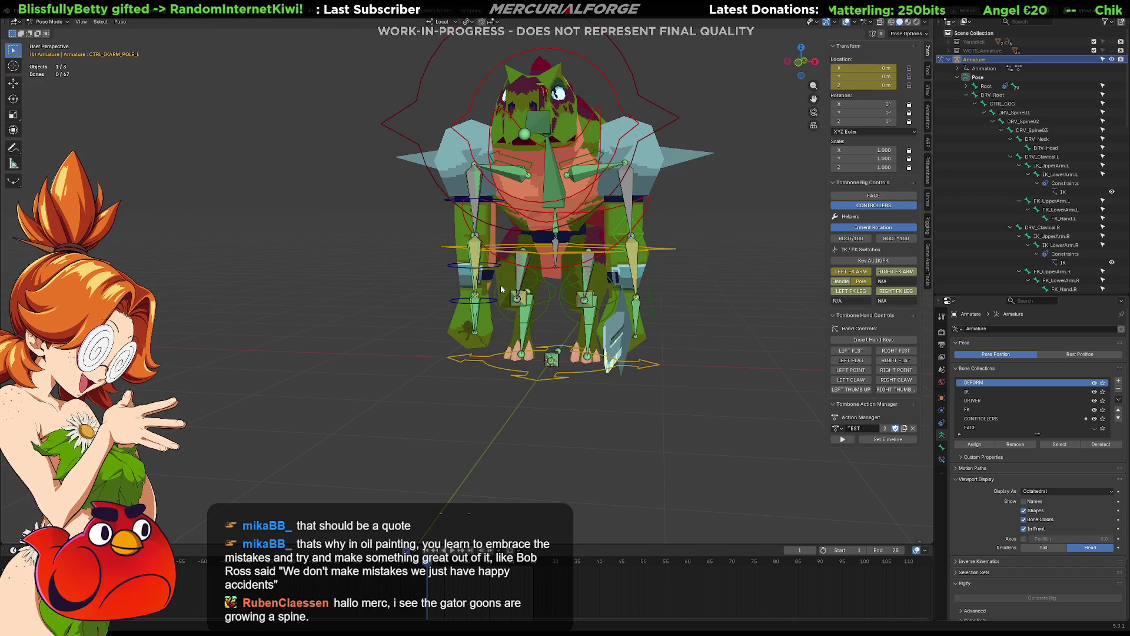
left_click(898, 275)
Step: Reposition the leg pole bone from front and right side views, then switch the left leg to IK
middle_click_drag(647, 353, 474, 365)
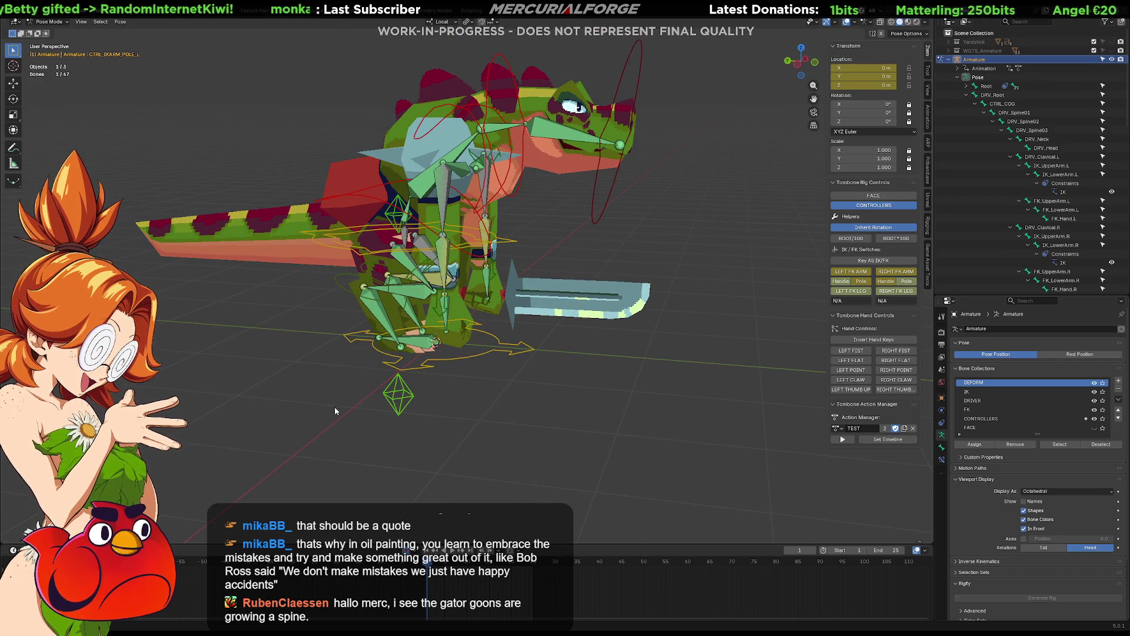
mouse_move(640, 310)
middle_mouse_down()
mouse_move(633, 325)
mouse_move(642, 294)
middle_mouse_up()
key("g")
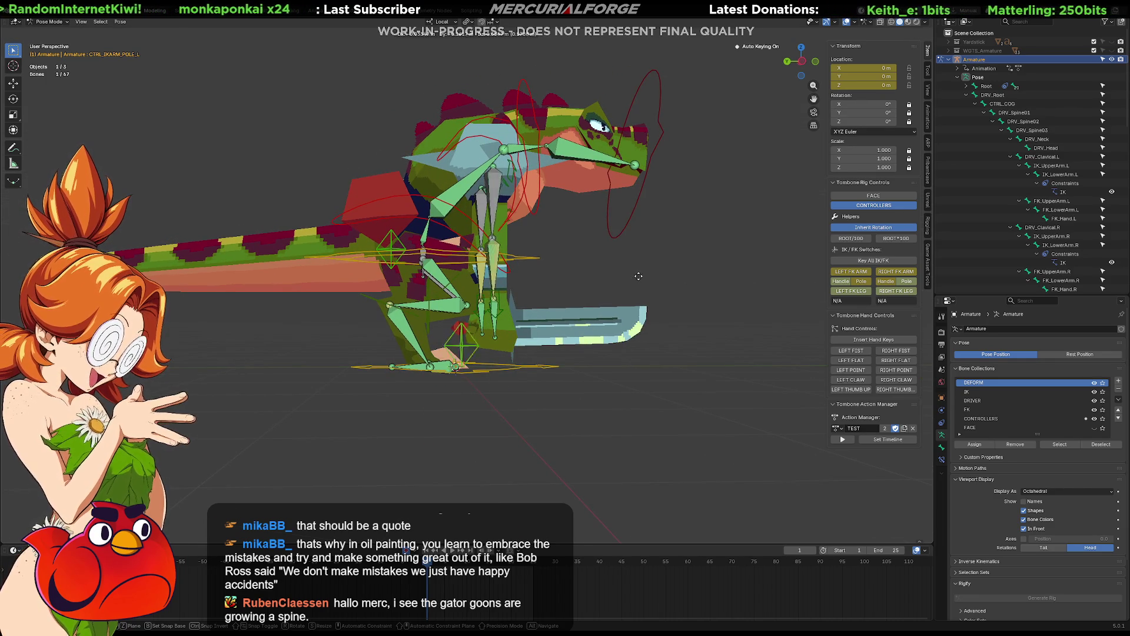
key("Escape")
mouse_move(591, 178)
middle_mouse_down()
mouse_move(626, 239)
mouse_move(698, 225)
middle_mouse_up()
key("g")
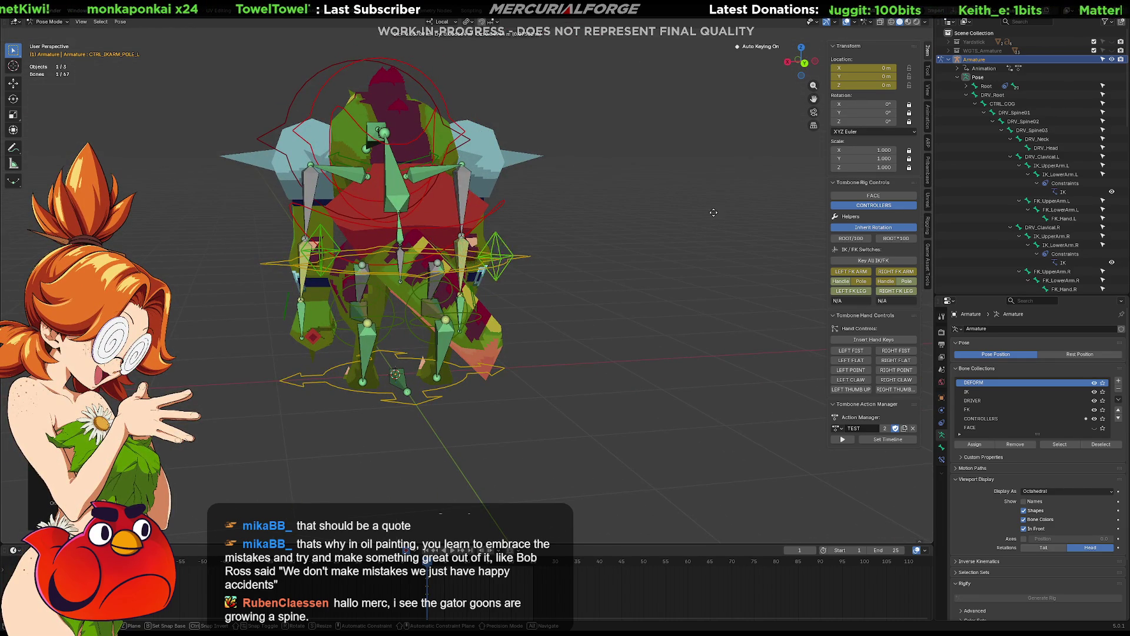
left_click(708, 215)
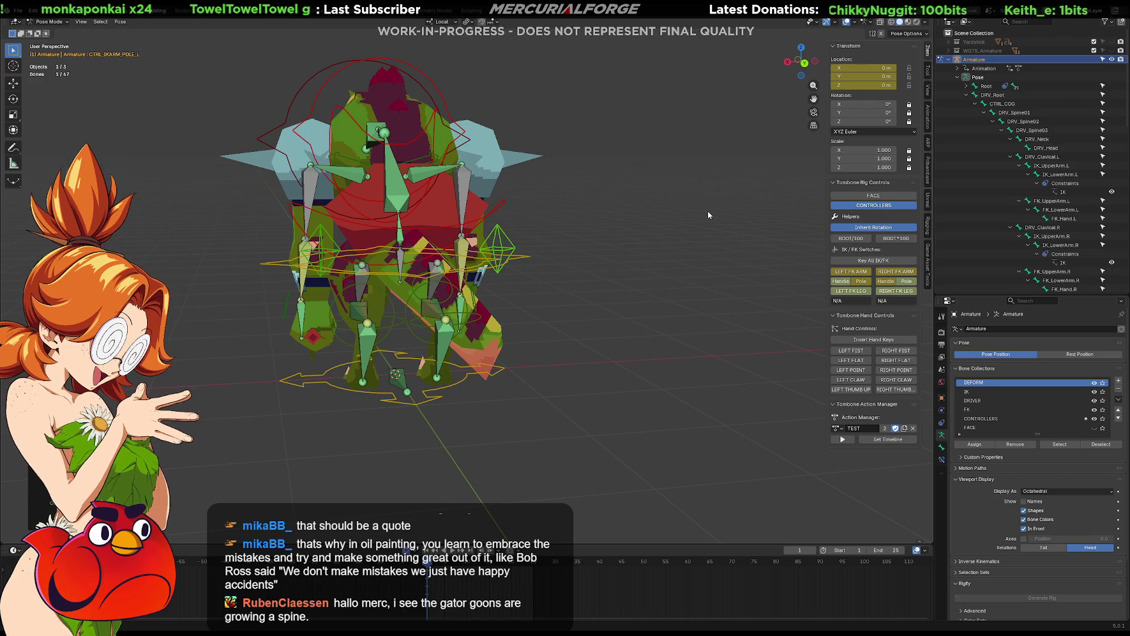
mouse_move(689, 191)
middle_mouse_down()
mouse_move(571, 187)
mouse_move(581, 185)
middle_mouse_up()
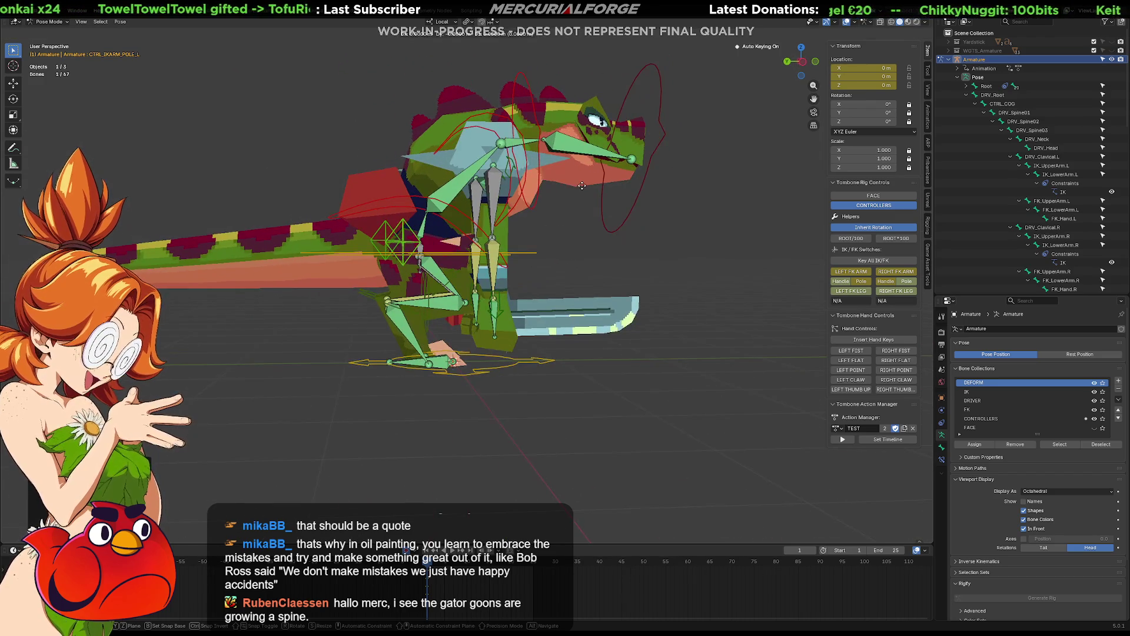
key("KP_1")
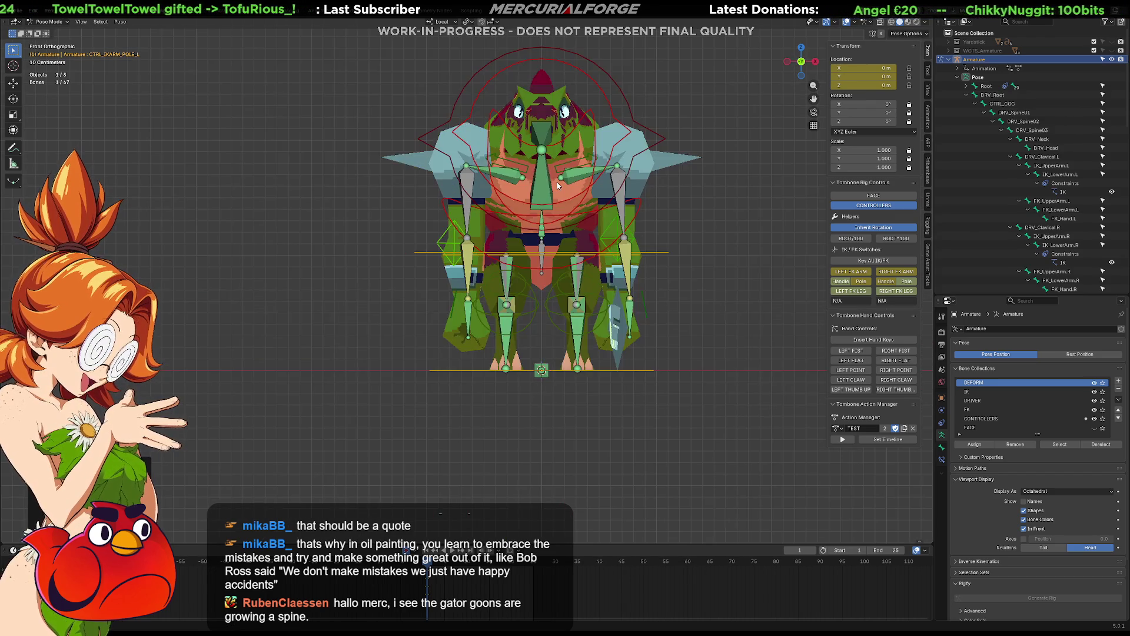
key("KP_3")
key("g")
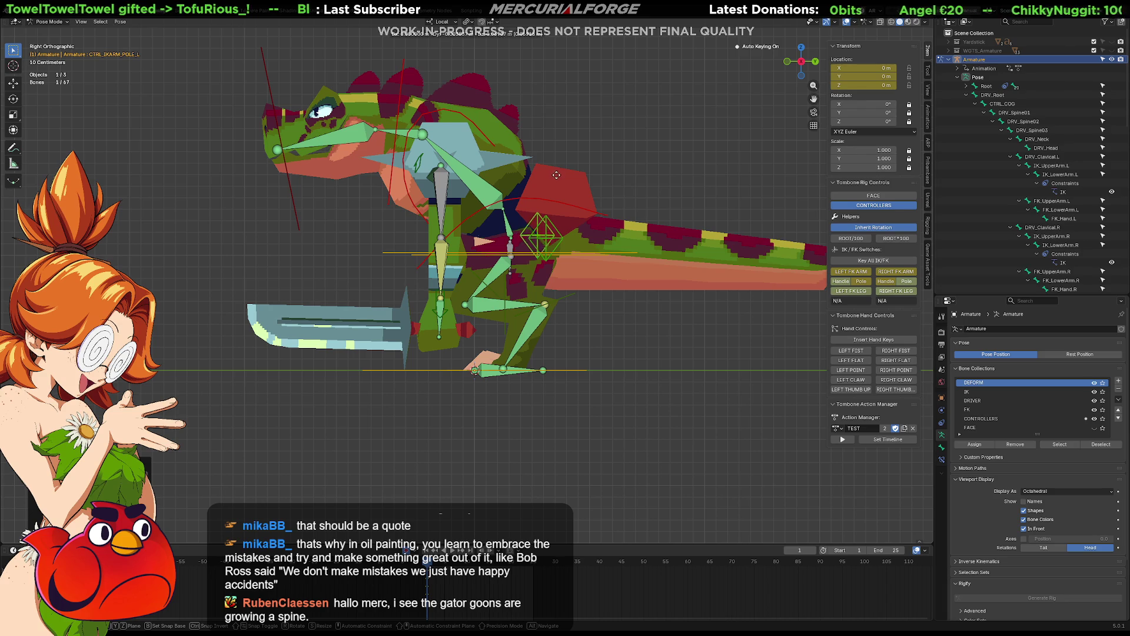
left_click(564, 178)
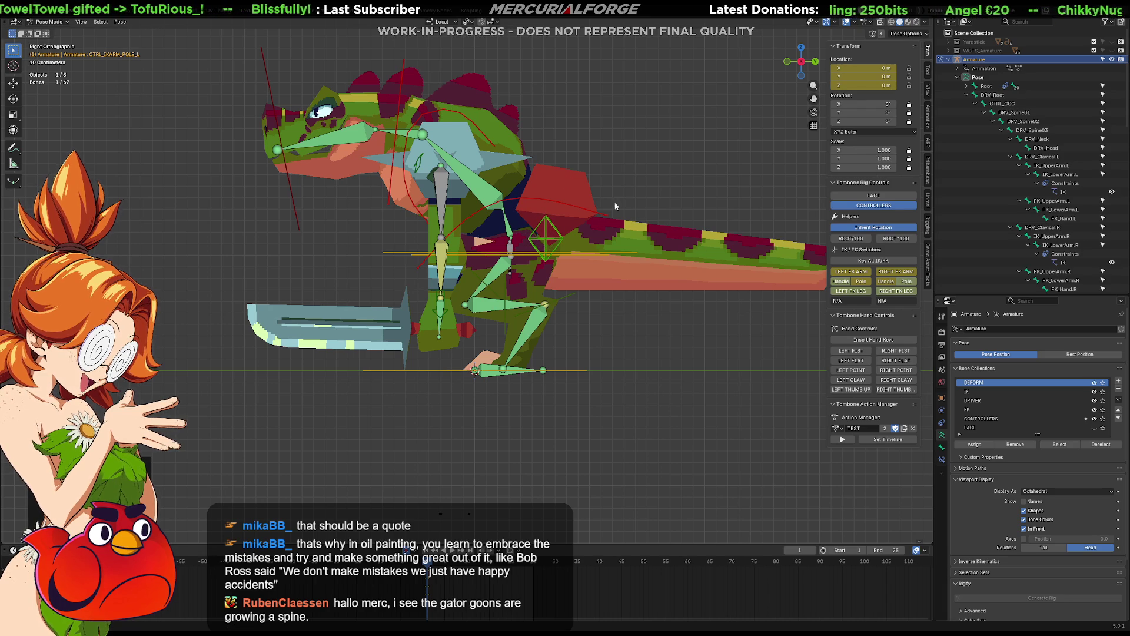
left_click(843, 292)
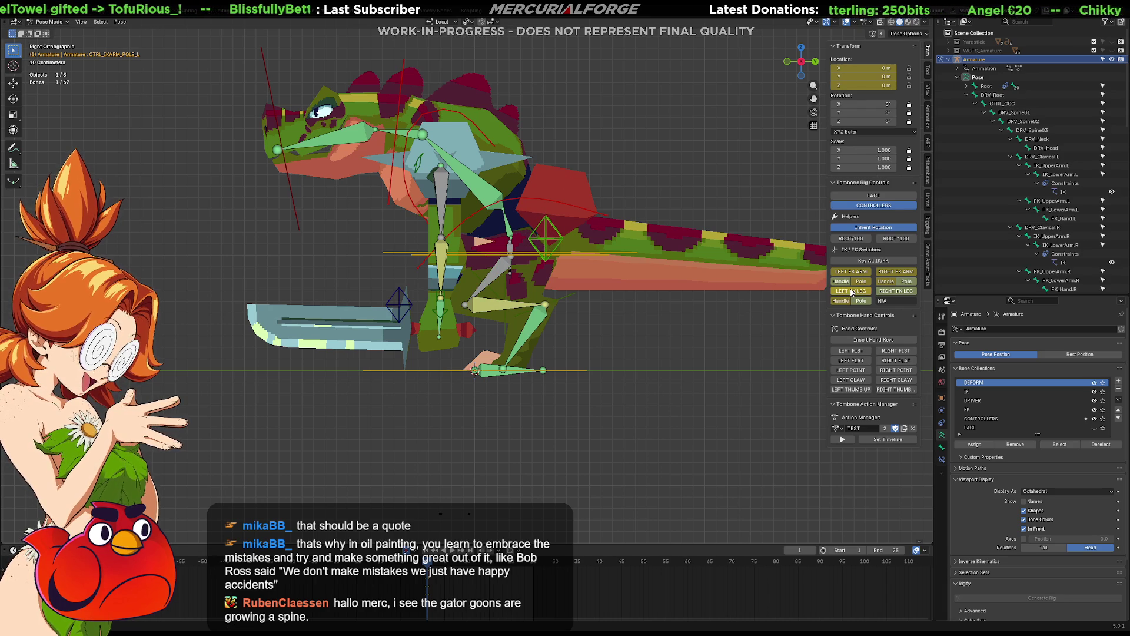
Step: Switch the right leg to IK, then return both the left and right legs to FK
left_click(883, 290)
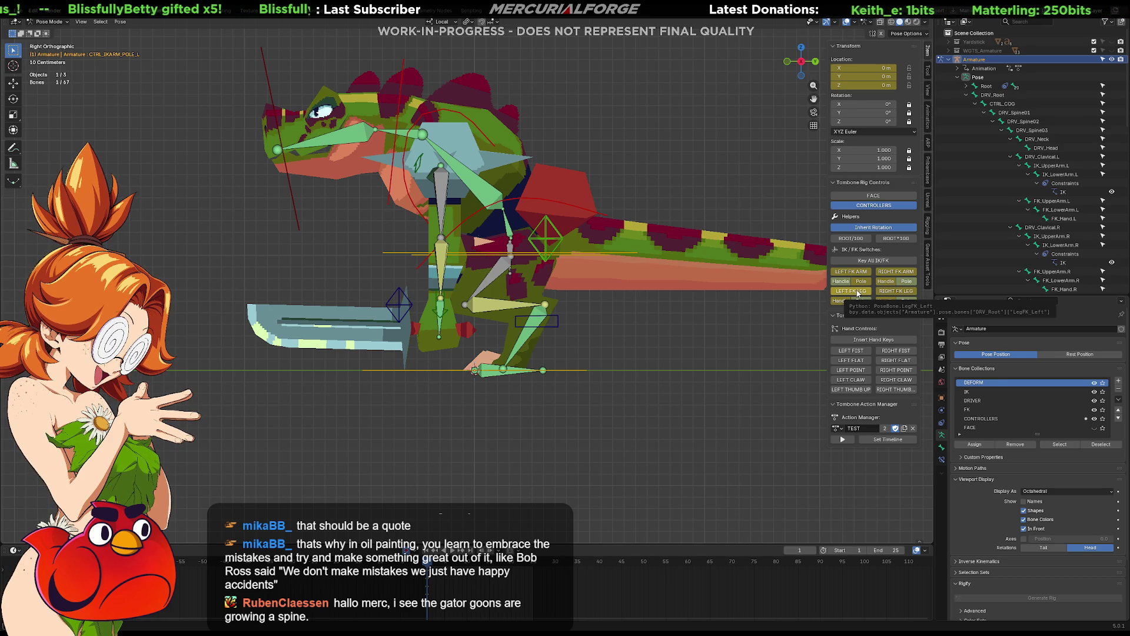
left_click(864, 291)
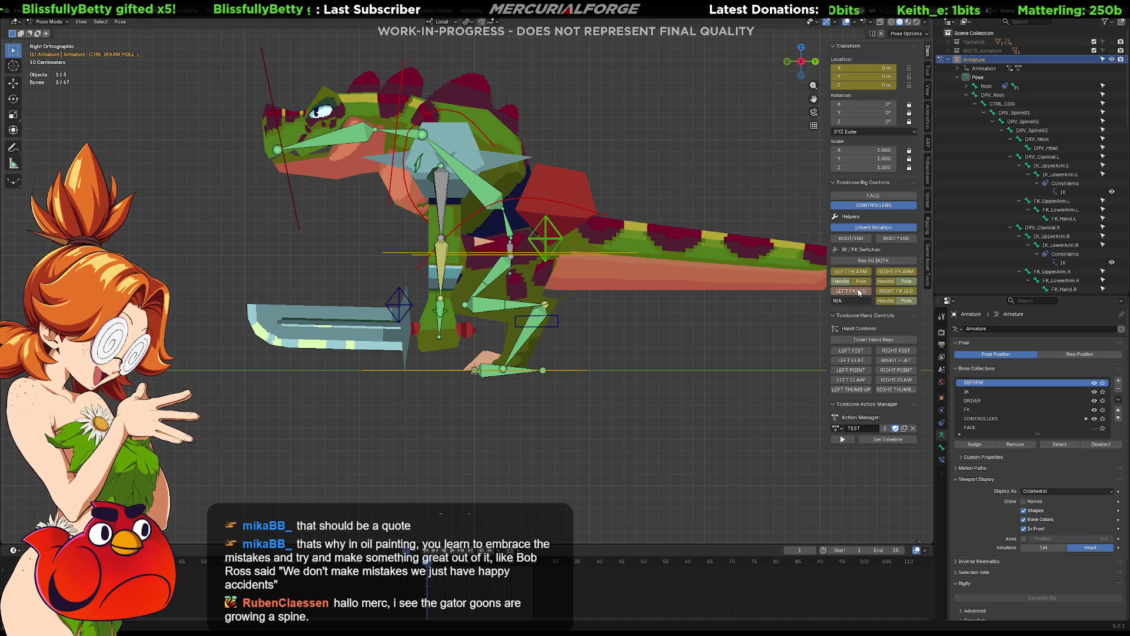
left_click(893, 290)
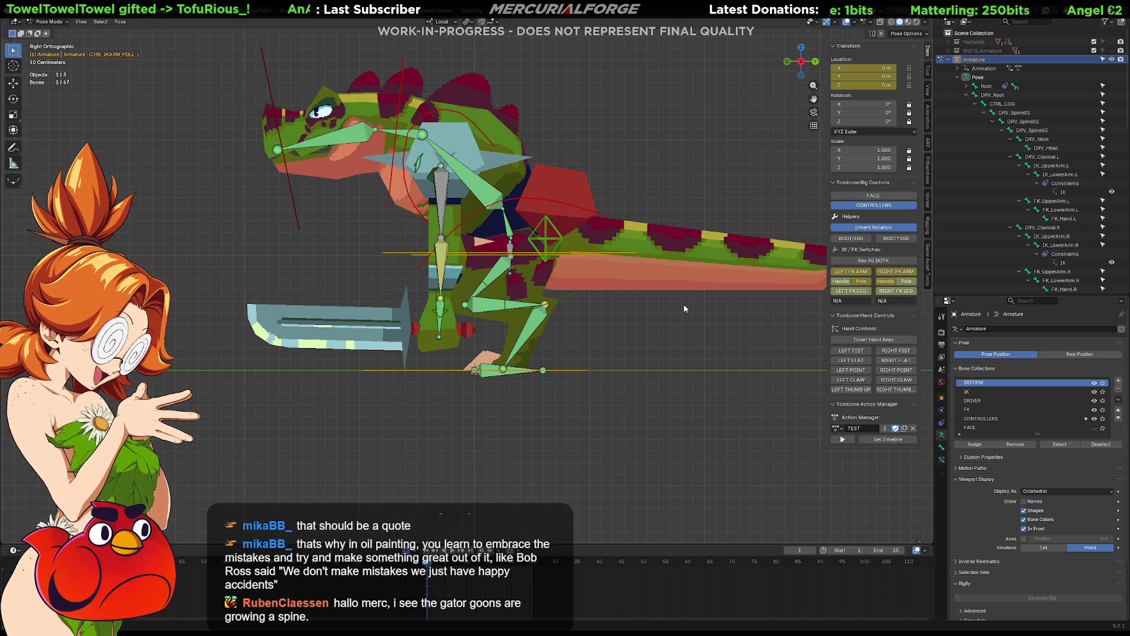
mouse_move(643, 310)
middle_mouse_down("shift")
mouse_move(657, 349)
mouse_move(550, 349)
mouse_move(629, 356)
middle_mouse_up("shift")
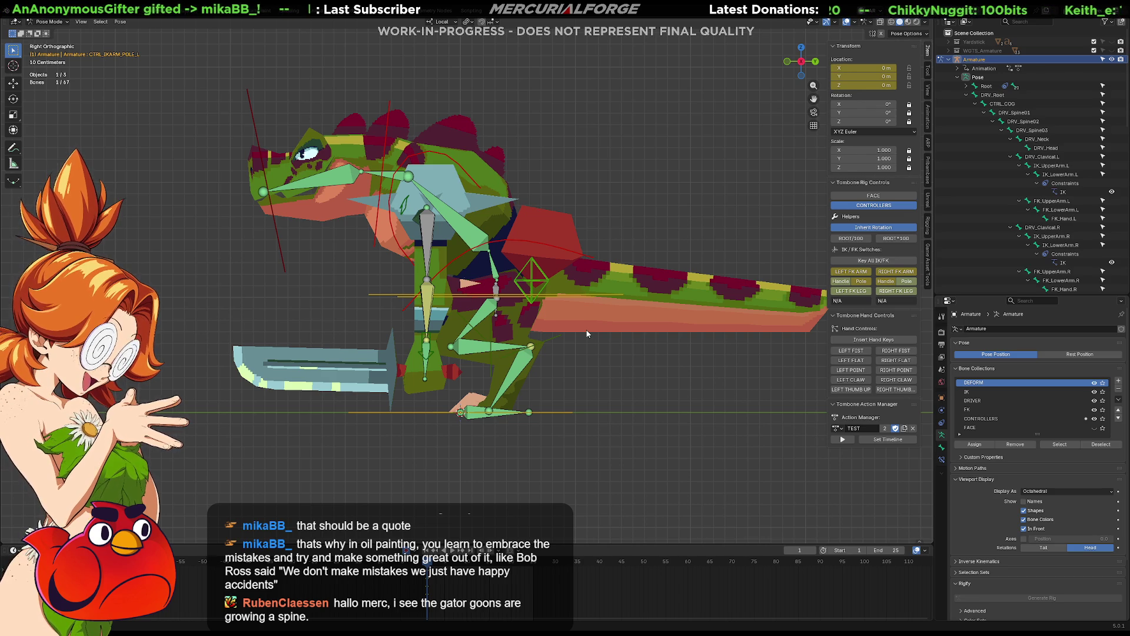
Step: Hide the FACE, CONTROLLERS, IK, DRIVER and FK bone collections, leaving only DEFORM visible
key("KP_5")
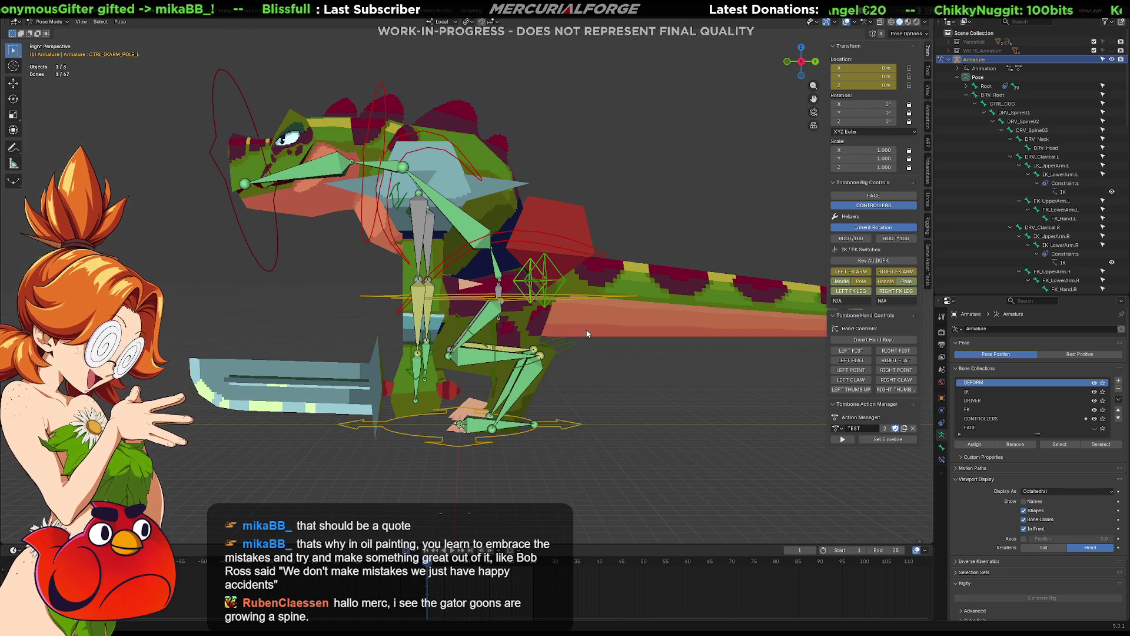
middle_click_drag(581, 343, 553, 345)
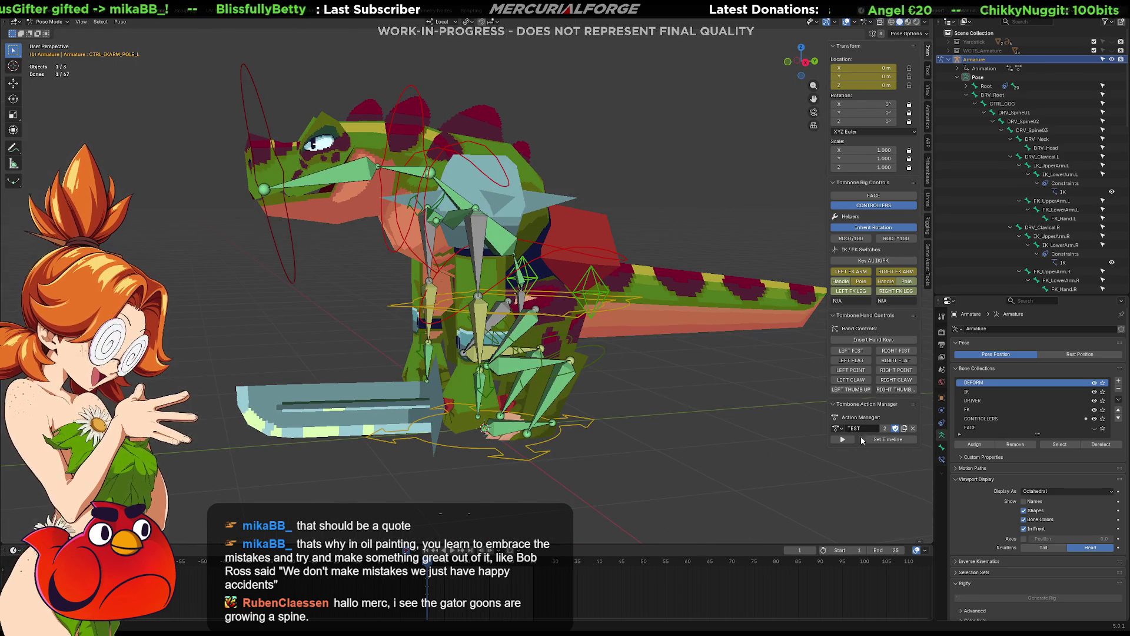
left_click(1094, 428)
left_click(1094, 418)
left_click_drag(1094, 409, 1094, 392)
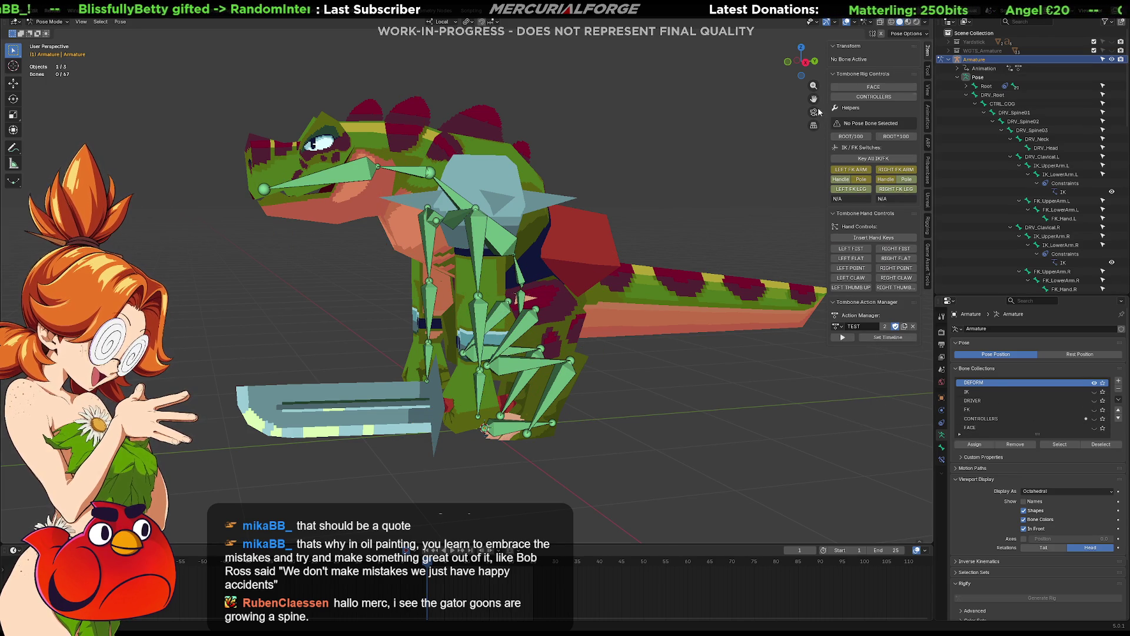
Step: Select the Root bone in the Outliner, try moving it, and toggle Edit Mode and back
left_click(987, 86)
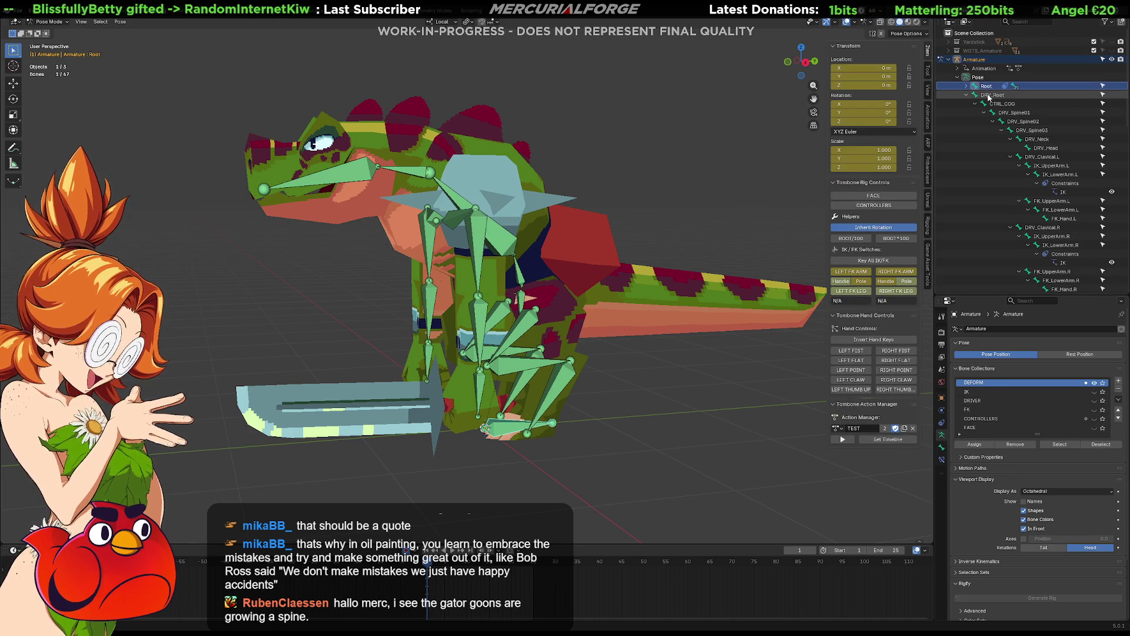
left_click(994, 96)
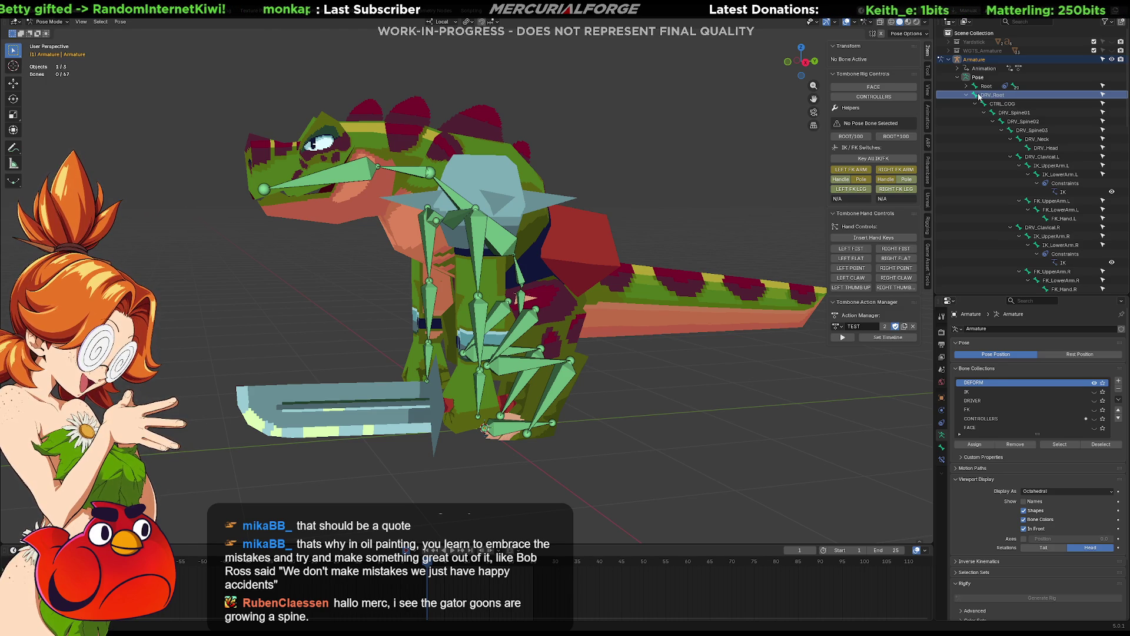
left_click(986, 86)
key("g")
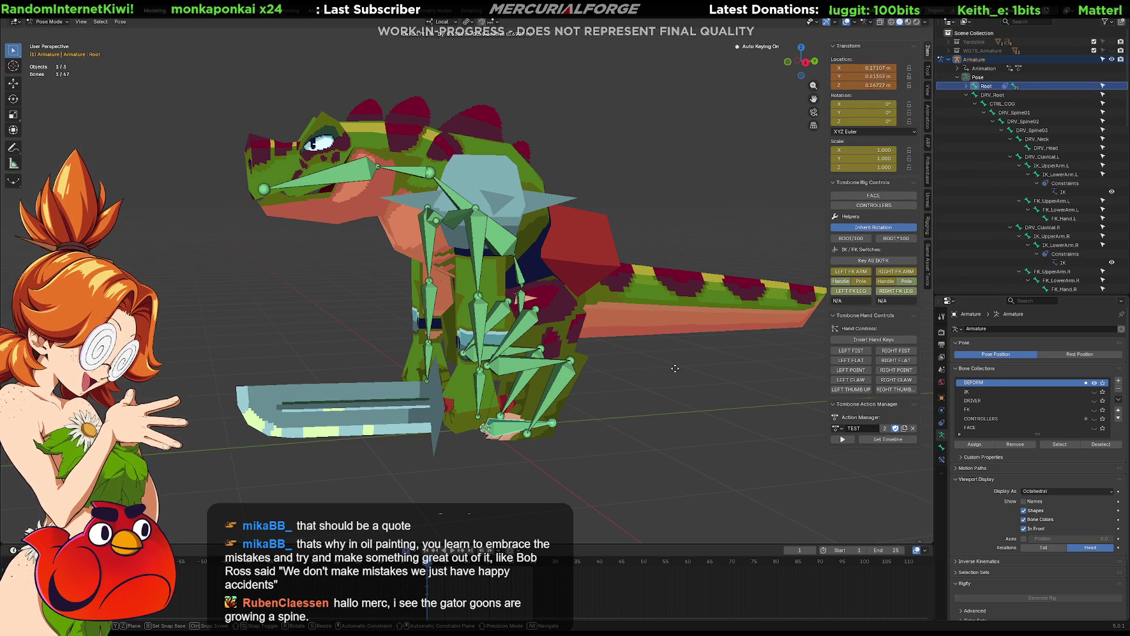
key("Escape")
key("Tab")
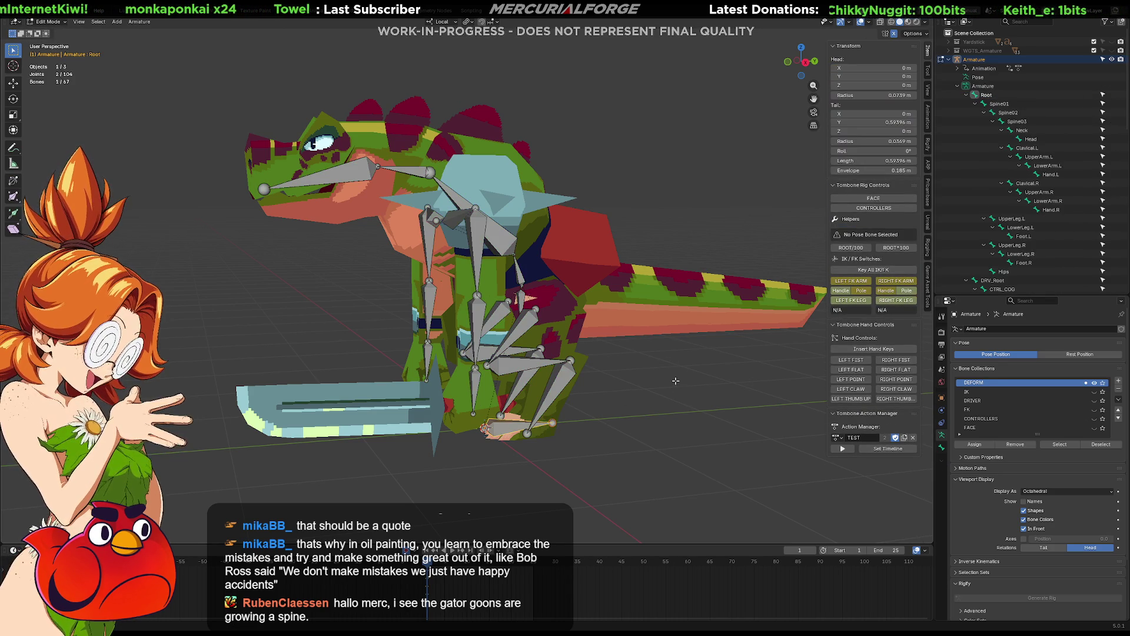
key("Tab")
Step: Move the Root bone, clear its location back to zero, then select DRV_Root
left_click(636, 412)
left_click(987, 86)
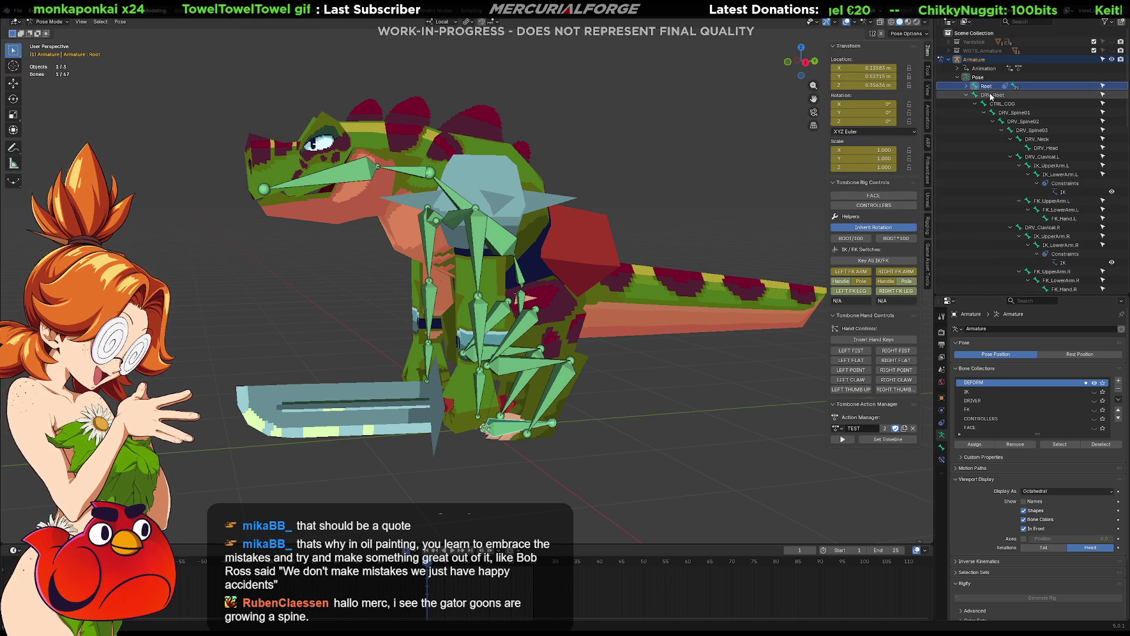
key("g")
left_click(624, 377)
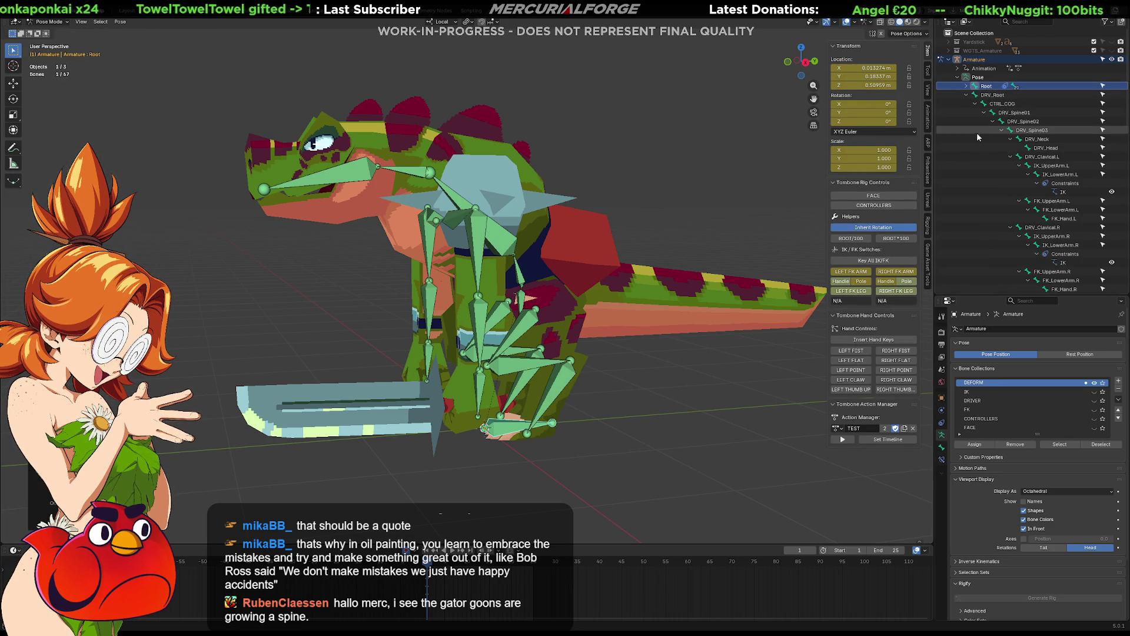
key("BackSpace")
key("BackSpace")
key("BackSpace")
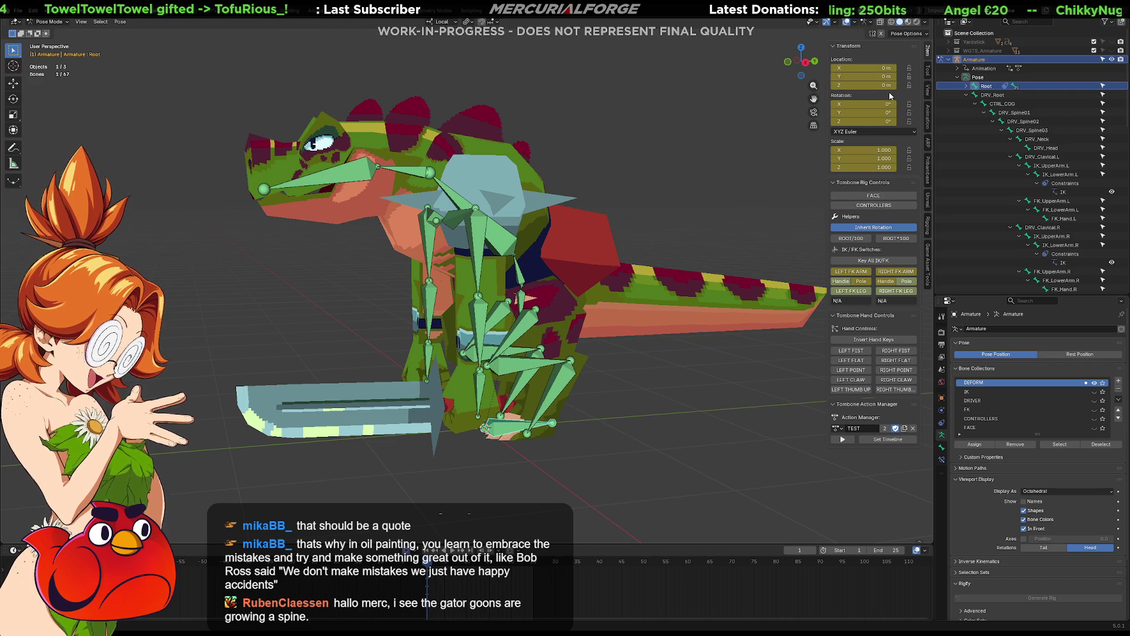
left_click(982, 79)
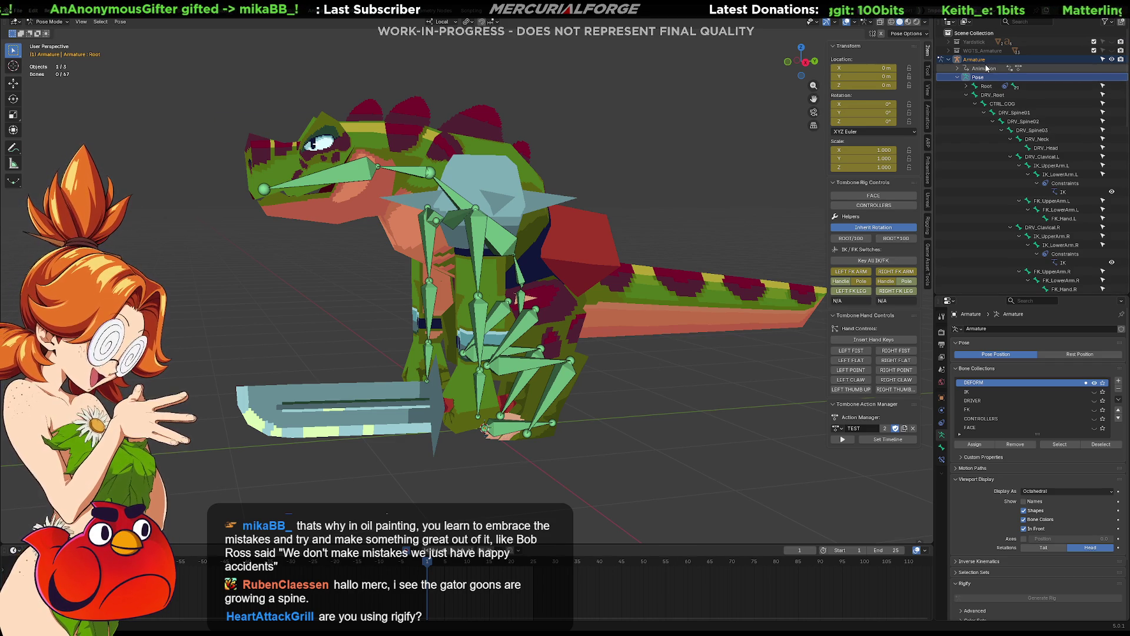
left_click(992, 95)
Step: Orbit around the dinosaur's deform skeleton to inspect it from all sides
middle_click_drag(686, 248, 658, 247)
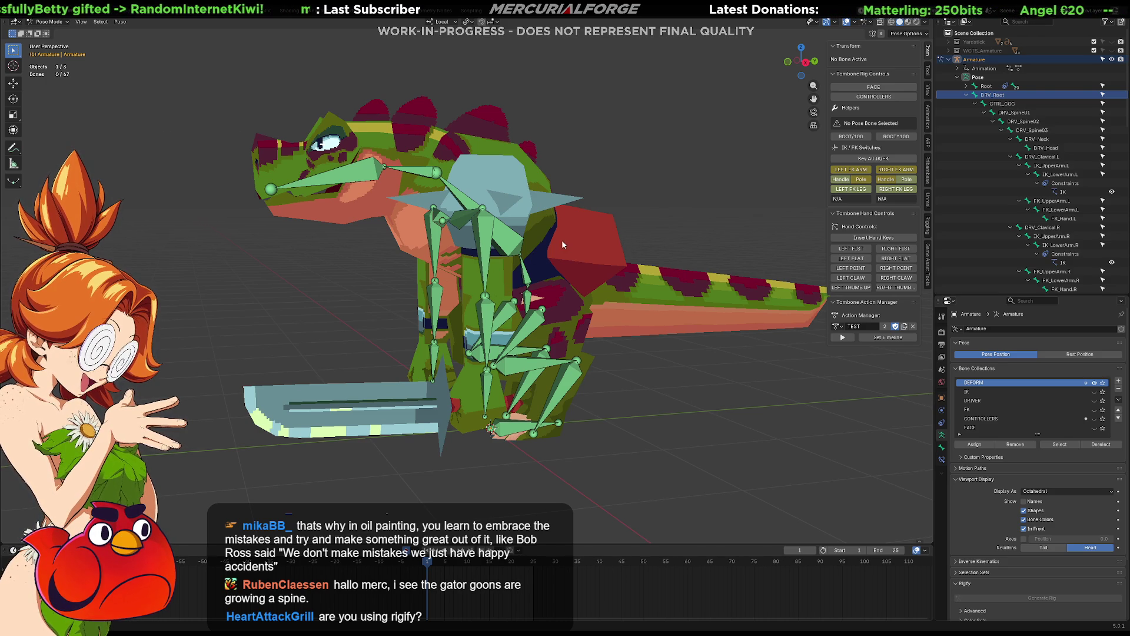
mouse_move(602, 291)
middle_mouse_down()
mouse_move(609, 390)
mouse_move(629, 340)
mouse_move(630, 288)
mouse_move(656, 271)
mouse_move(759, 294)
mouse_move(570, 292)
mouse_move(655, 281)
mouse_move(568, 296)
mouse_move(697, 284)
mouse_move(618, 297)
middle_mouse_up()
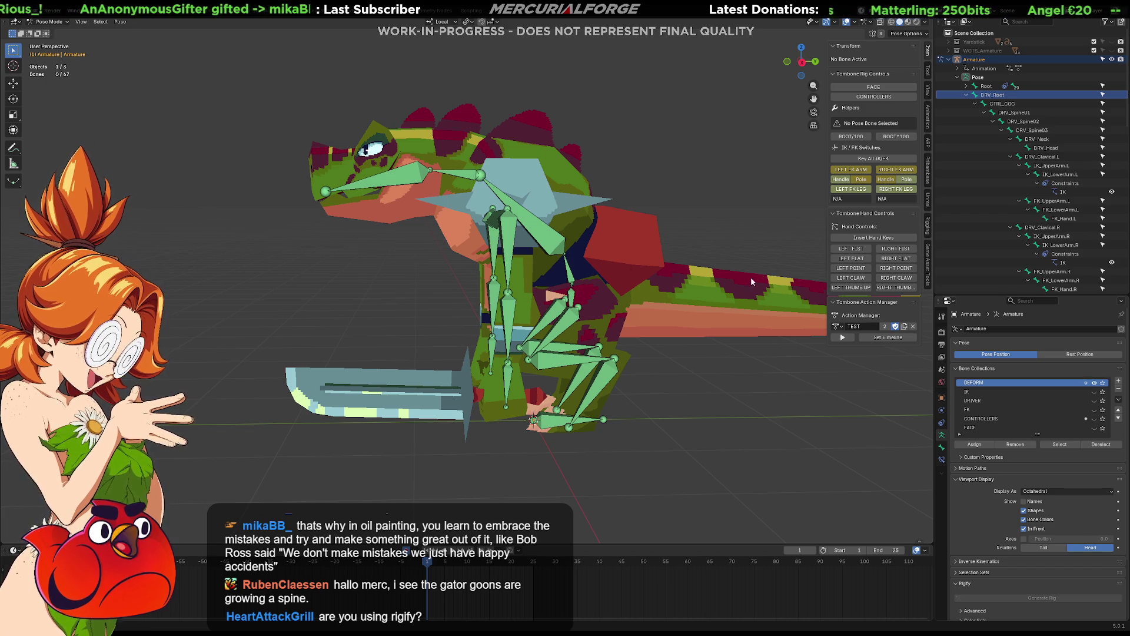
mouse_move(749, 285)
middle_mouse_down()
mouse_move(666, 343)
mouse_move(669, 382)
mouse_move(650, 267)
mouse_move(687, 254)
mouse_move(577, 266)
mouse_move(617, 268)
mouse_move(637, 309)
mouse_move(605, 372)
mouse_move(637, 298)
mouse_move(751, 295)
mouse_move(687, 300)
middle_mouse_up()
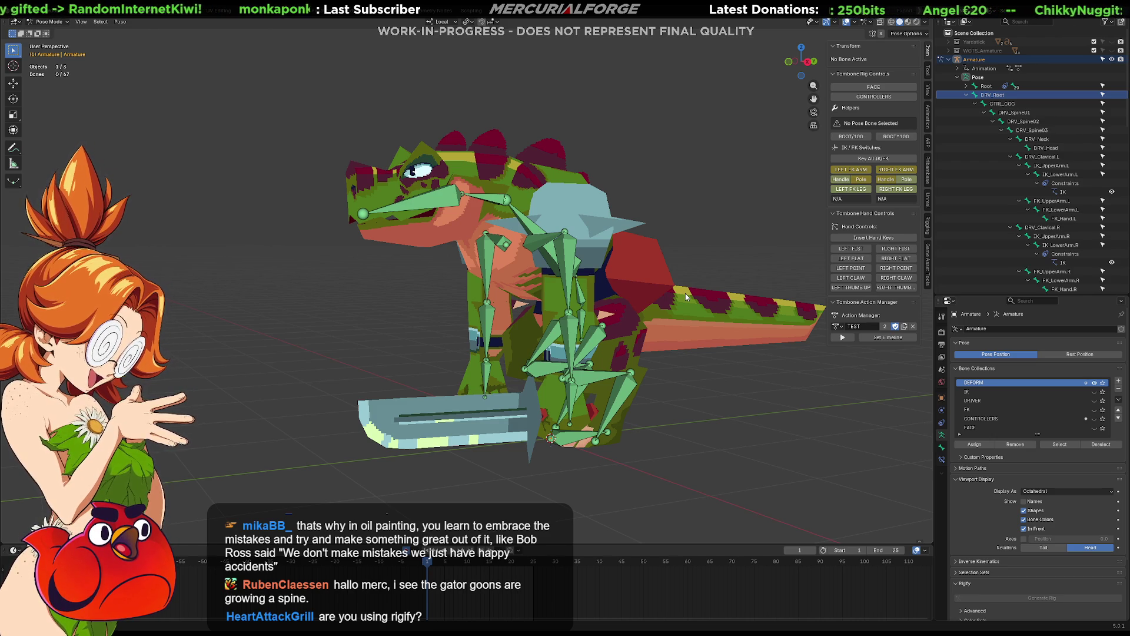
mouse_move(694, 277)
middle_mouse_down()
mouse_move(627, 323)
mouse_move(643, 301)
mouse_move(623, 334)
mouse_move(668, 355)
middle_mouse_up()
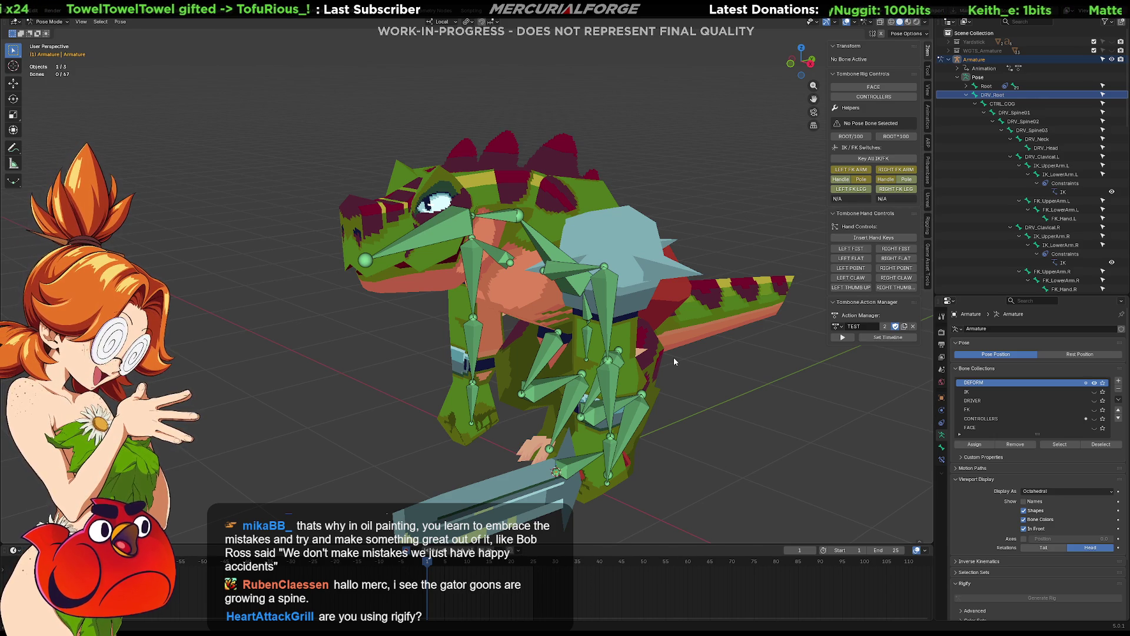
mouse_move(663, 347)
middle_mouse_down()
mouse_move(626, 340)
mouse_move(619, 328)
middle_mouse_up()
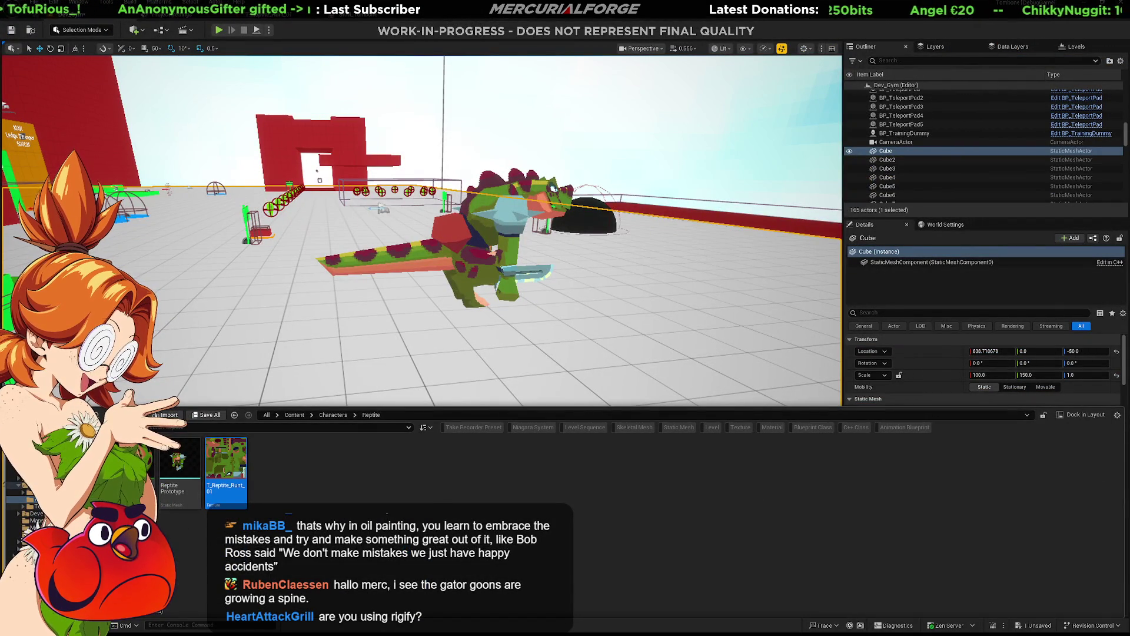
Step: Open the SKM_Tombone skeletal mesh from the Tombone character folder
left_click(28, 506)
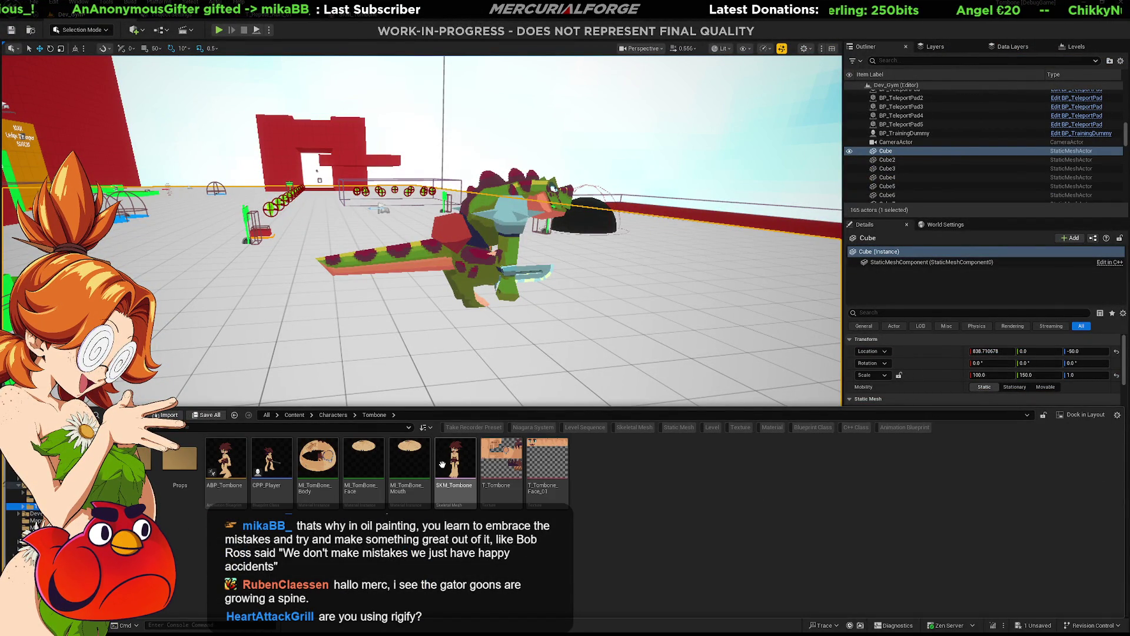
double_click(443, 459)
mouse_move(409, 153)
right_mouse_down()
mouse_move(253, 118)
mouse_move(406, 142)
mouse_move(336, 134)
mouse_move(718, 73)
right_mouse_up()
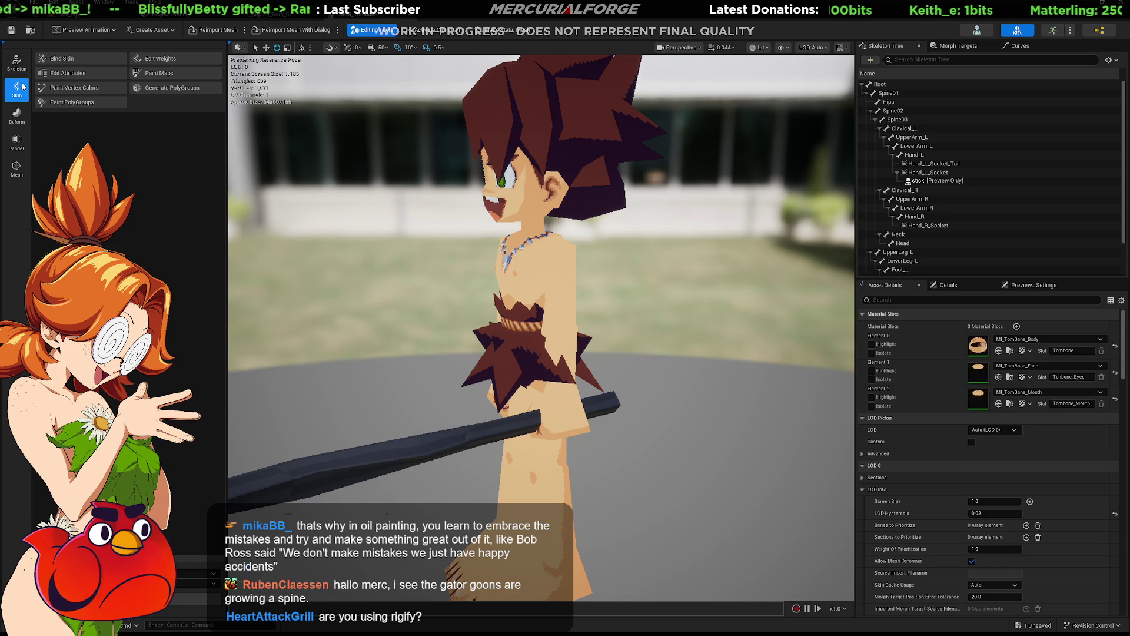
Step: Switch to Skeleton editing and display the bones over the character
left_click(17, 62)
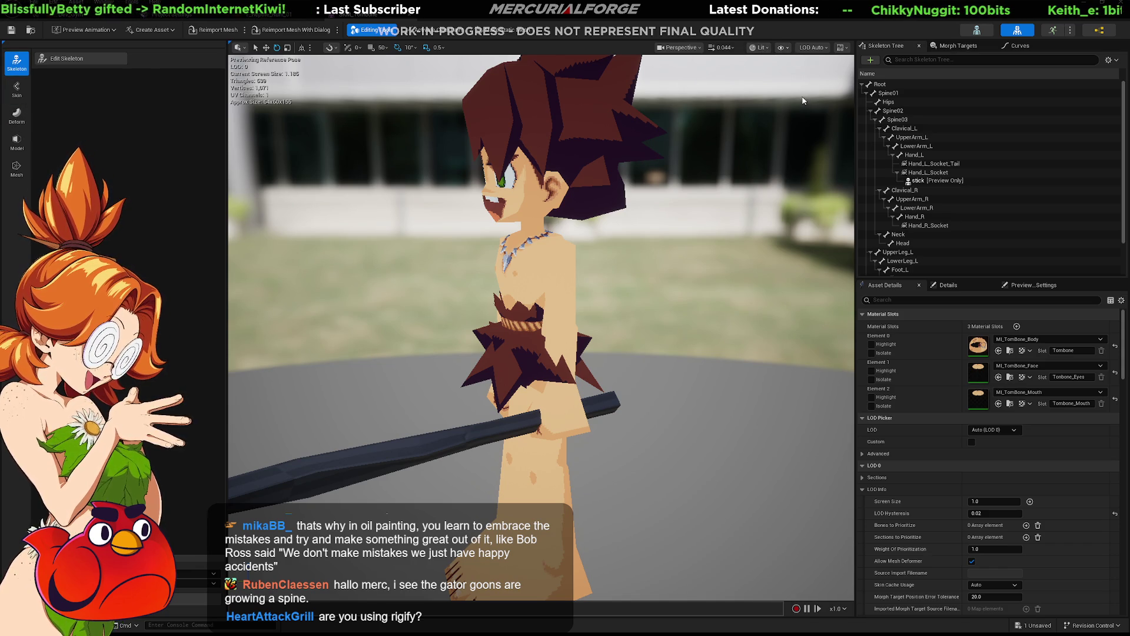
left_click(905, 190)
mouse_move(647, 265)
right_mouse_down()
mouse_move(559, 265)
mouse_move(689, 265)
mouse_move(723, 300)
mouse_move(674, 281)
right_mouse_up()
Step: Return to Blender, view the gator from the side, and set the right arm to FK
key("ctrl+Tab")
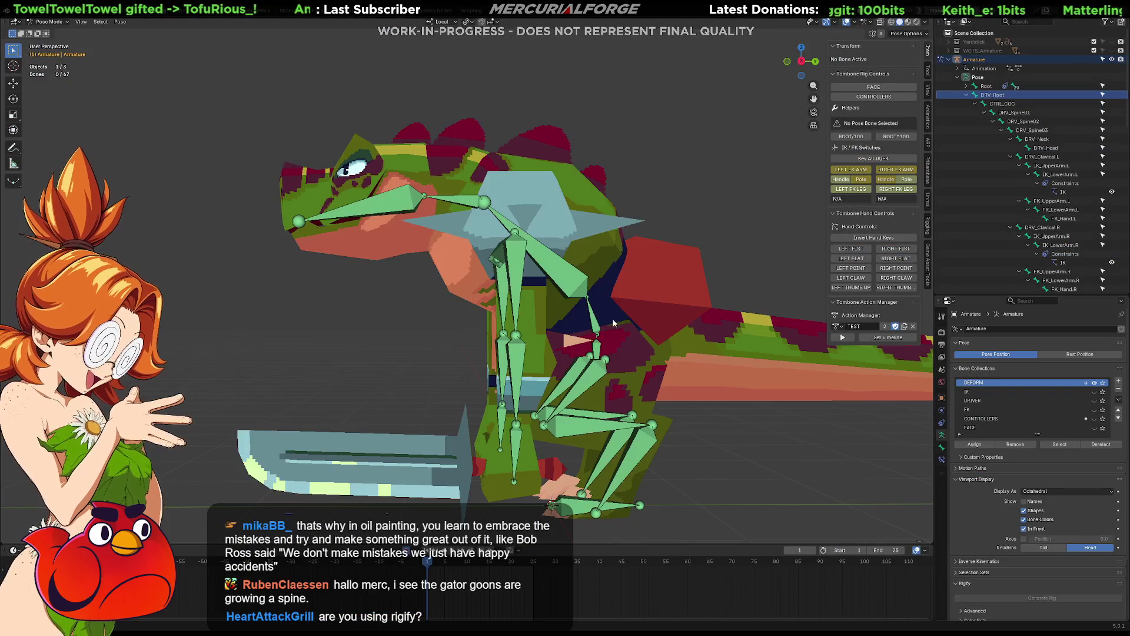
right_click(624, 319)
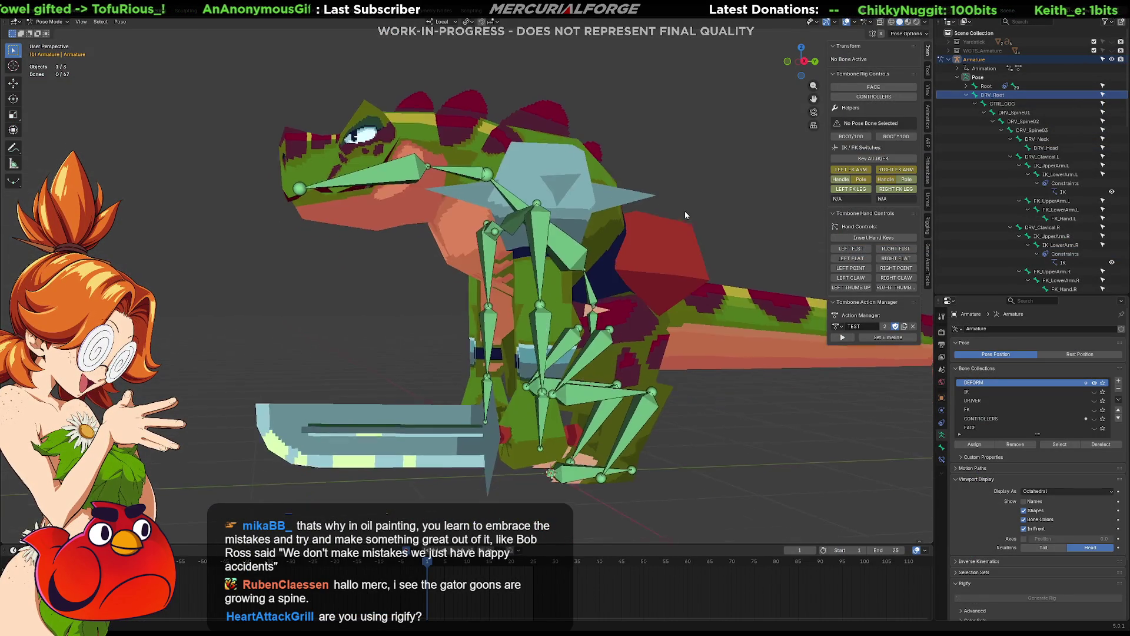
key("KP_1")
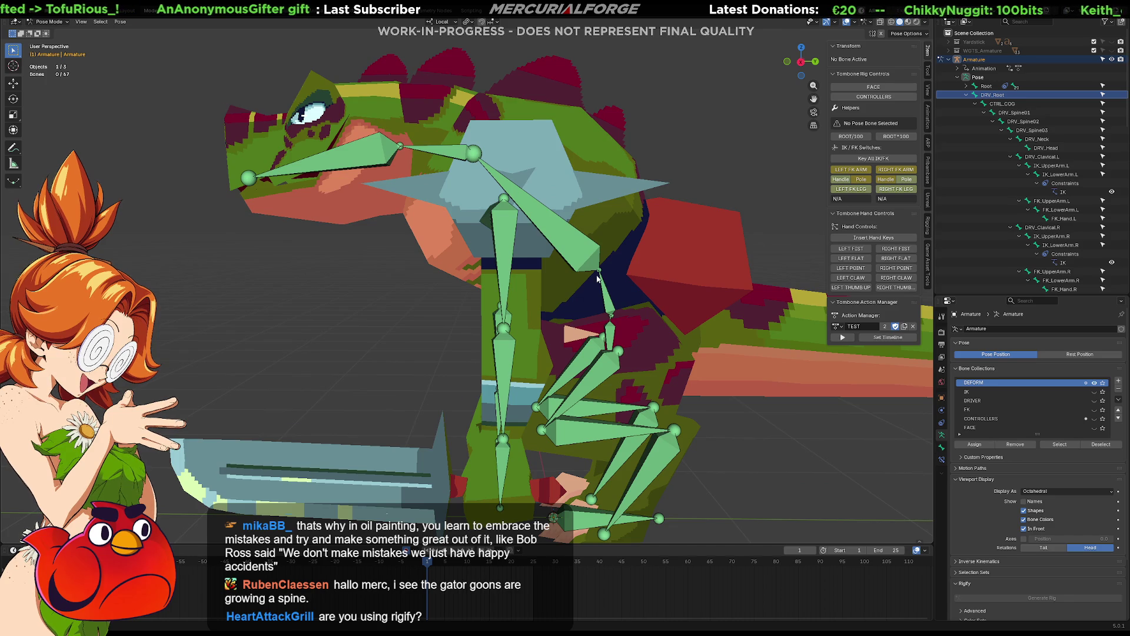
key("KP_3")
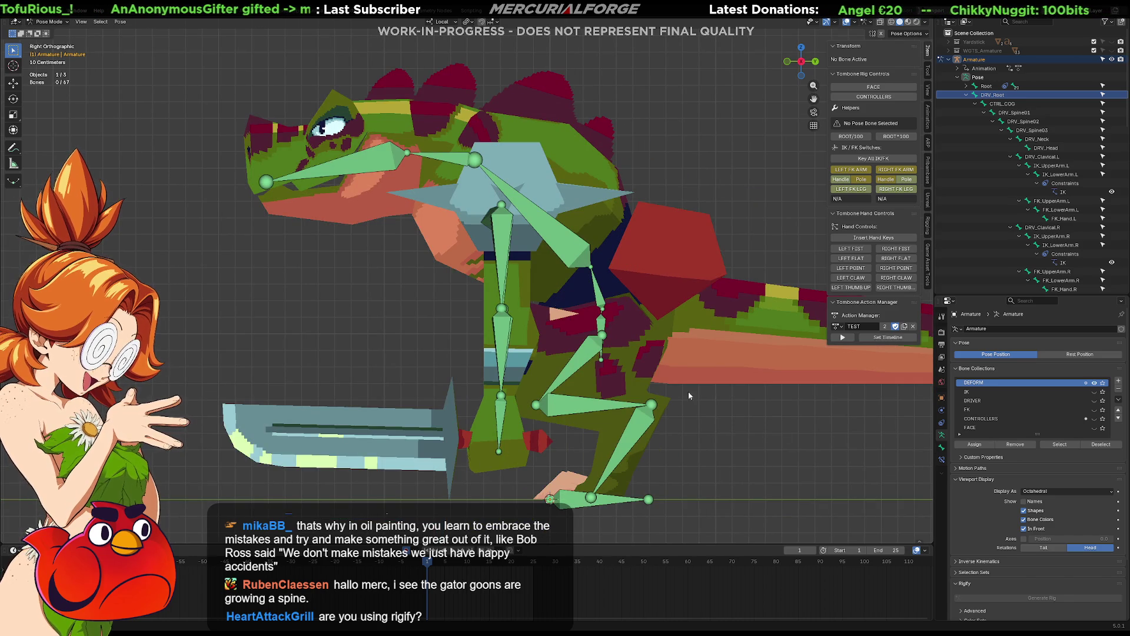
left_click(900, 169)
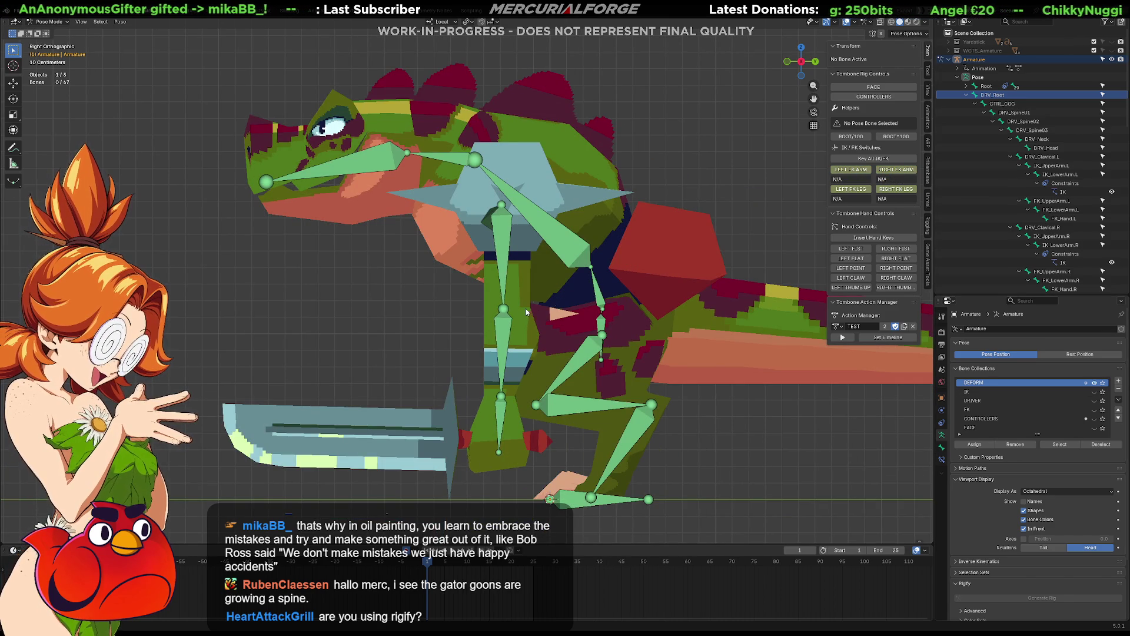
Step: In Edit Mode, box-select the leg's knee joint and start moving it along Y
left_click(493, 313)
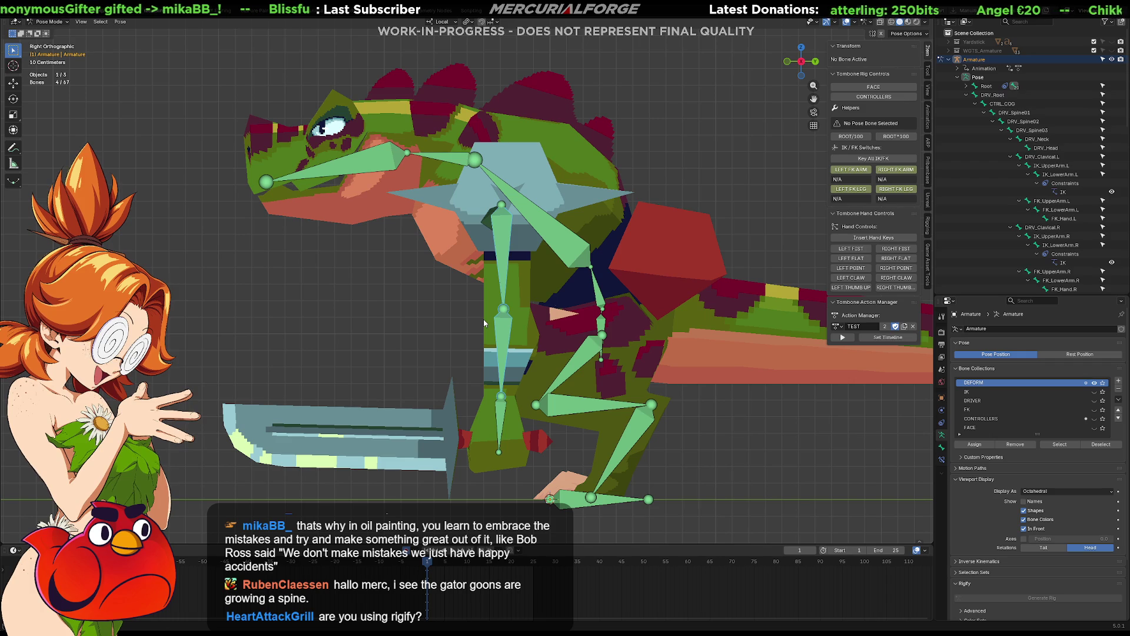
key("Tab")
left_click_drag(523, 300, 496, 315)
key("g")
key("y")
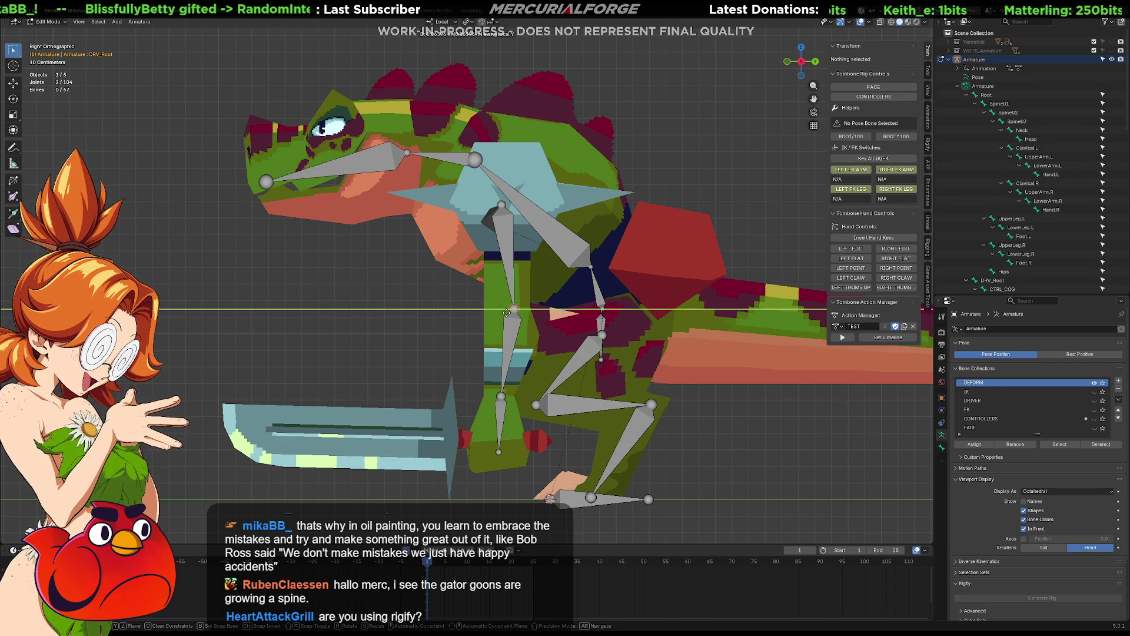
Step: Confirm the knee joint's new position and check both legs from front and side views
left_click(506, 313)
key("Tab")
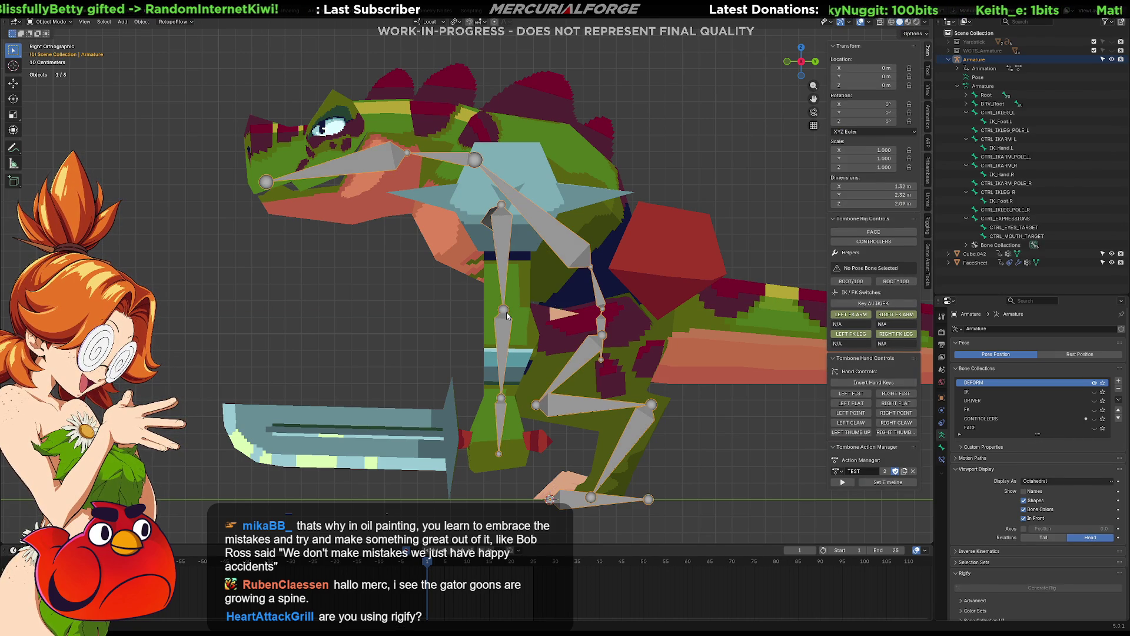
key("Tab")
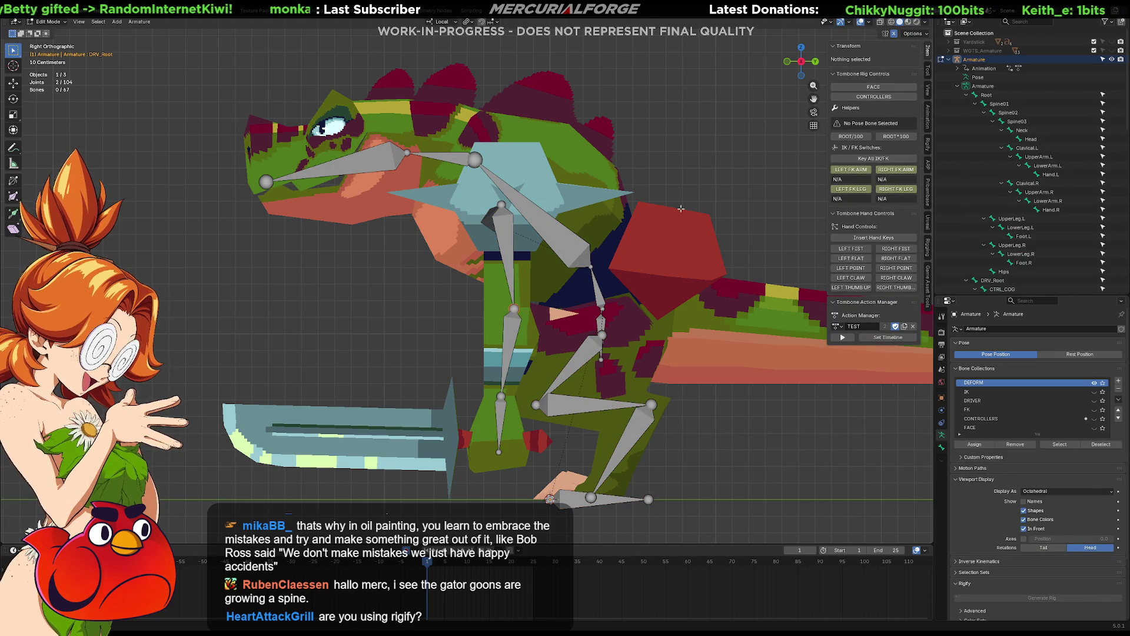
key("Tab")
key("Tab")
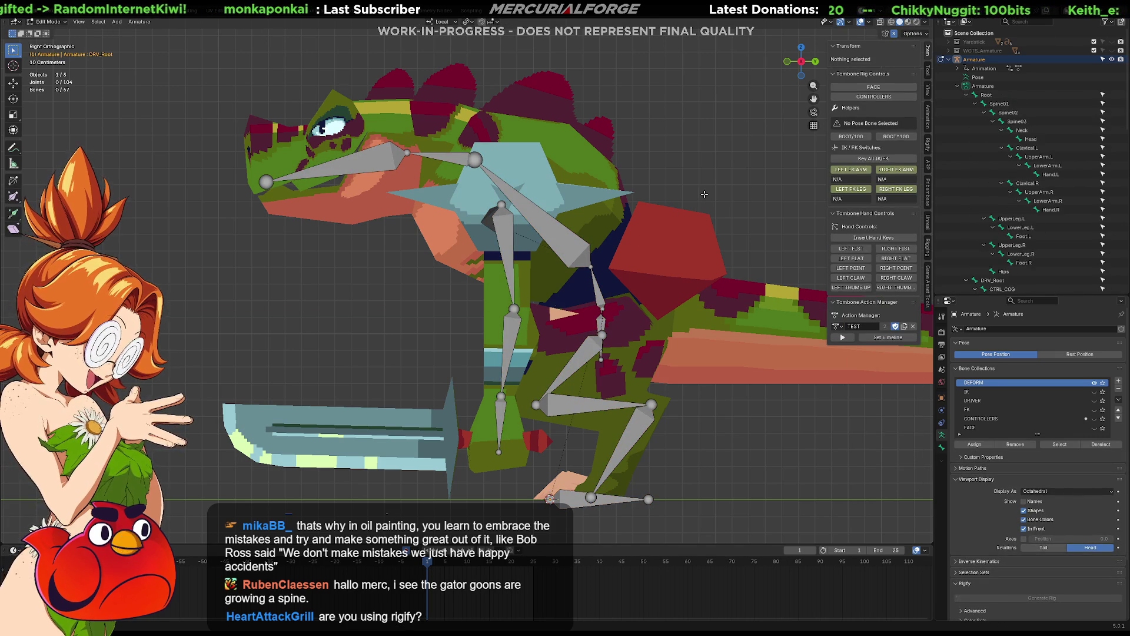
key("Tab")
key("Tab")
key("Tab")
key("Tab")
key("Tab")
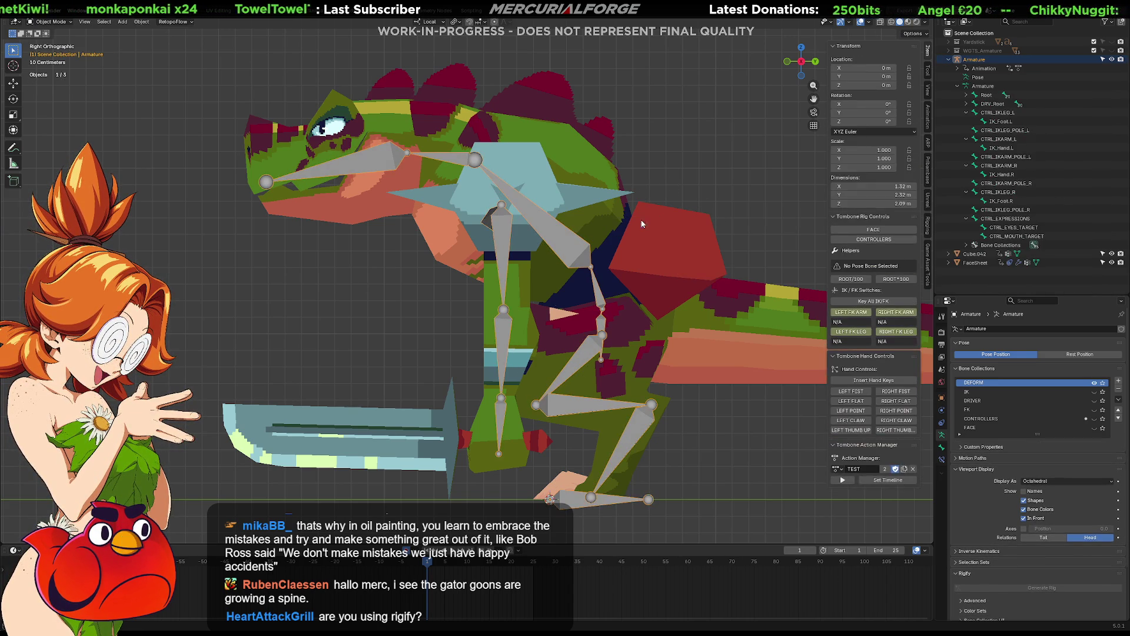
mouse_move(642, 223)
middle_mouse_down()
mouse_move(677, 298)
mouse_move(594, 306)
mouse_move(609, 306)
middle_mouse_up()
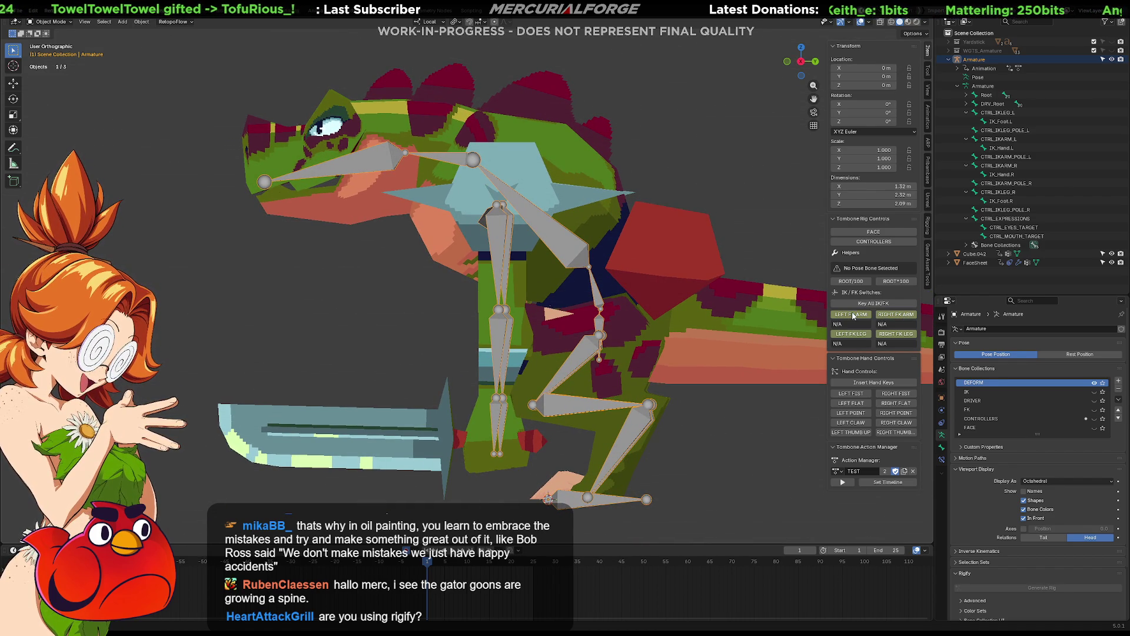
key("KP_1")
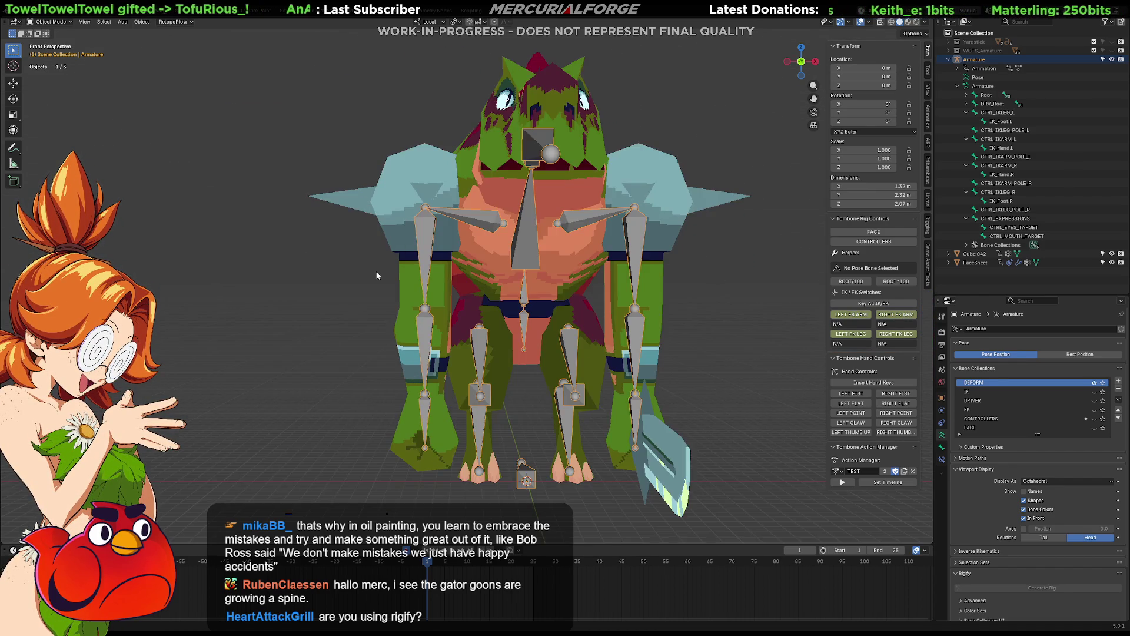
key("KP_3")
key("Tab")
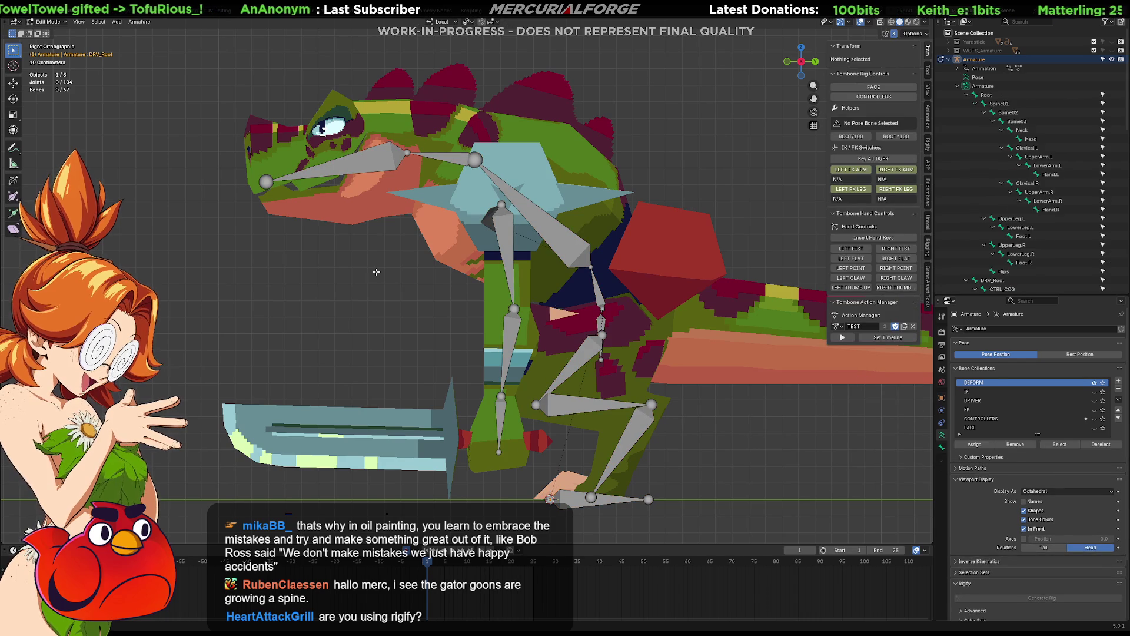
key("Tab")
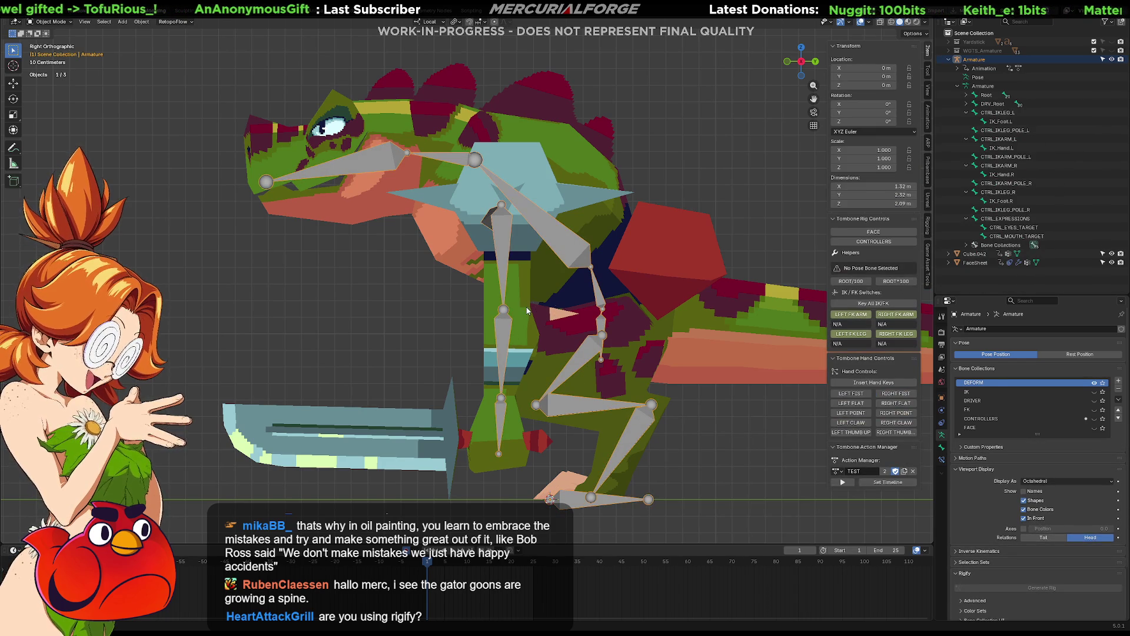
Step: Try moving the elbow joint left in Edit Mode, undo it, and return to Object Mode
key("ctrl+Tab")
left_click(521, 356)
key("ctrl+Tab")
left_click(553, 309)
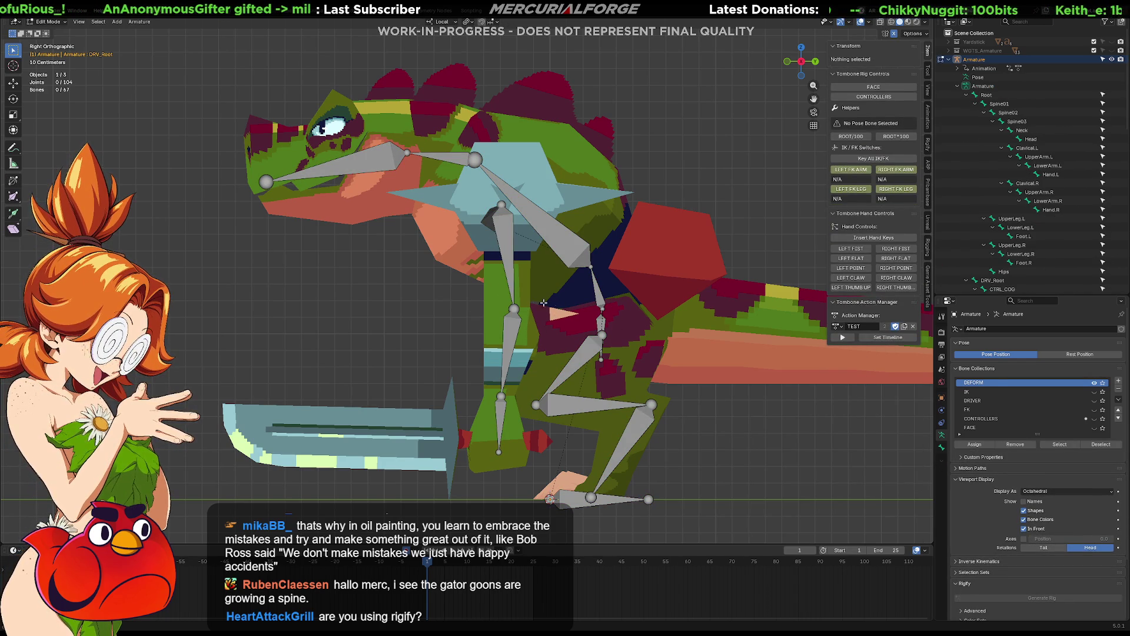
key("g")
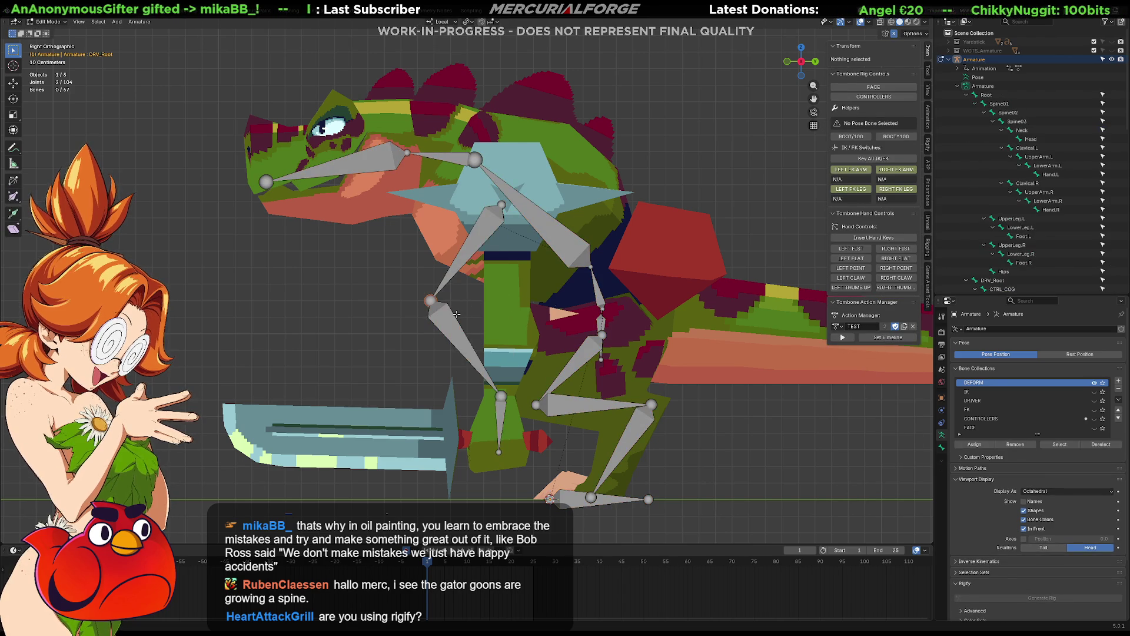
key("ctrl+z")
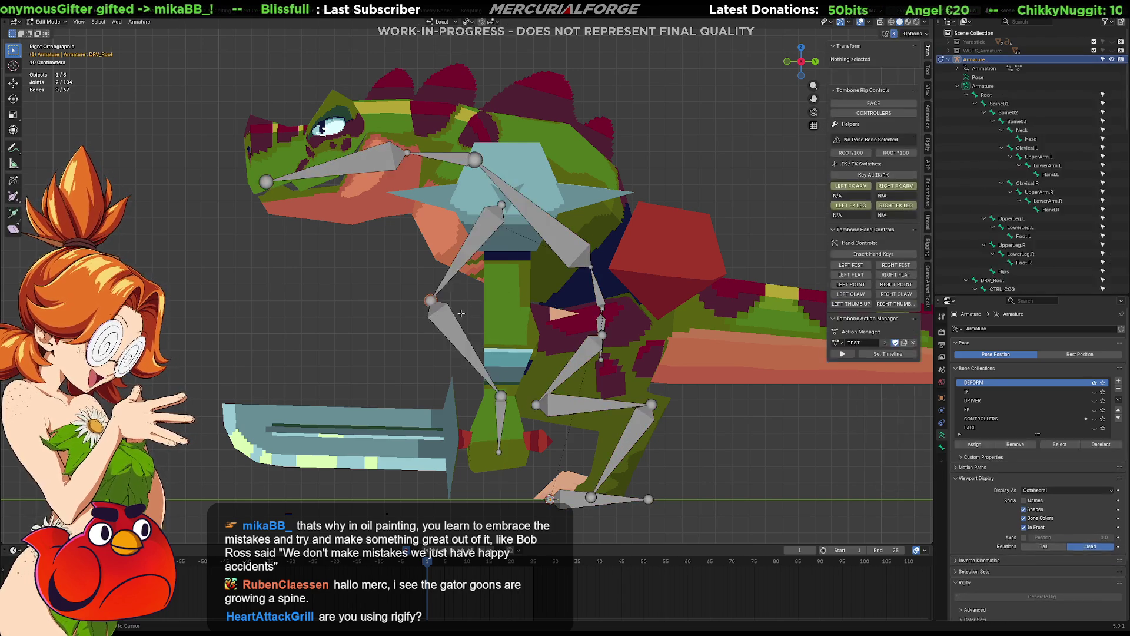
key("Tab")
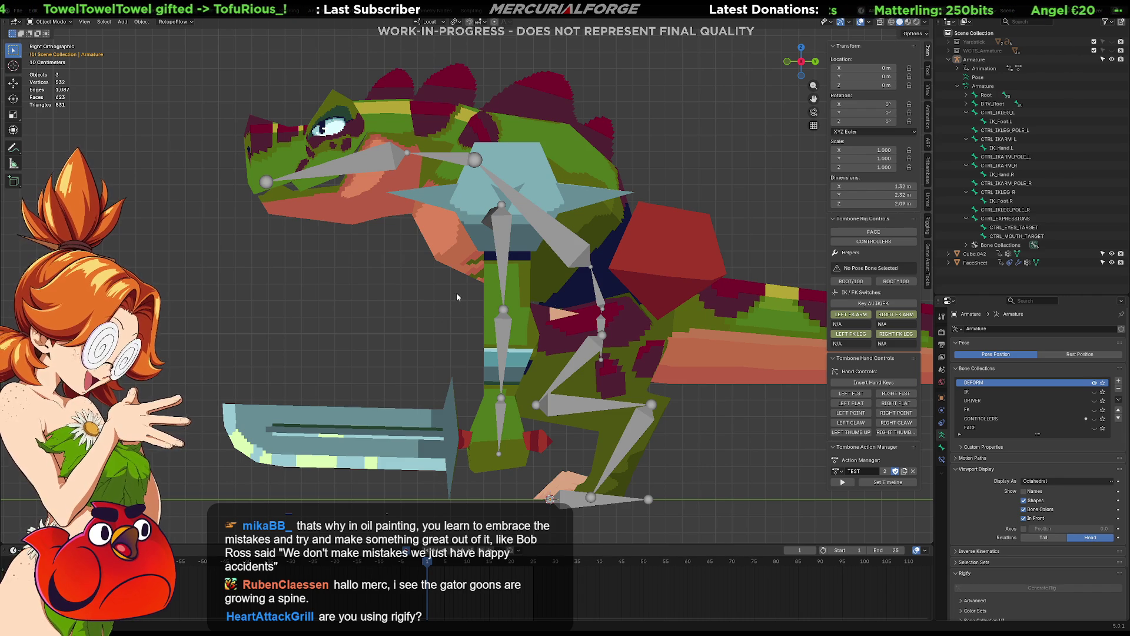
Step: Pick the Armature in the Outliner, then add Cube.042 so the body mesh is active
mouse_move(418, 332)
middle_mouse_down("shift")
mouse_move(422, 341)
mouse_move(380, 342)
mouse_move(430, 334)
middle_mouse_up("shift")
scroll(379, 337, "down", 1)
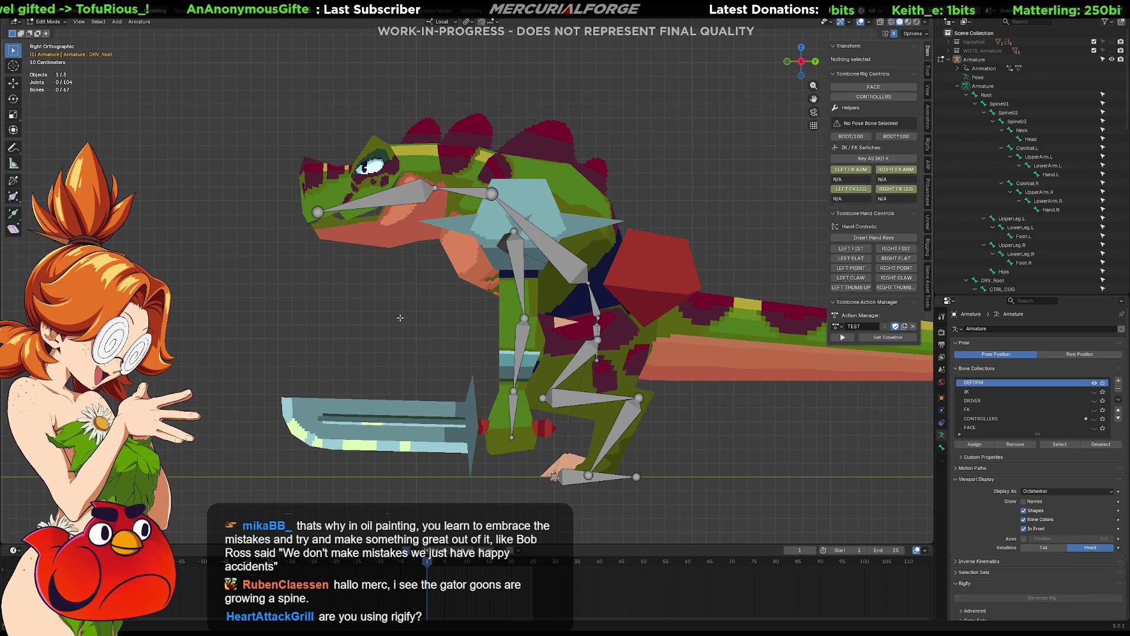
key("ctrl+Tab")
key("Escape")
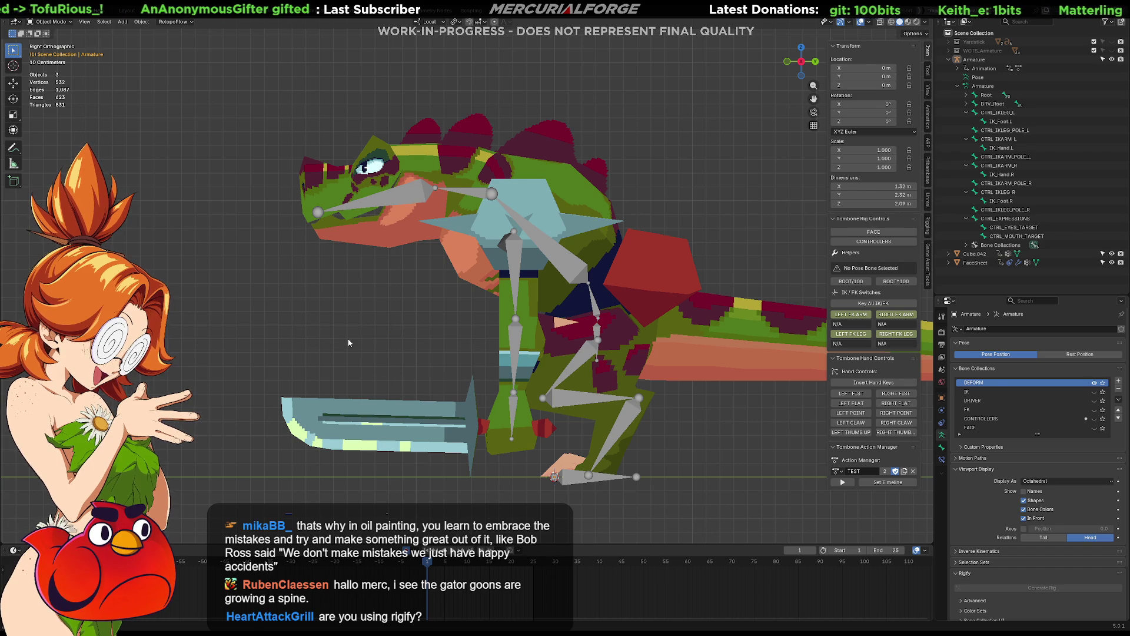
mouse_move(520, 318)
middle_mouse_down()
mouse_move(562, 323)
mouse_move(564, 336)
mouse_move(539, 334)
middle_mouse_up()
left_click(979, 86)
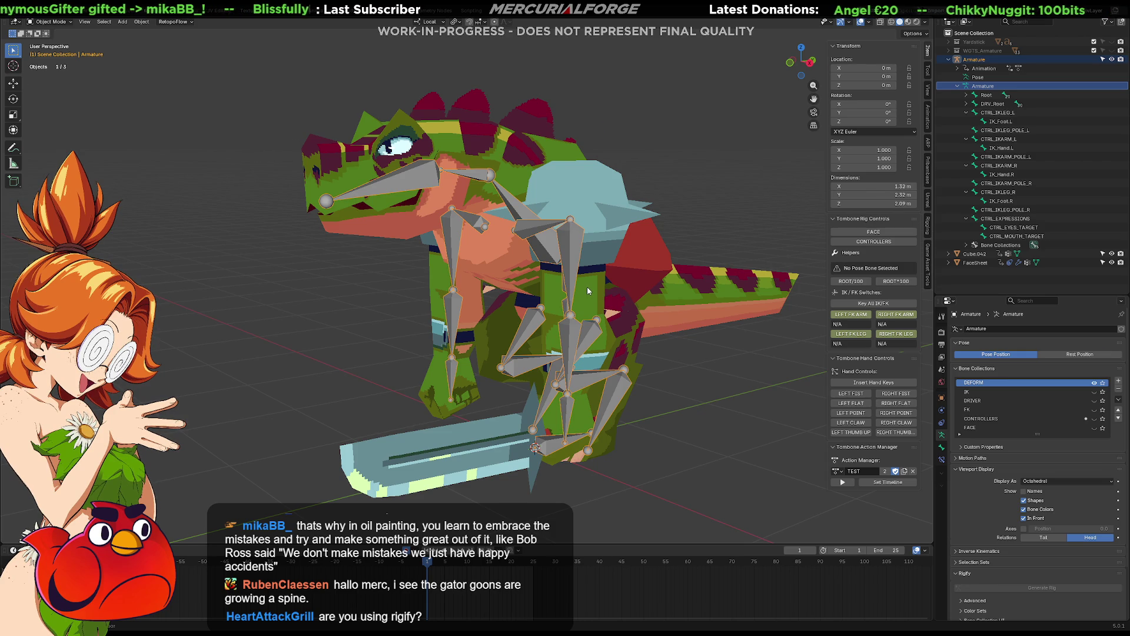
left_click(590, 292, "shift")
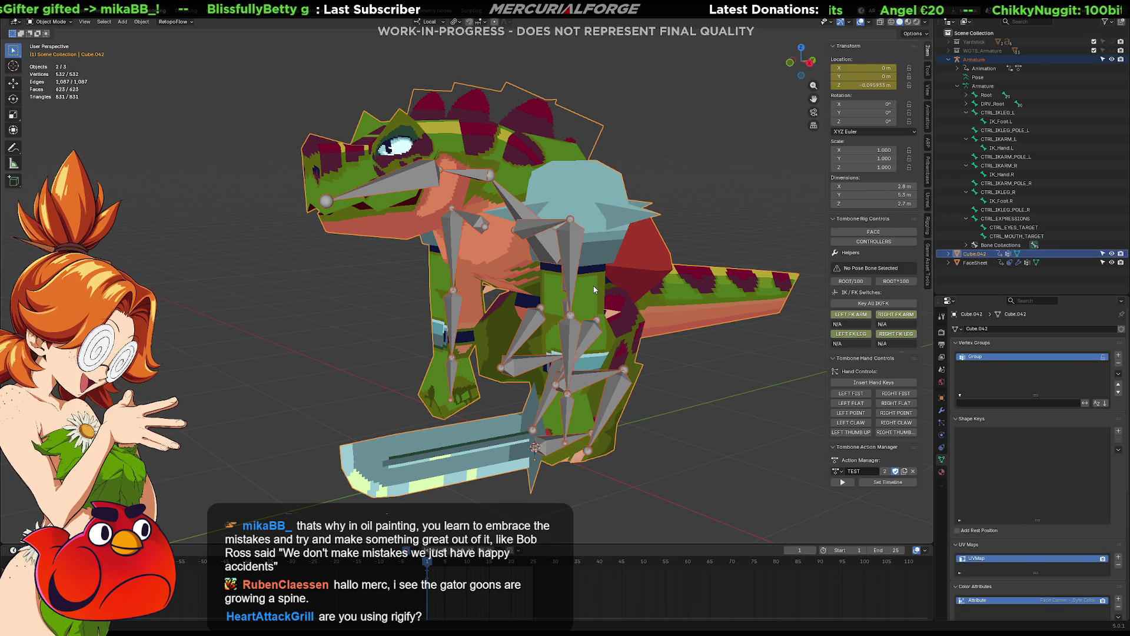
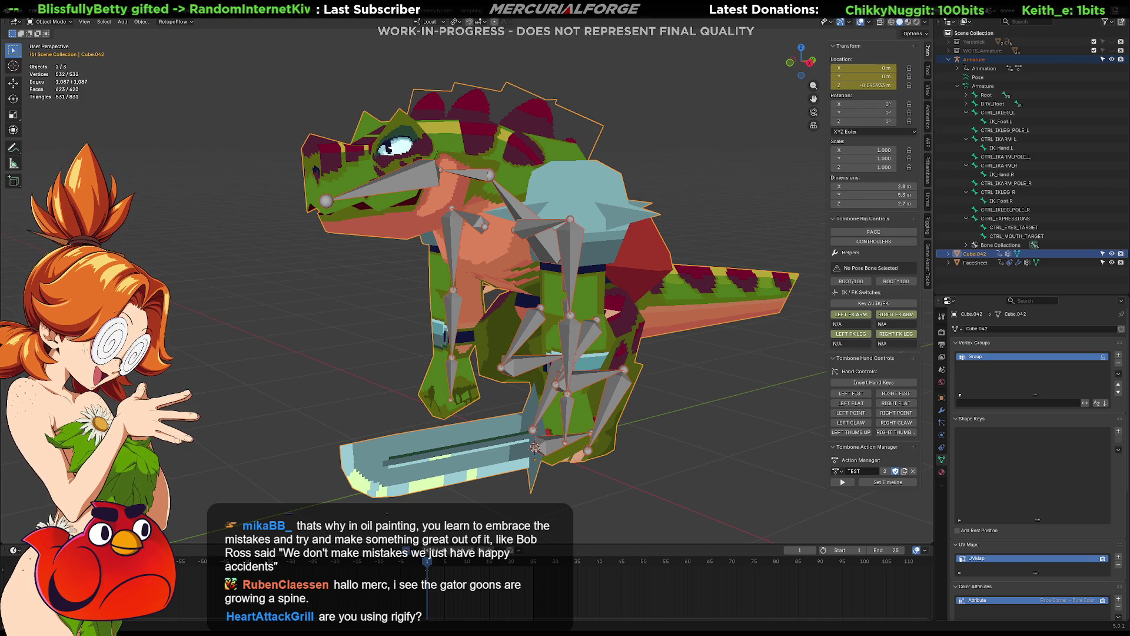
Step: Parent Cube.042 to the Armature with Armature Deform > With Empty Groups, then reselect the armature
key("alt+a")
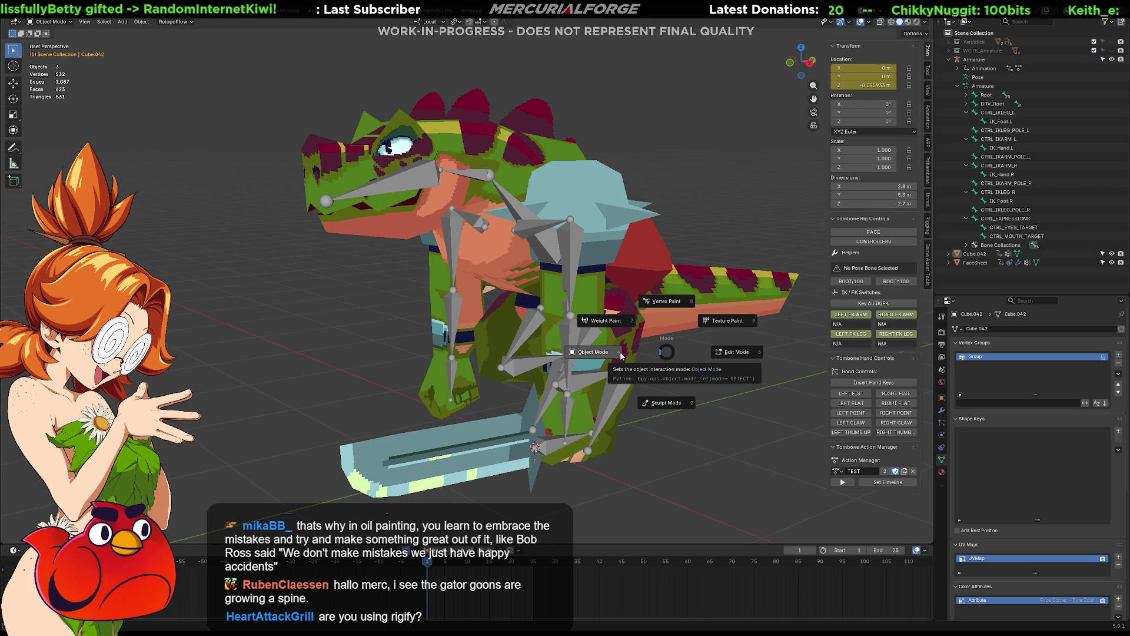
left_click(622, 308)
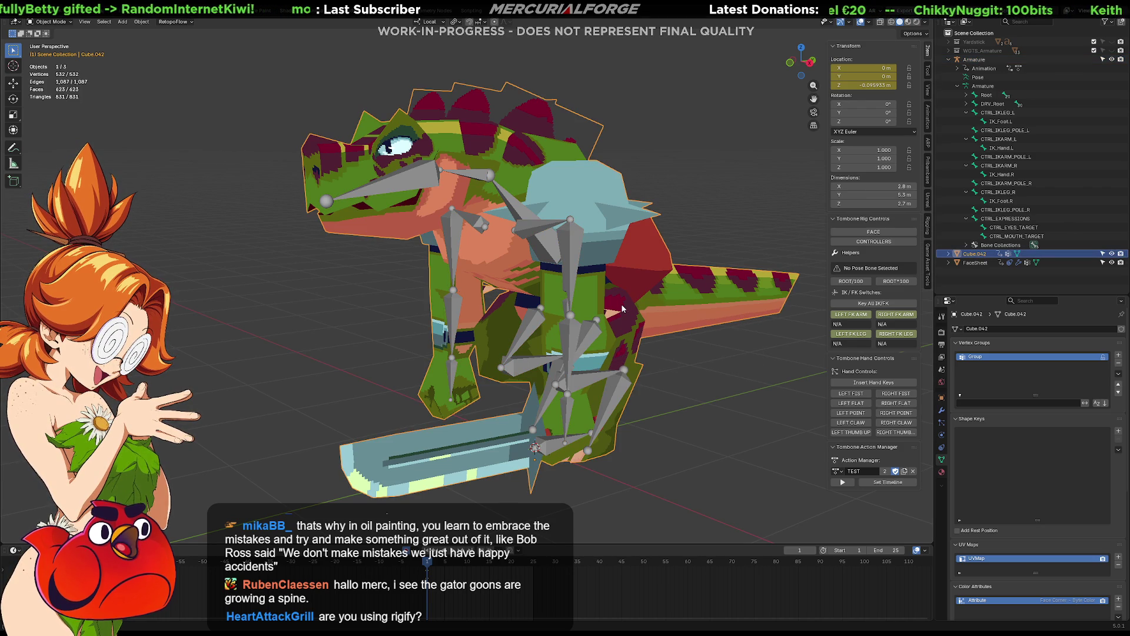
left_click(553, 248, "shift")
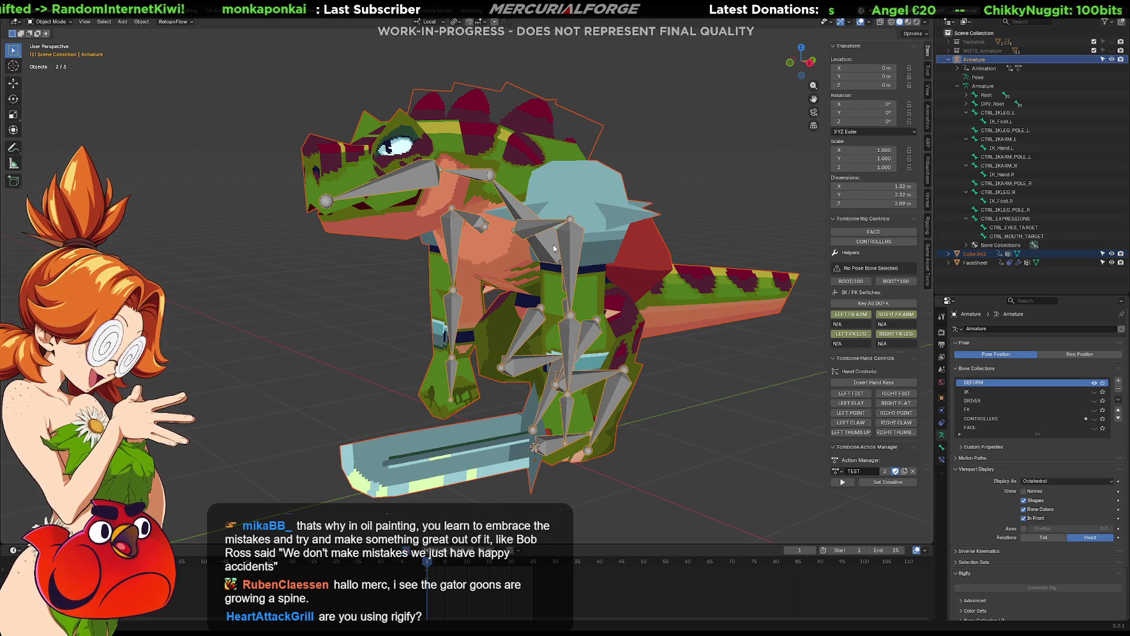
key("ctrl+p")
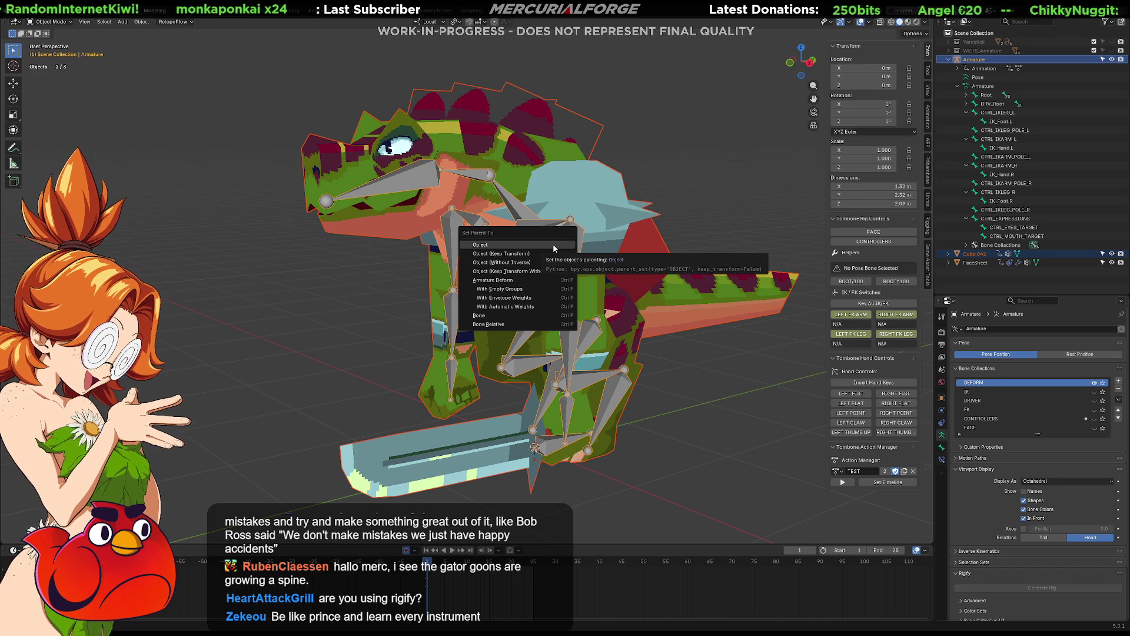
left_click(528, 289)
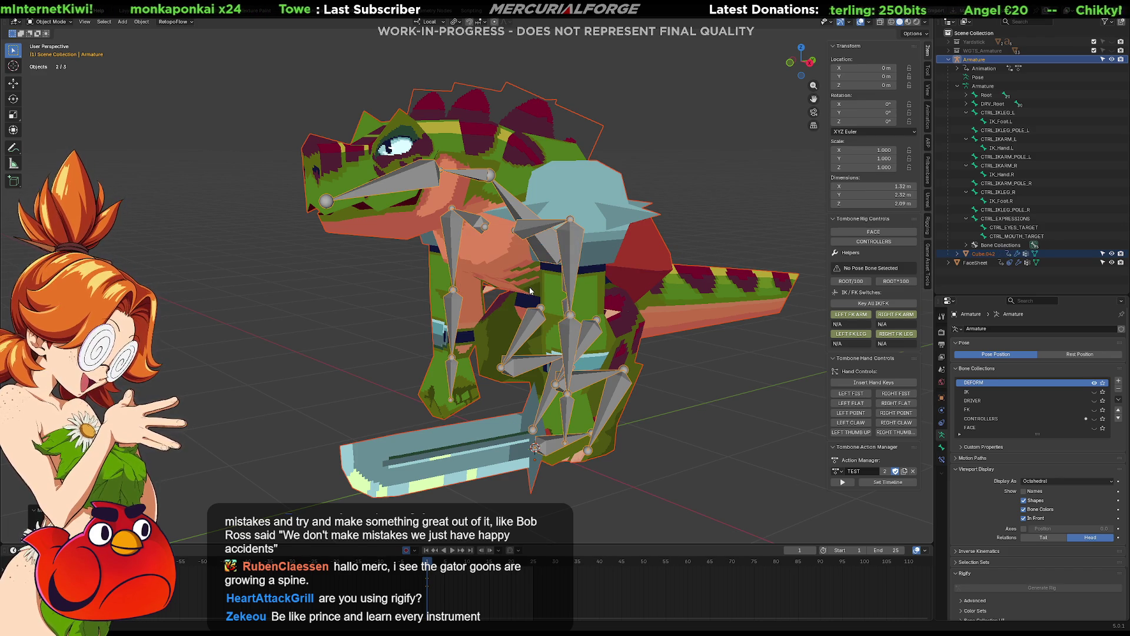
left_click(718, 375)
left_click(579, 258)
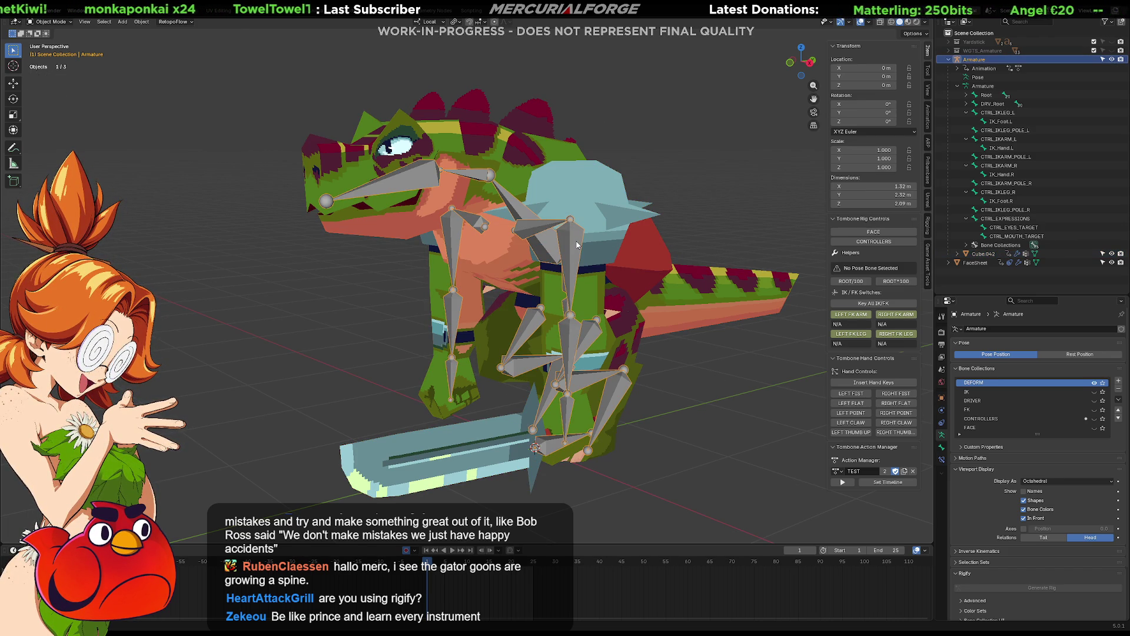
key("ctrl+Tab")
Step: Put the armature in Pose Mode and show the CONTROLLERS bone collection
left_click(580, 305)
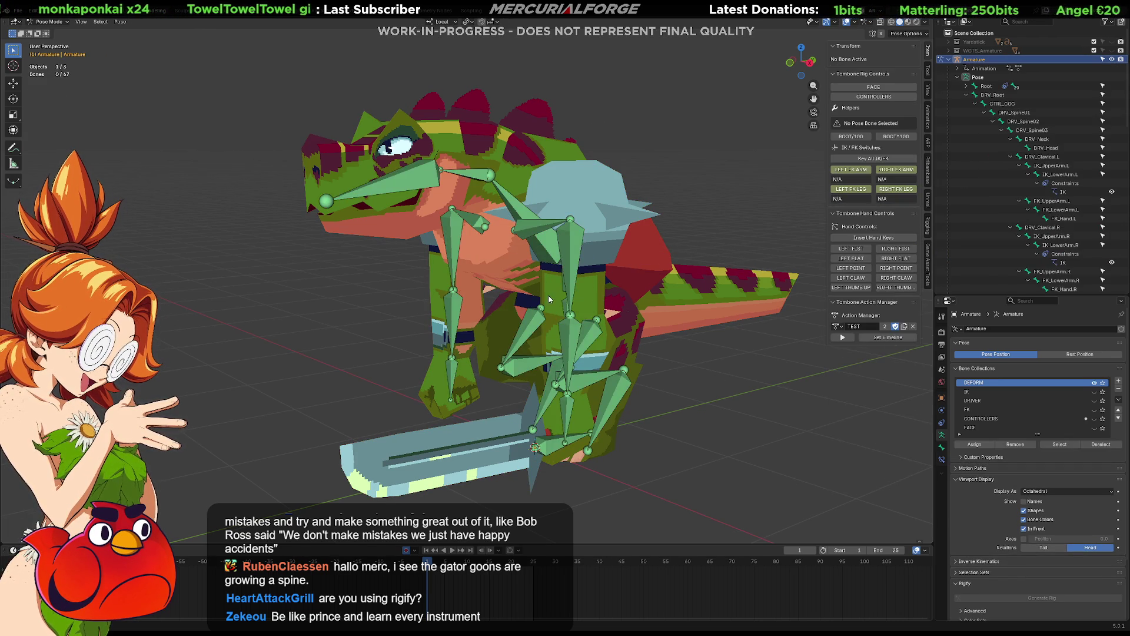
middle_click_drag(582, 306, 605, 301)
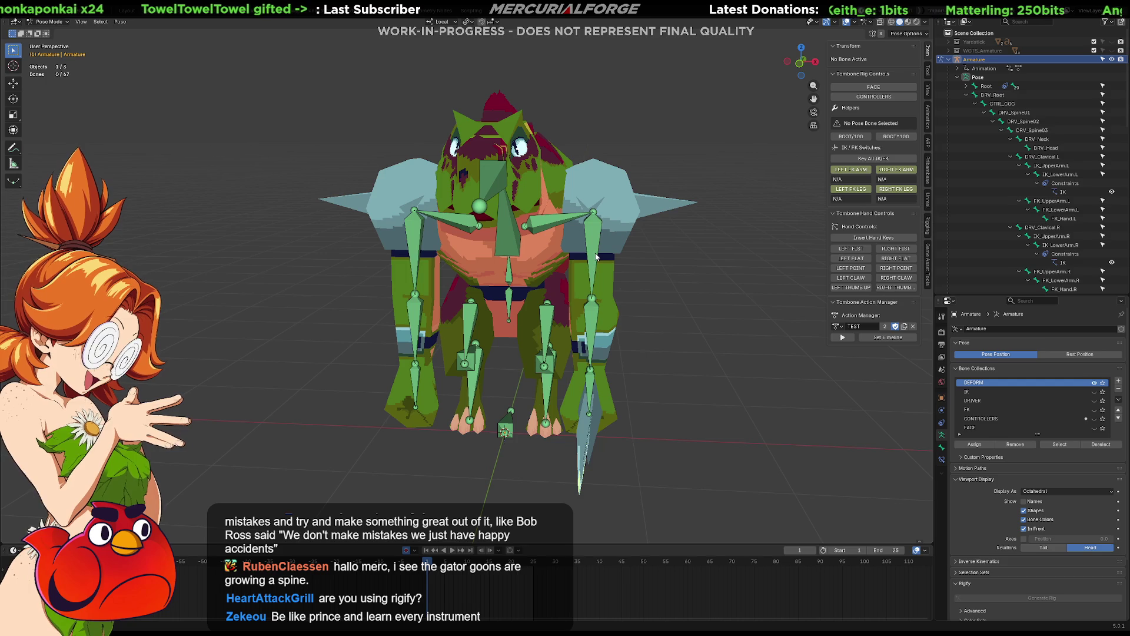
middle_click_drag(597, 257, 533, 262)
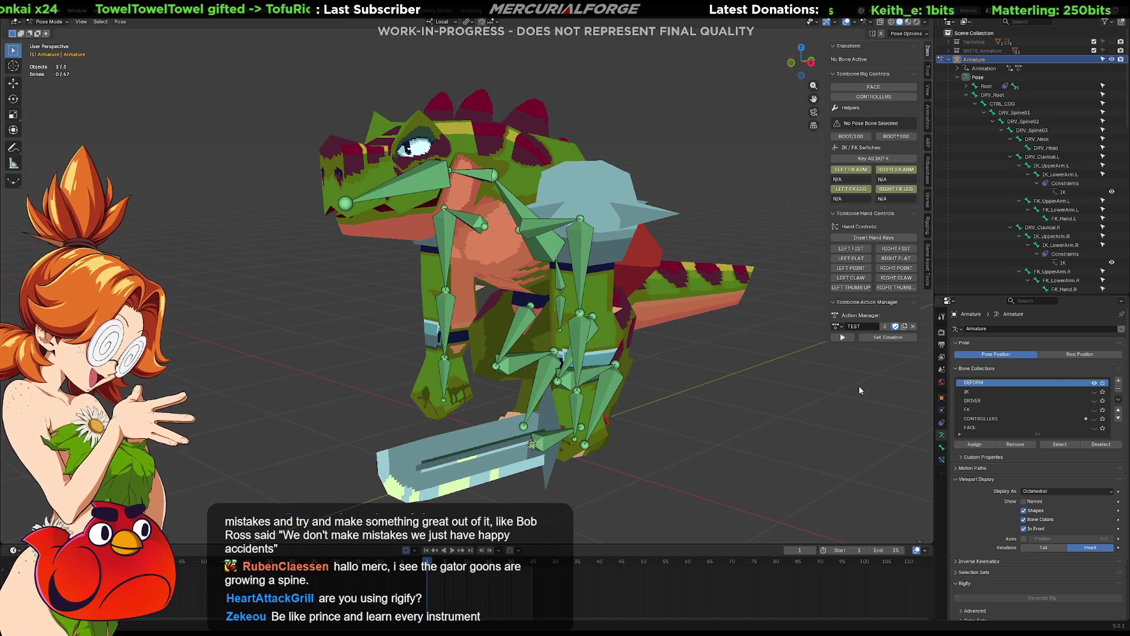
left_click(1093, 419)
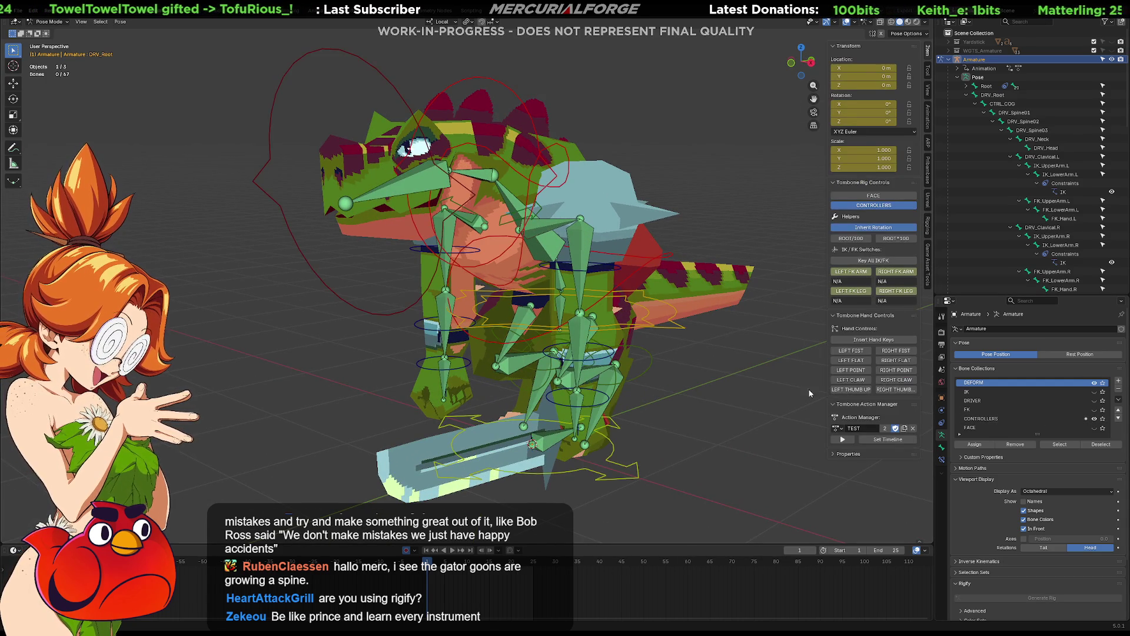
middle_click_drag(471, 255, 422, 253)
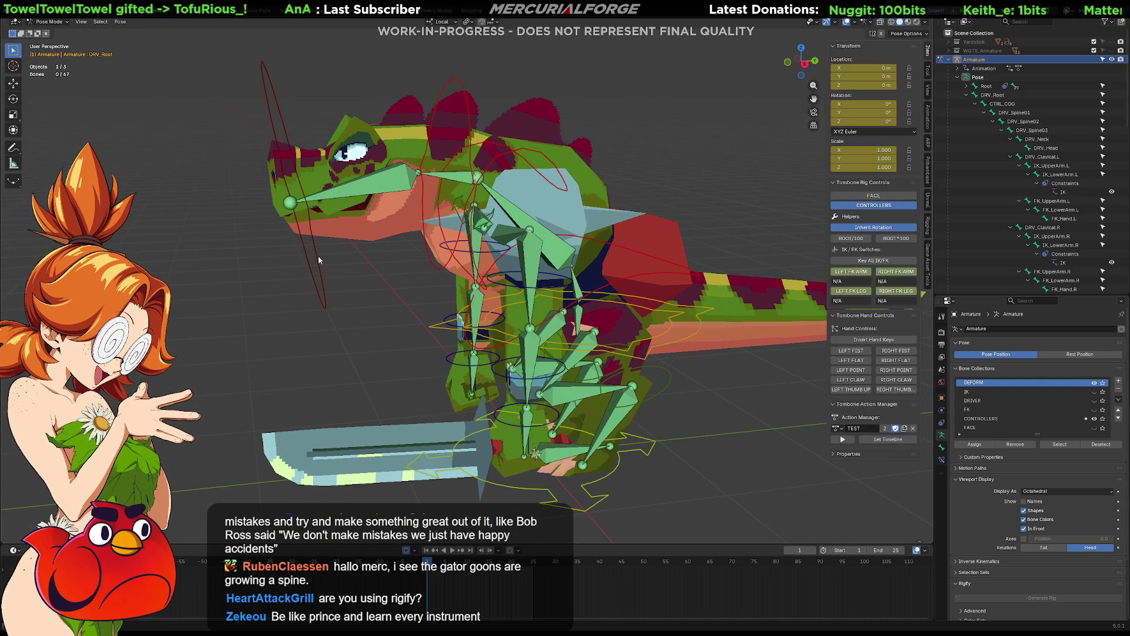
Step: Inspect the head and neck controls, then return to Object Mode with the reptile mesh selected
left_click(323, 271)
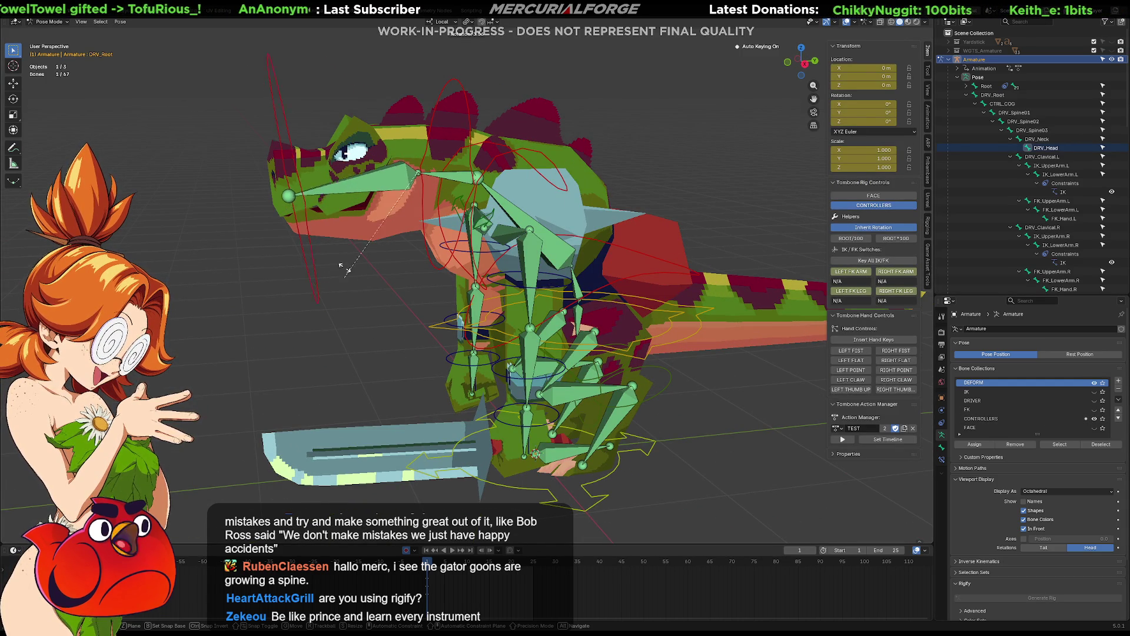
key("KP_Decimal")
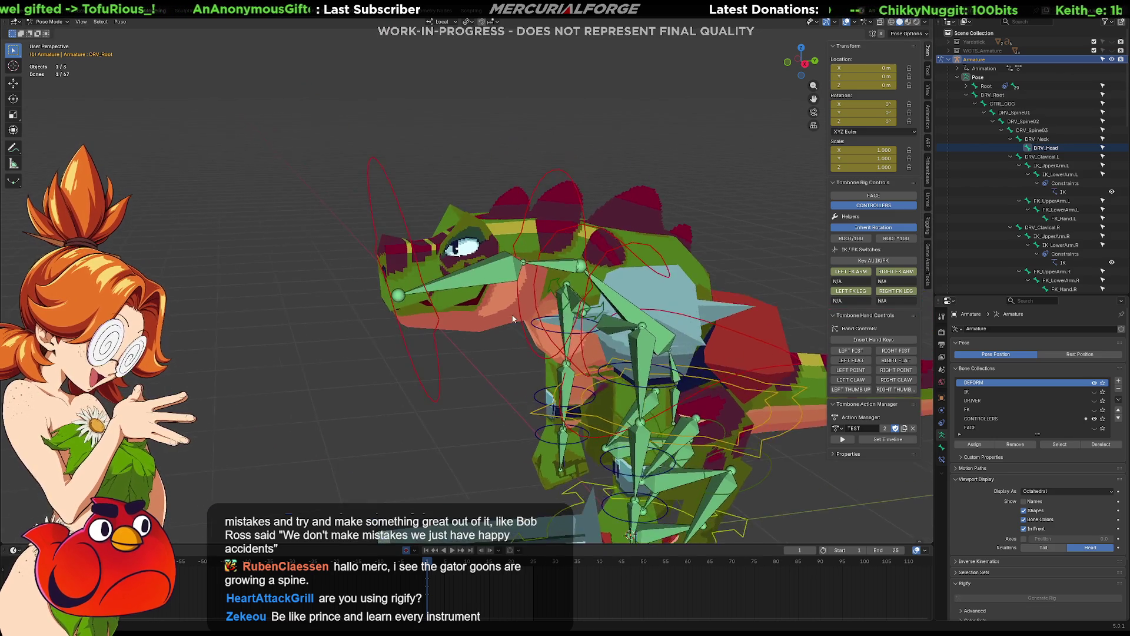
key("Tab")
key("Tab")
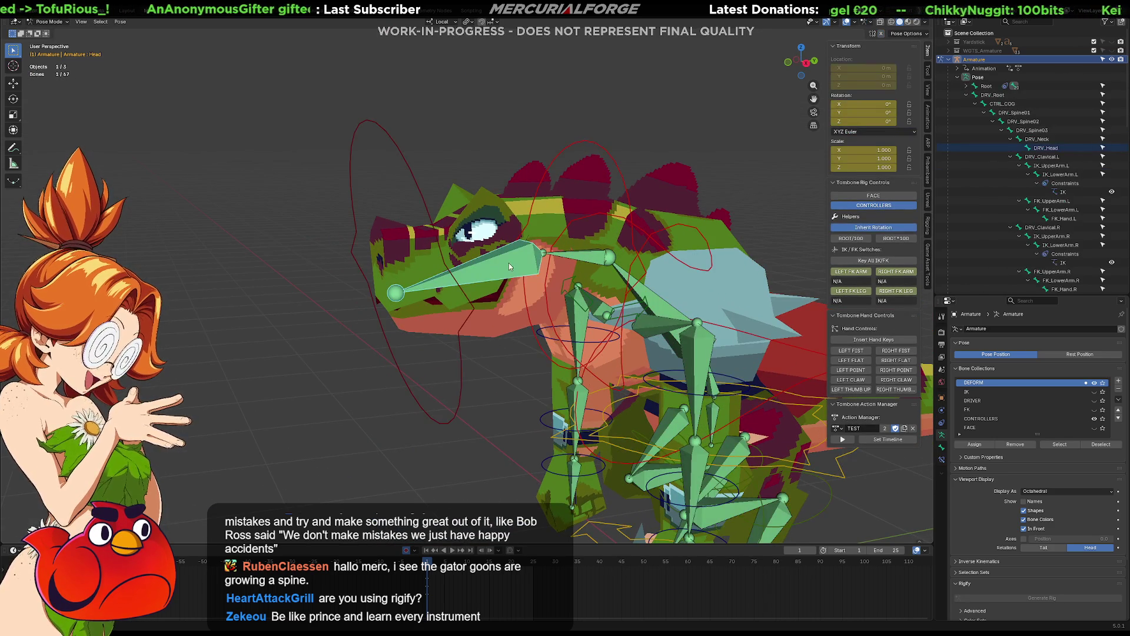
key("KP_Decimal")
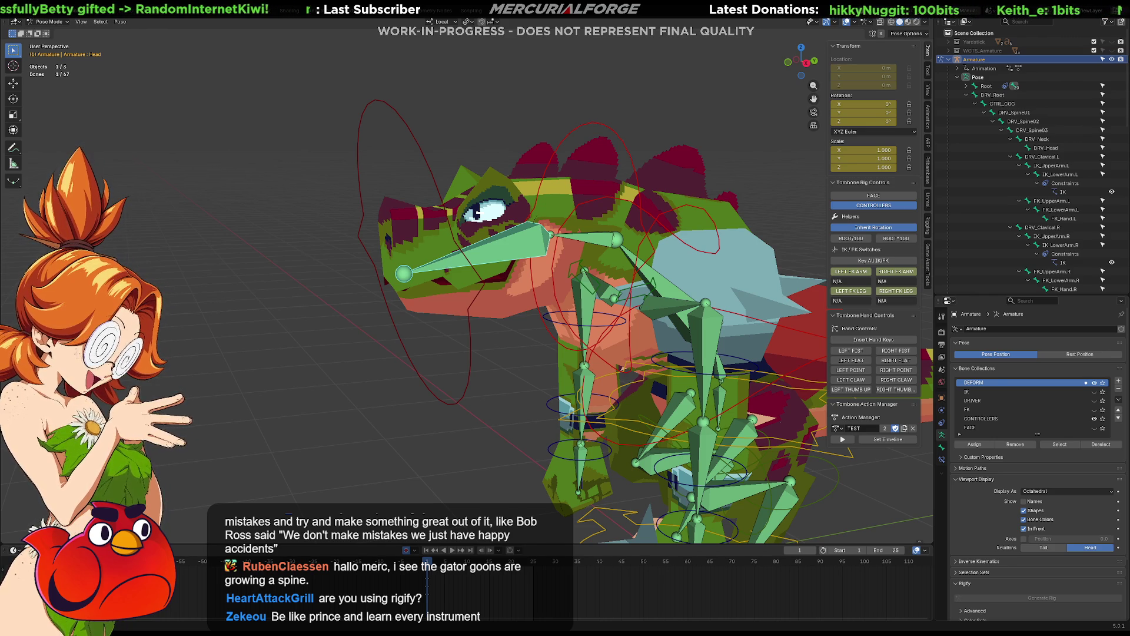
left_click(520, 222)
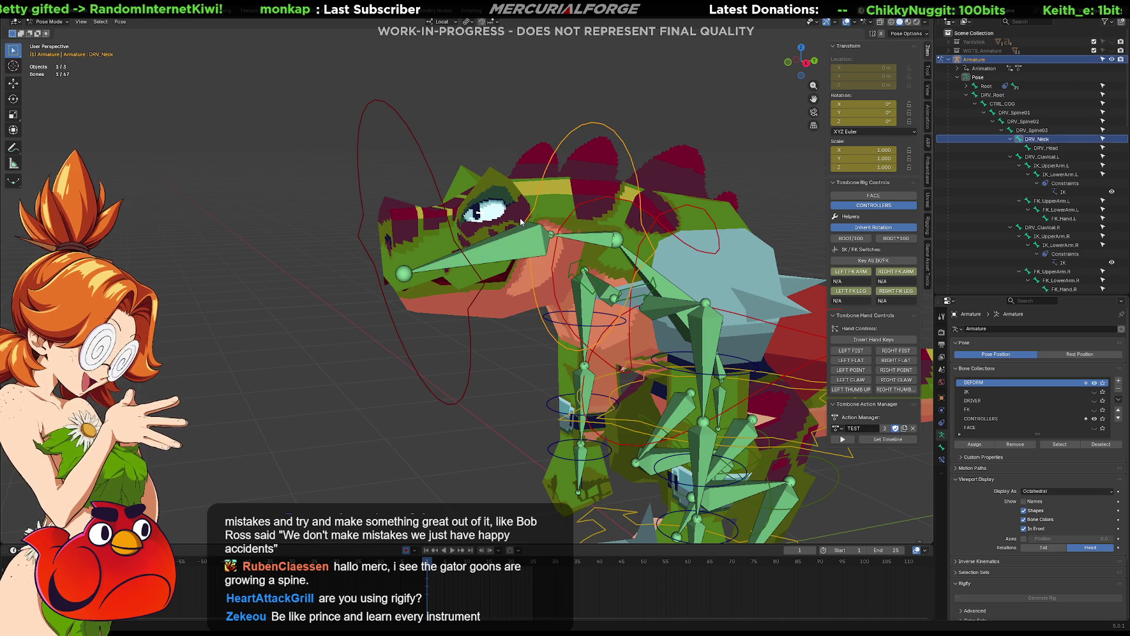
key("alt+a")
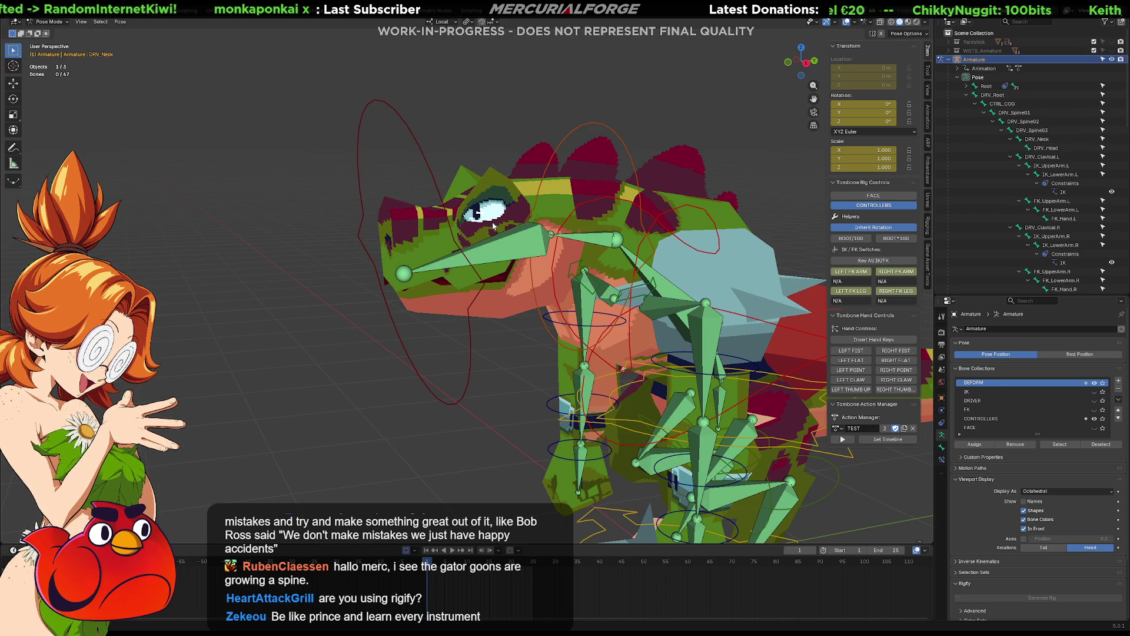
key("ctrl+Tab")
left_click(500, 222)
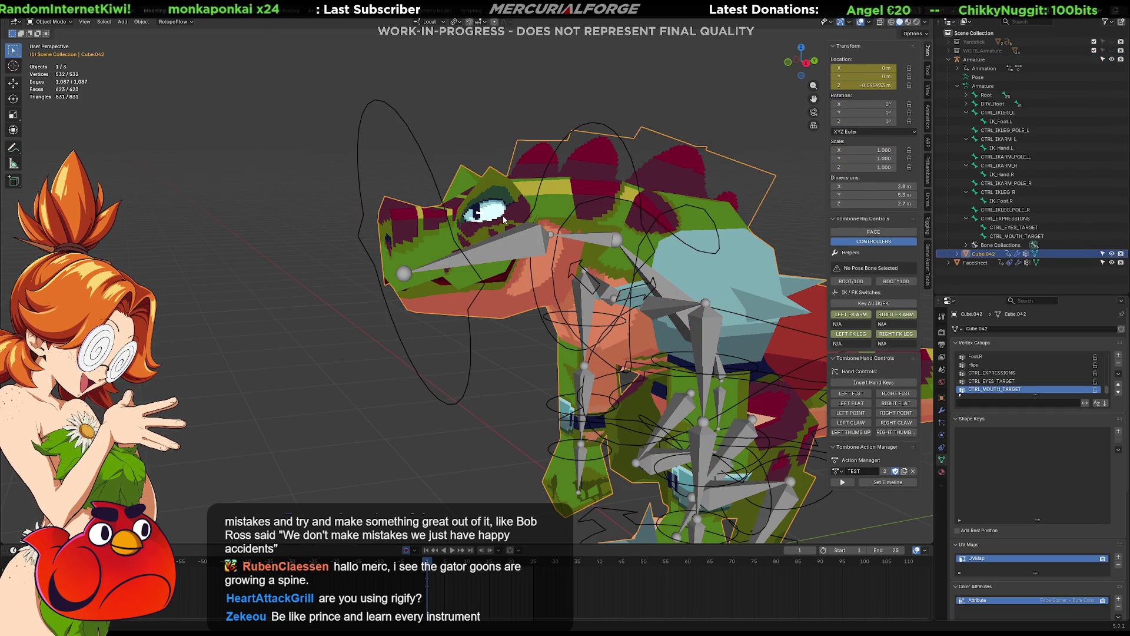
Step: Enlarge the Vertex Groups list to review the bone-named groups, then select the armature
scroll(1022, 425, "down", 2)
scroll(1024, 423, "up", 2)
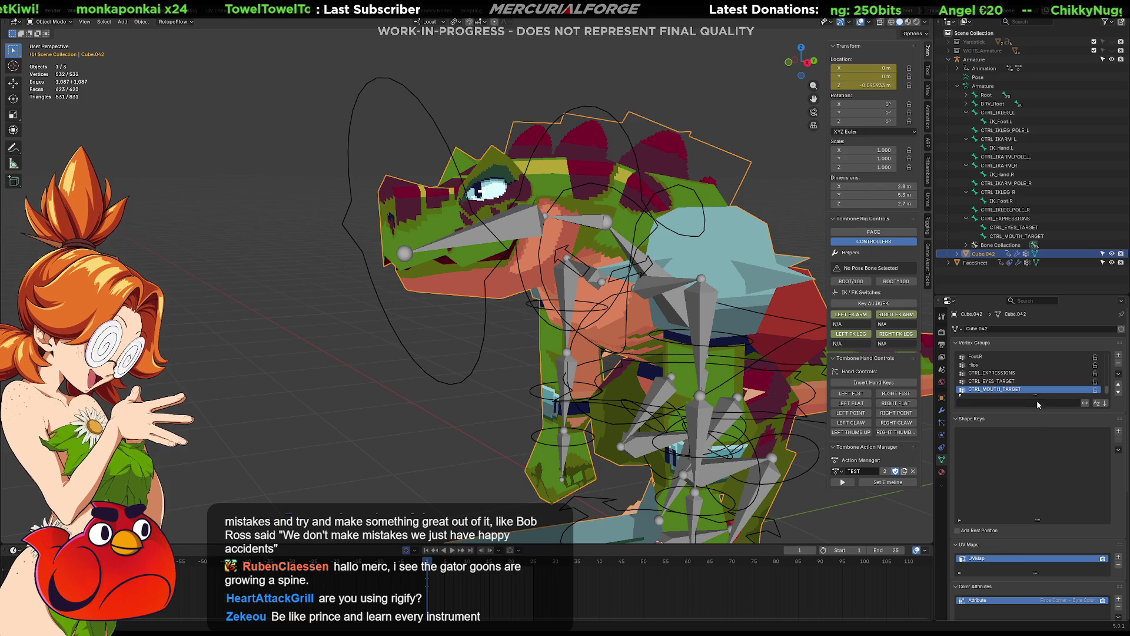
left_click_drag(1036, 396, 1037, 477)
scroll(1038, 403, "up", 7)
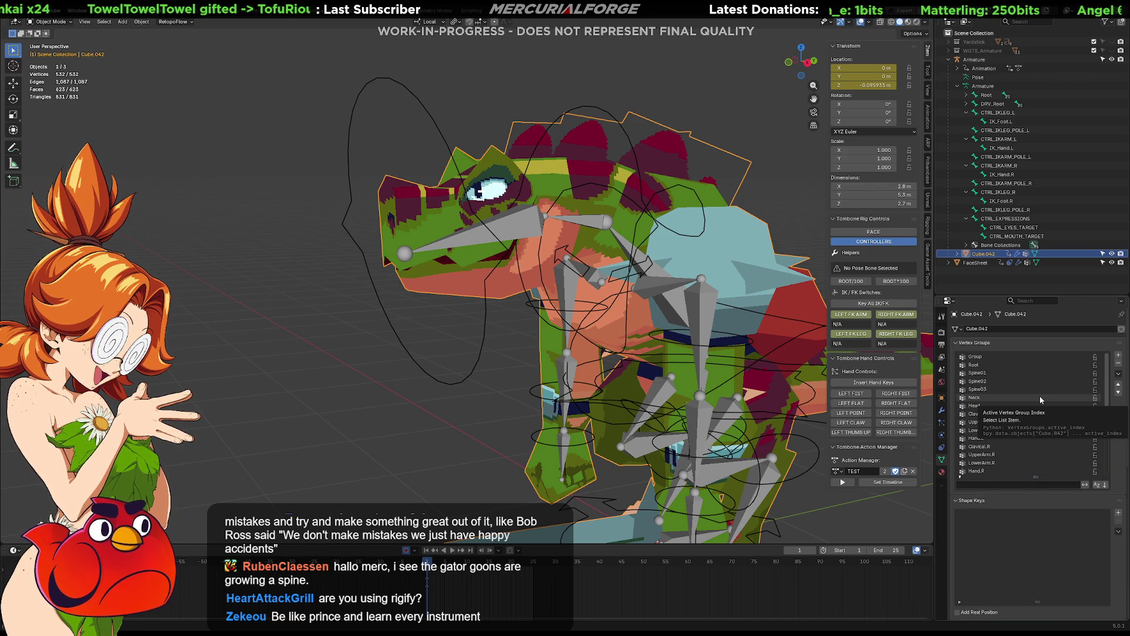
middle_click_drag(654, 291, 565, 259)
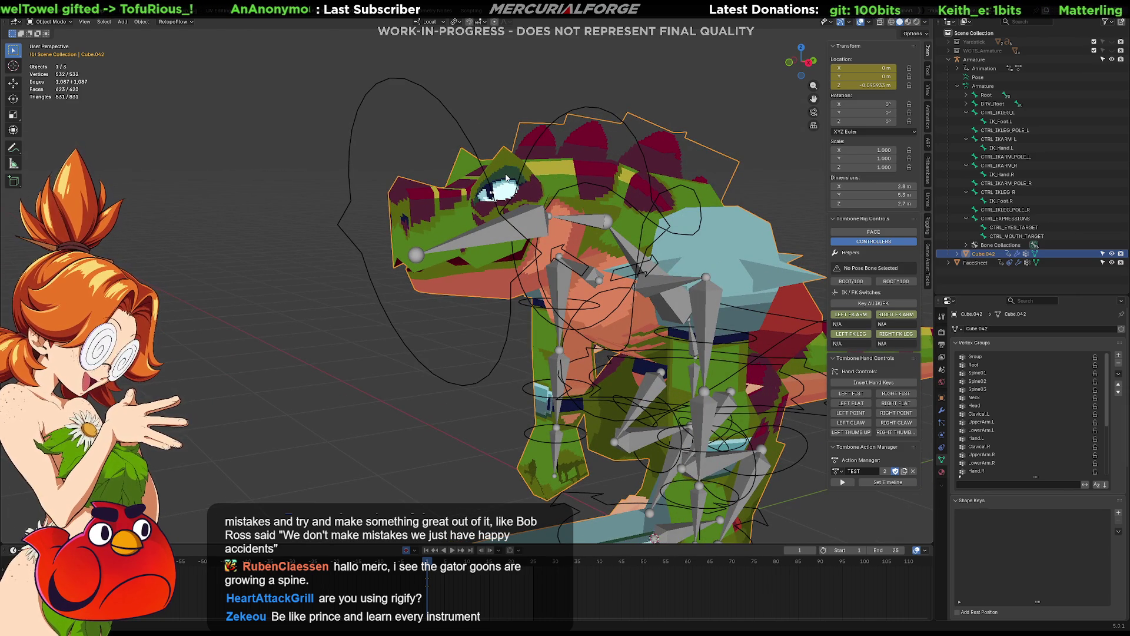
left_click(527, 235)
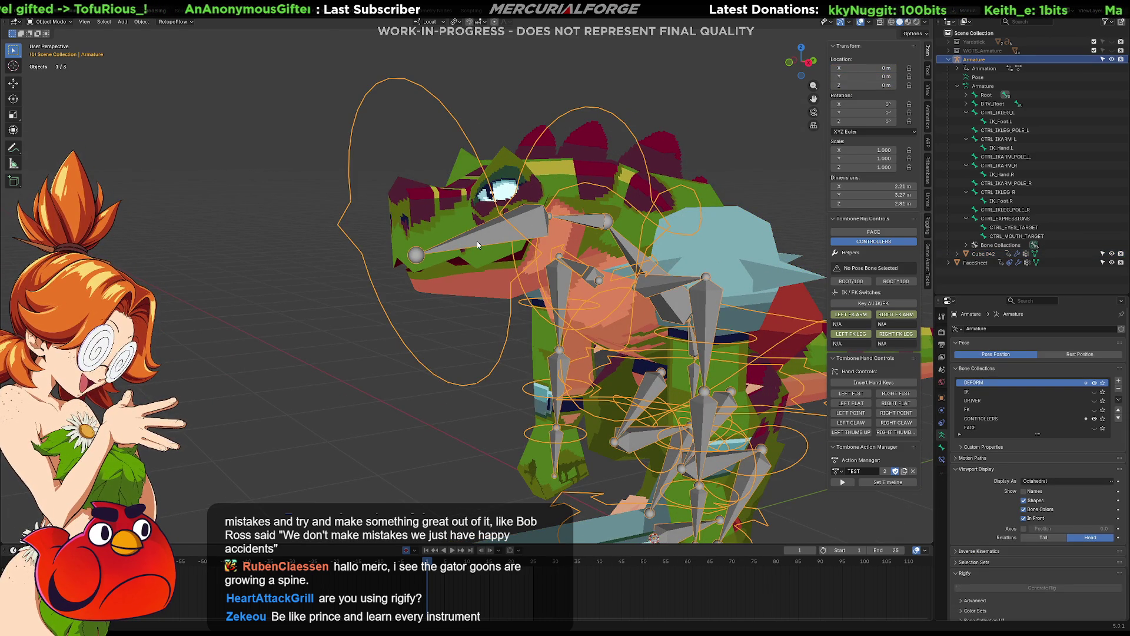
mouse_move(471, 243)
middle_mouse_down()
mouse_move(663, 263)
mouse_move(675, 252)
mouse_move(641, 255)
mouse_move(633, 277)
mouse_move(677, 308)
middle_mouse_up()
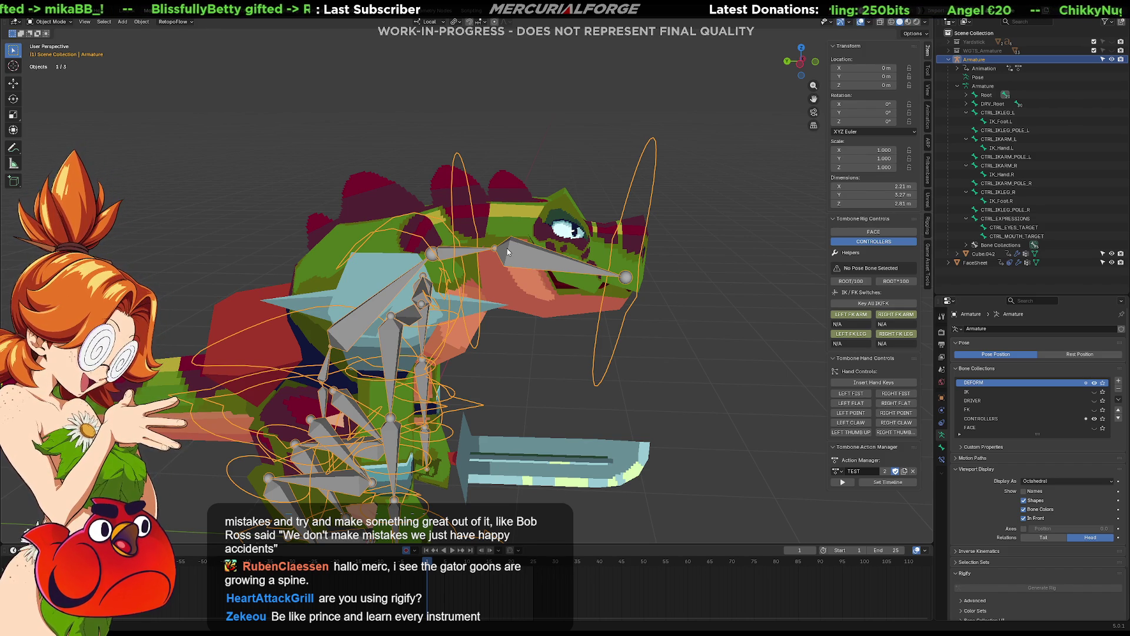
mouse_move(520, 257)
middle_mouse_down()
mouse_move(502, 274)
mouse_move(517, 255)
middle_mouse_up()
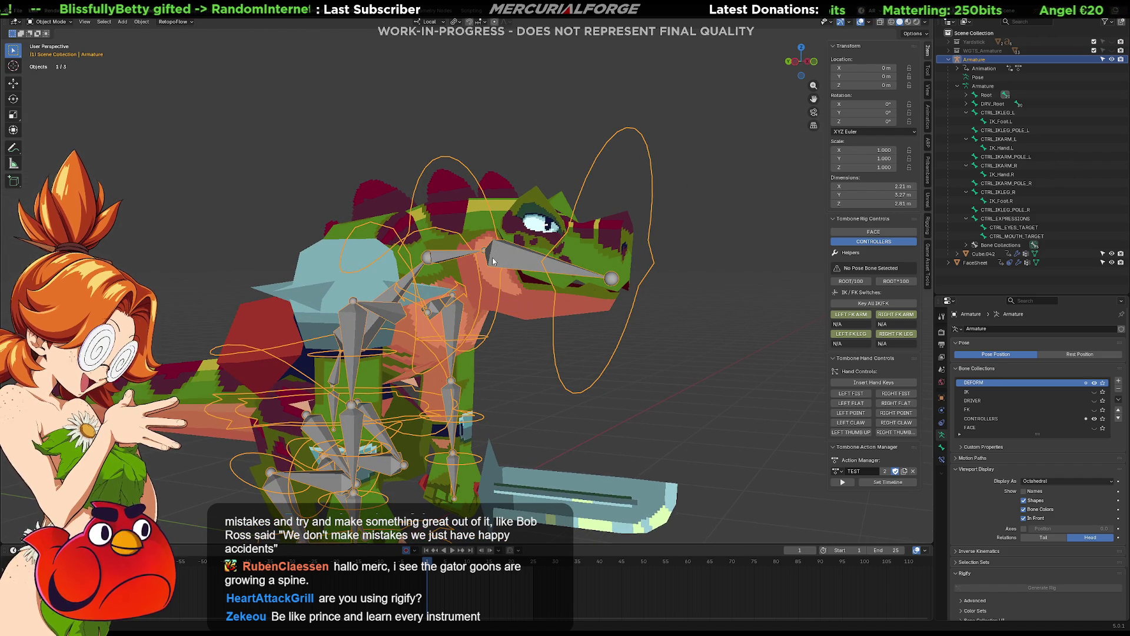
left_click(564, 213)
middle_click_drag(539, 230, 539, 246)
Step: Rename the mesh object Cube.042 to 'Reptile_Grunt' in the Outliner
key("ctrl+Tab")
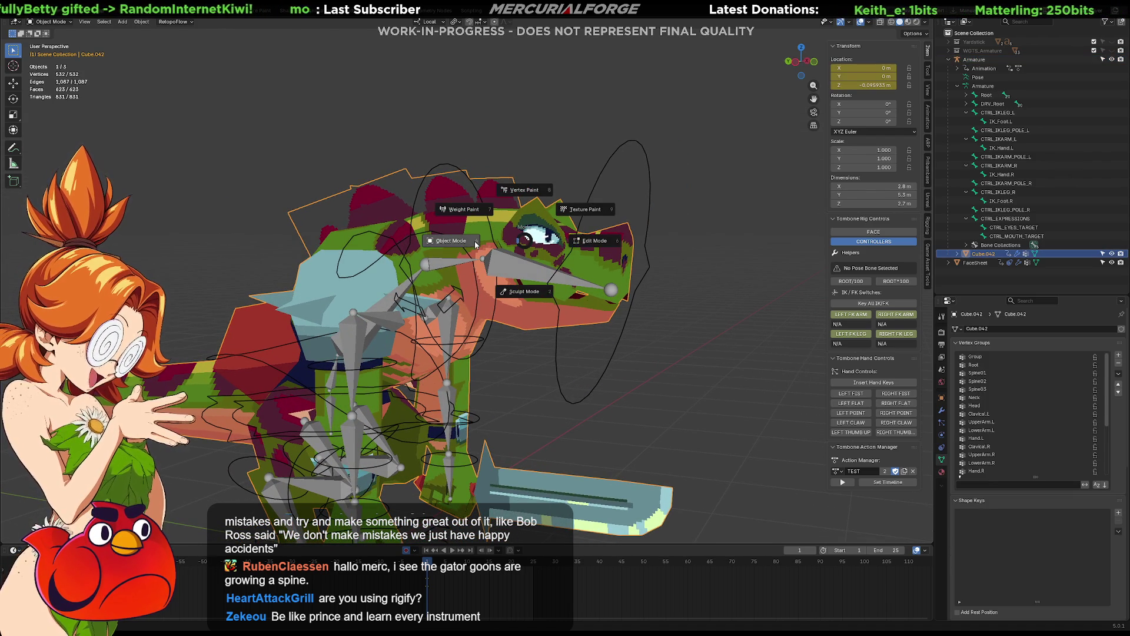
key("Escape")
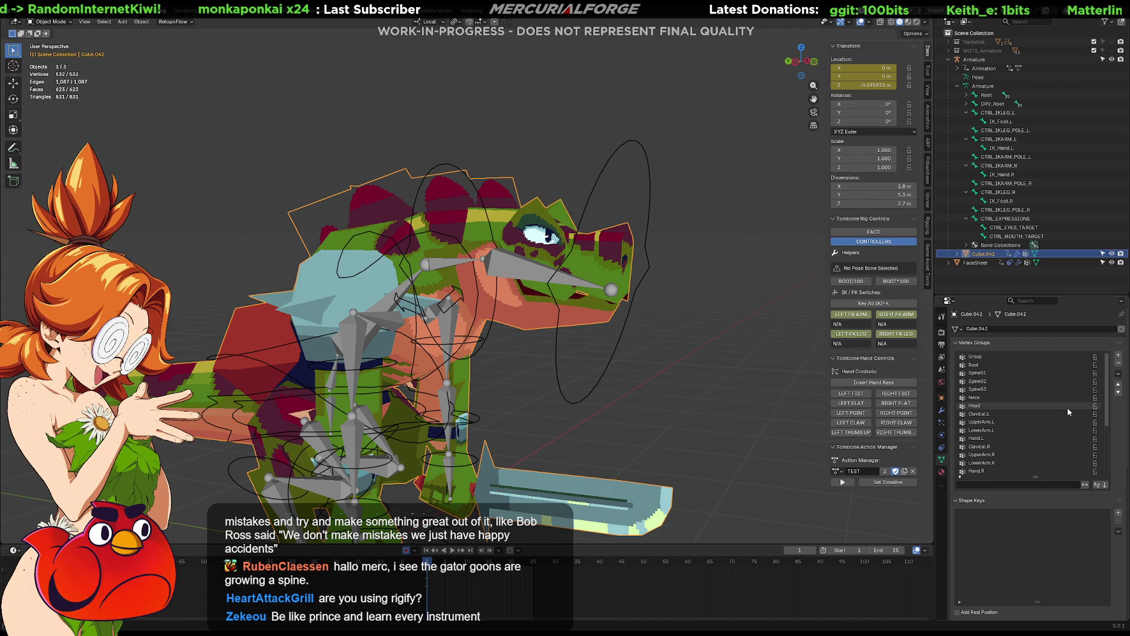
double_click(993, 255)
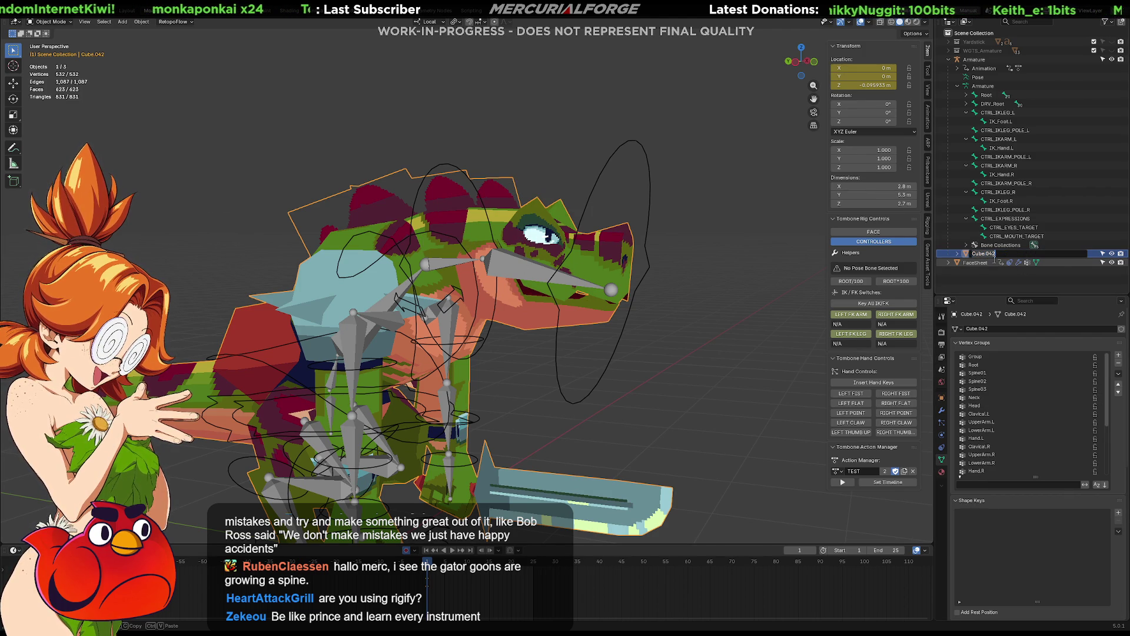
type("Reptile")
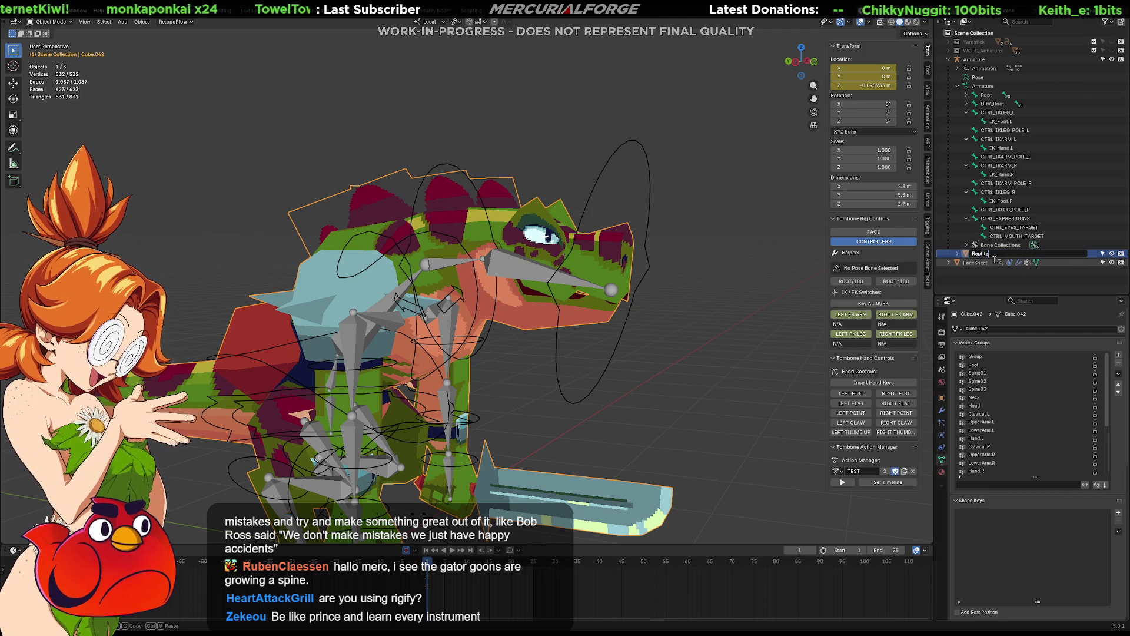
type("_Grunt")
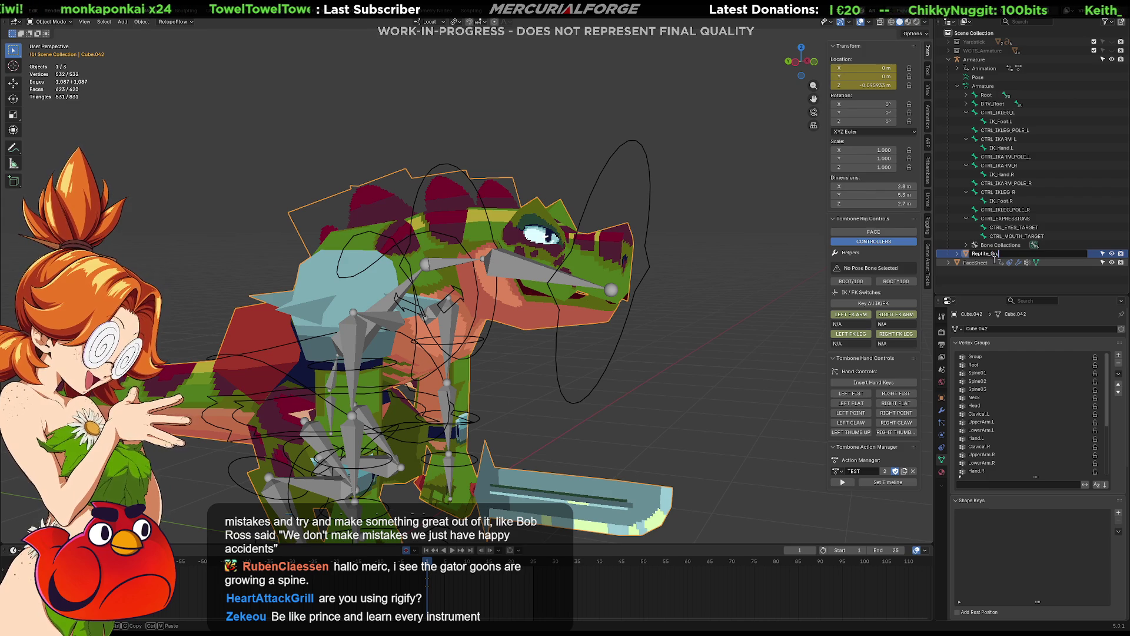
key("Return")
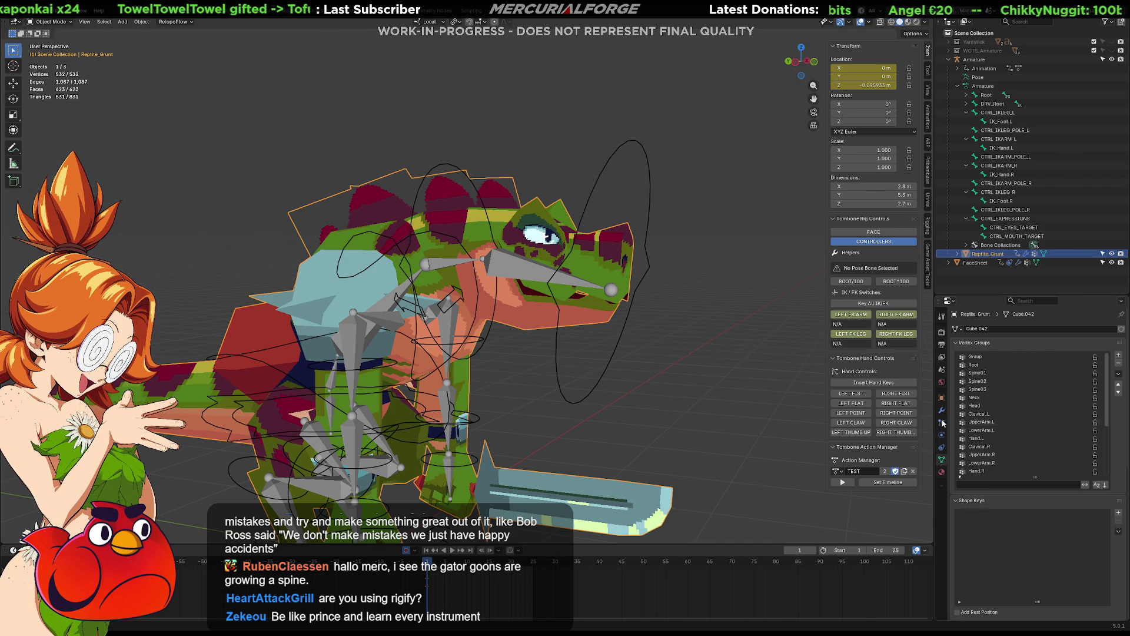
Step: Browse the mesh's vertex groups toward Spine01, then make the armature active
left_click(988, 356)
left_click(991, 365)
left_click(988, 373)
left_click(537, 275)
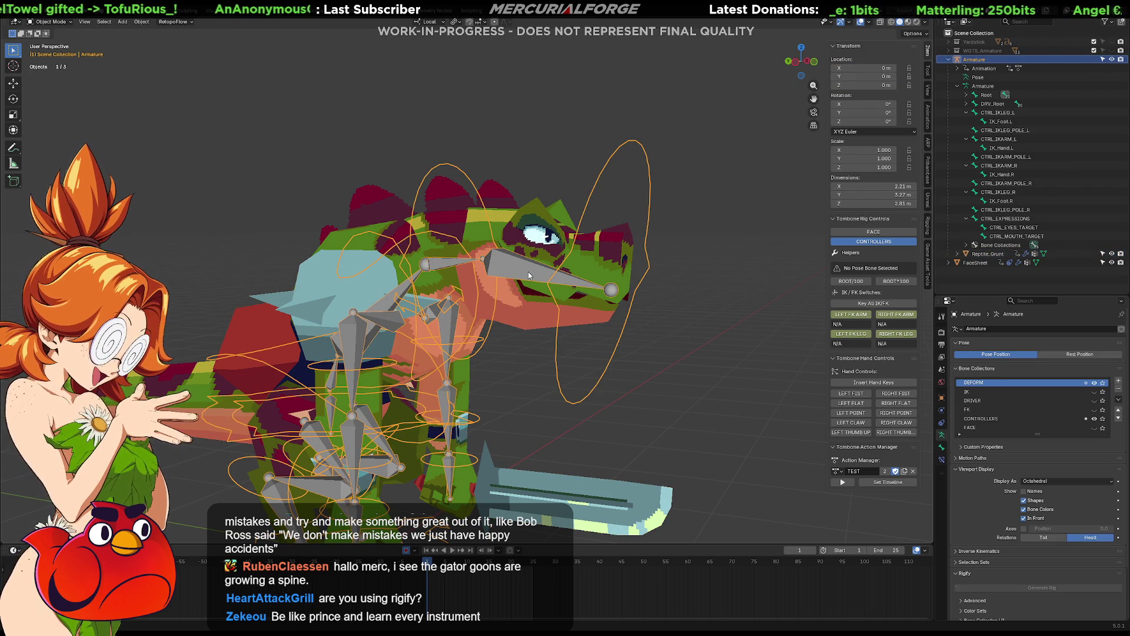
Step: Cycle the armature through Pose and Edit modes back to Object Mode, then select Reptile_Grunt
key("ctrl+Tab")
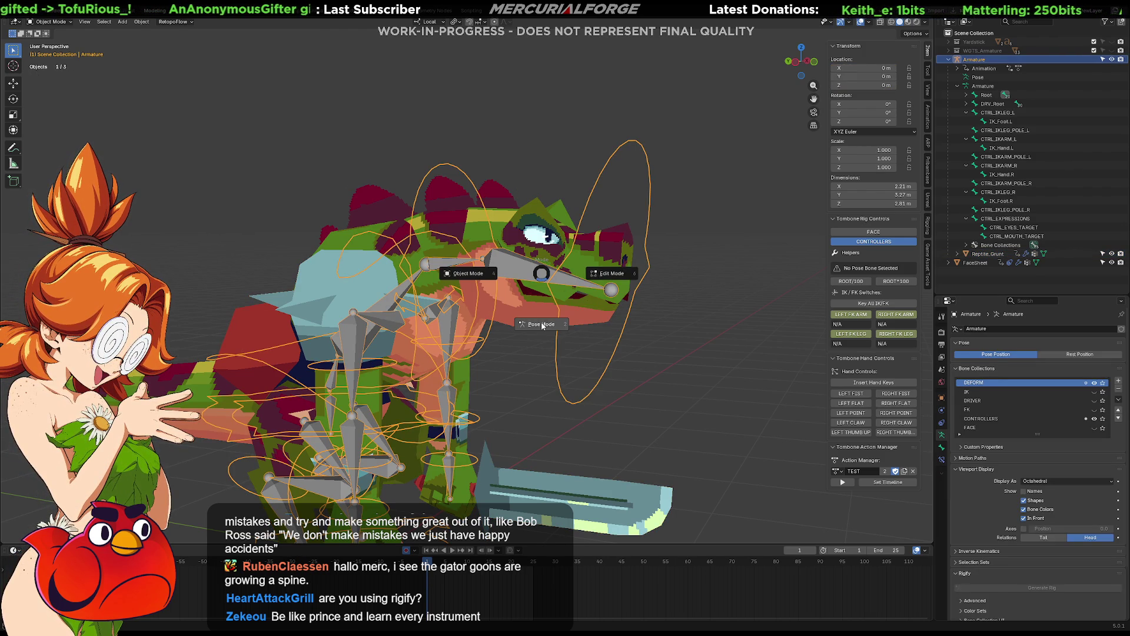
left_click(542, 325)
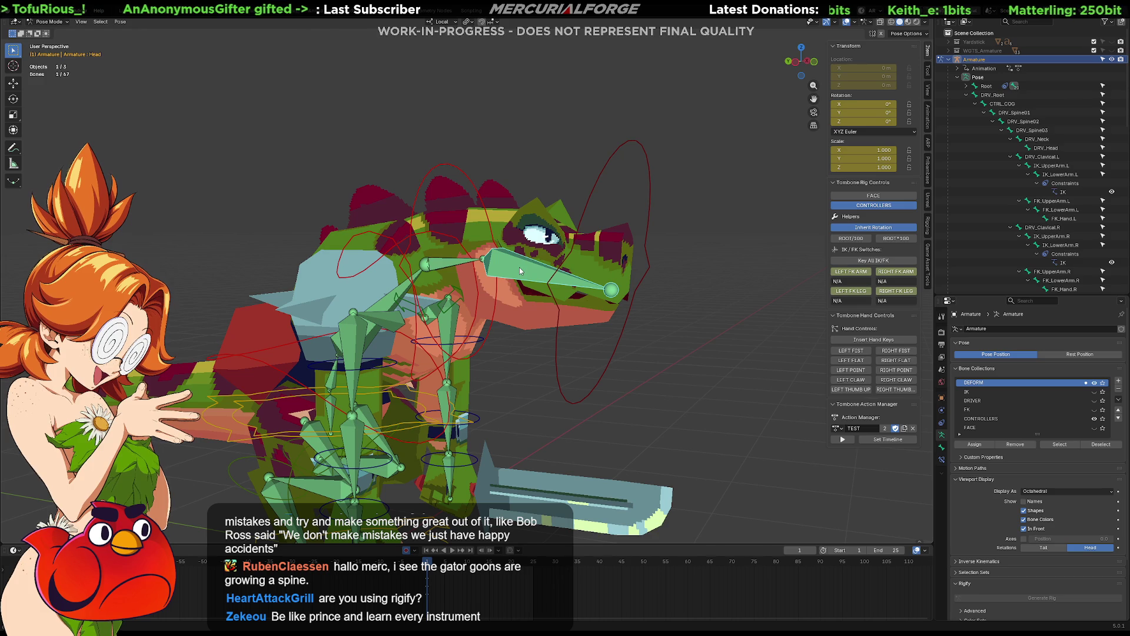
key("Tab")
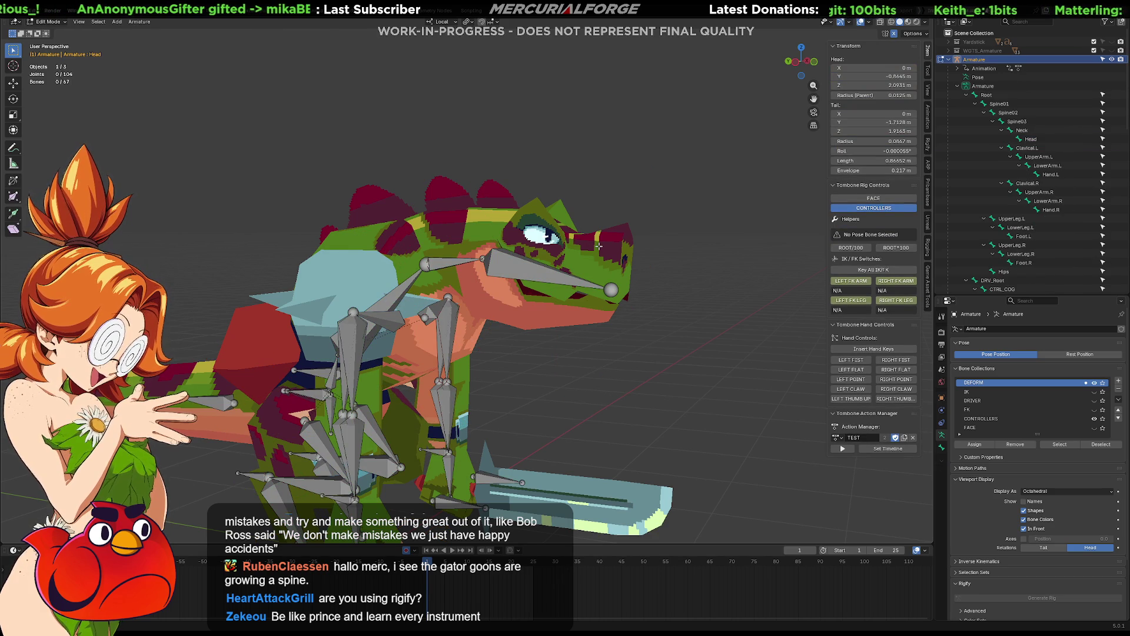
key("ctrl+Tab")
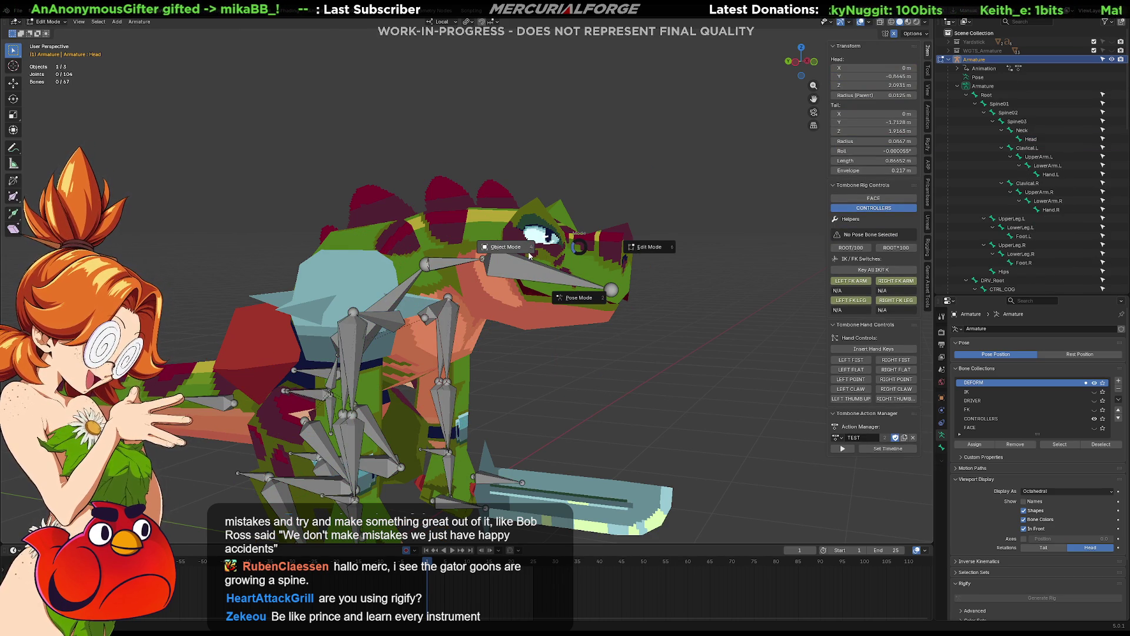
left_click(506, 248)
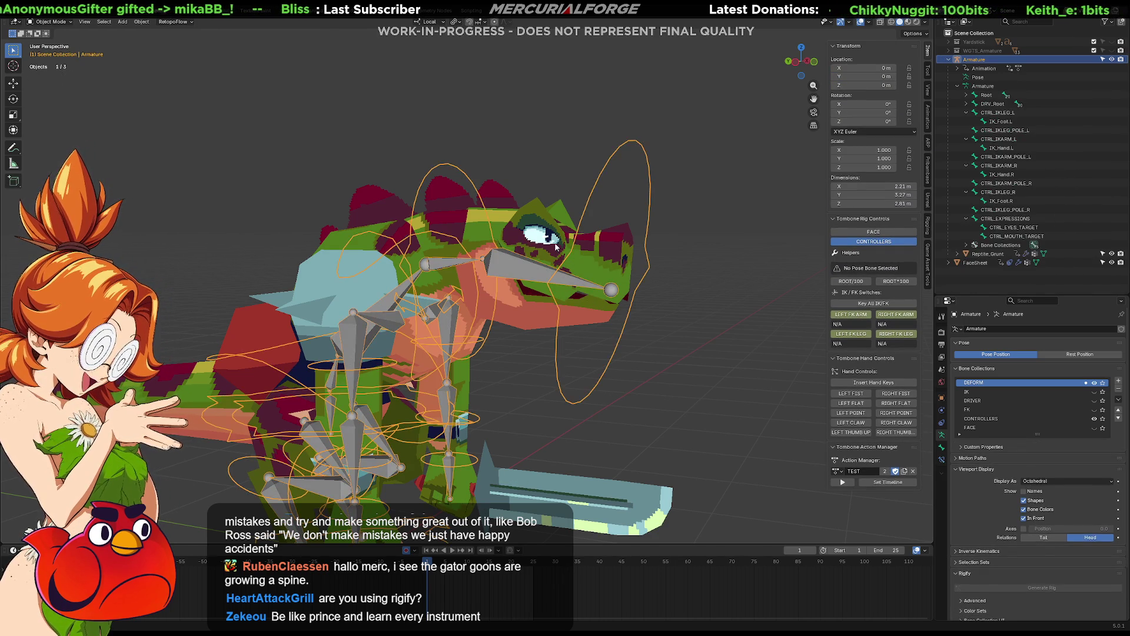
left_click(556, 244)
Step: Select the linked head piece in Edit Mode and assign it to the Head vertex group
key("Tab")
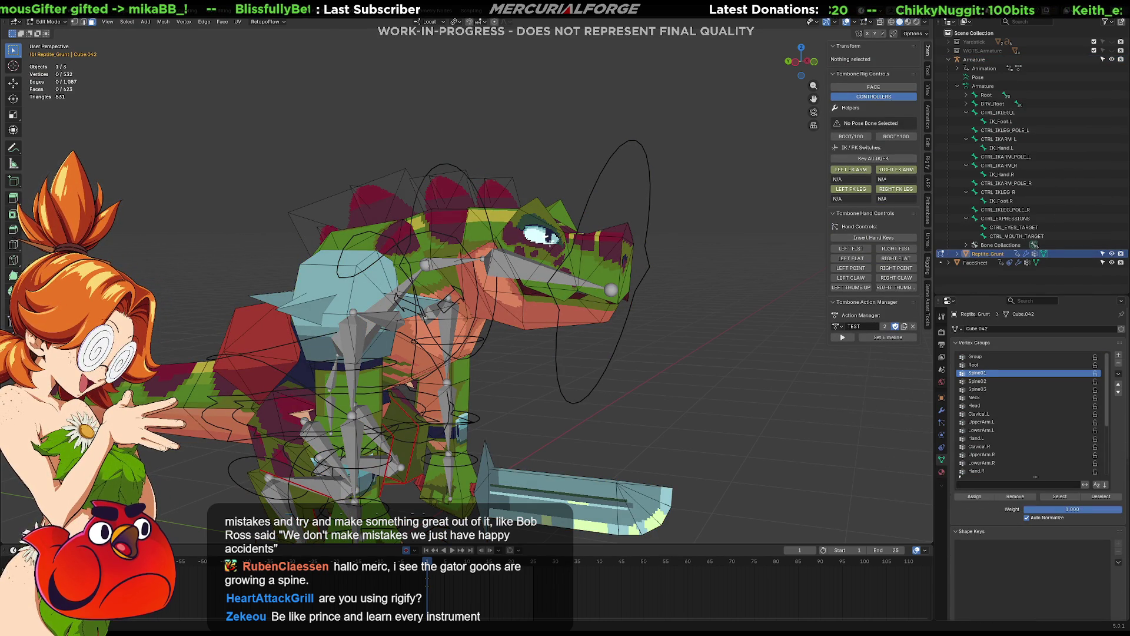
key("l")
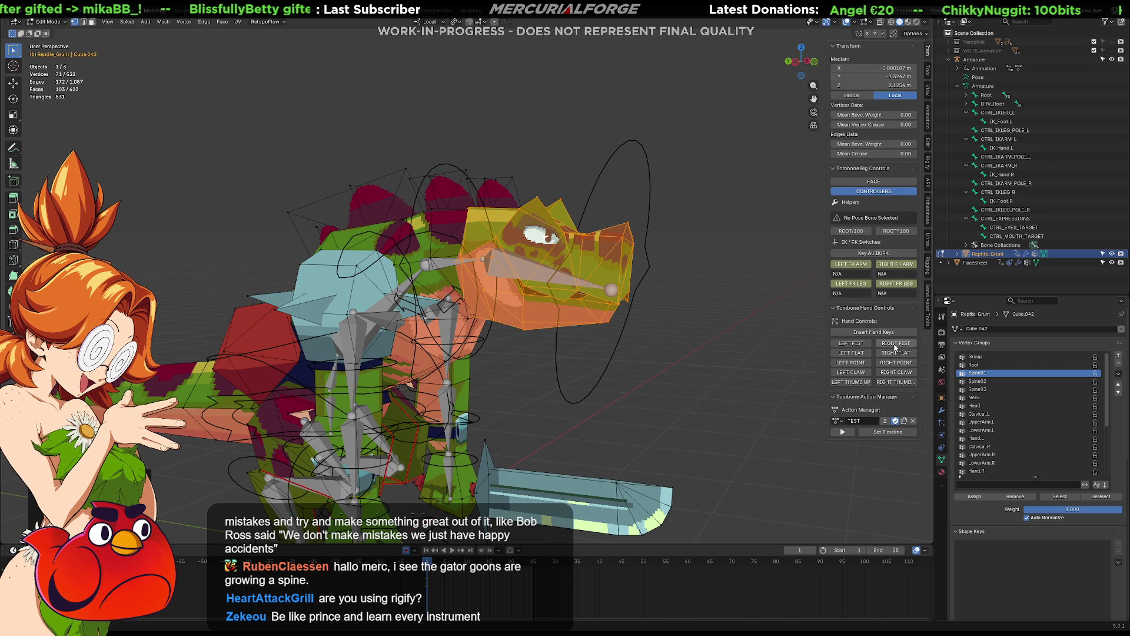
left_click(998, 405)
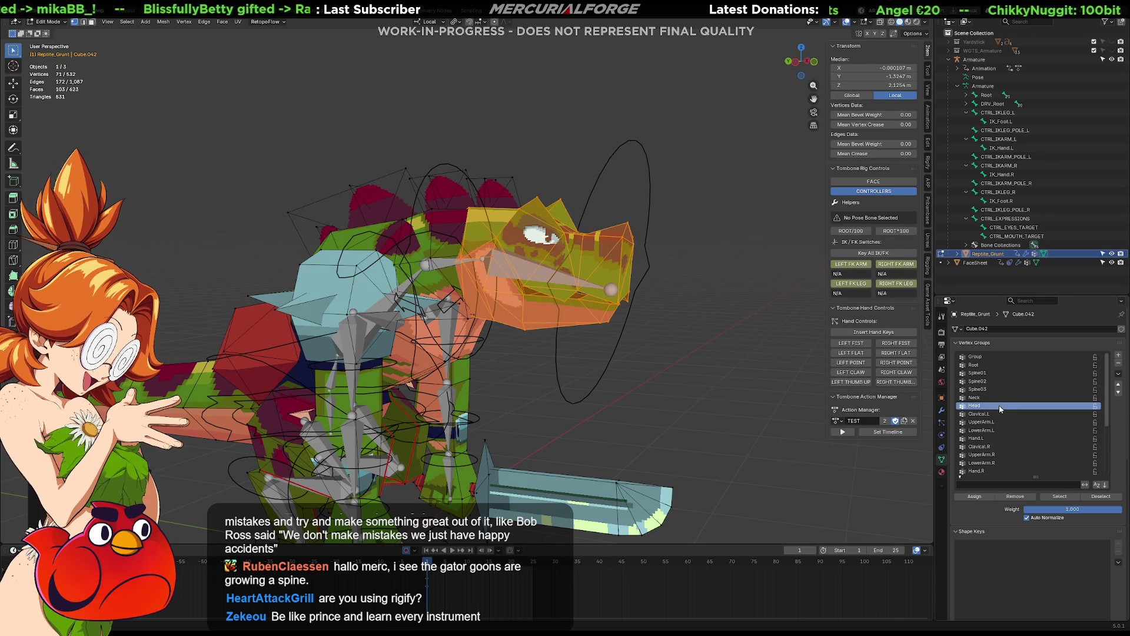
left_click(974, 497)
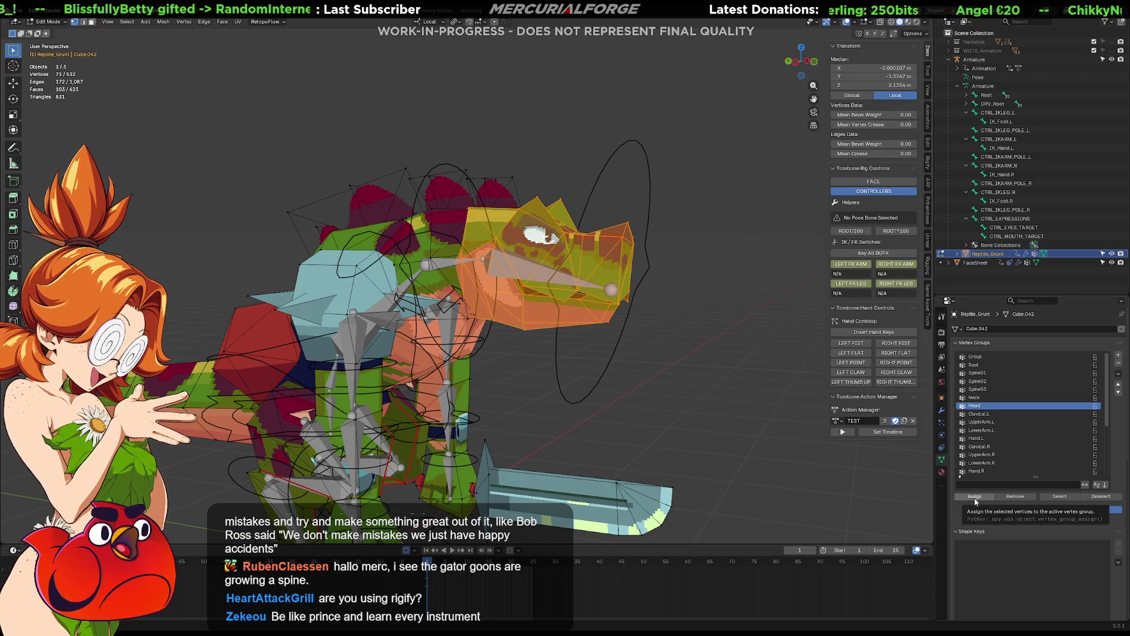
left_click(661, 288)
key("Tab")
Step: Reselect the armature and toggle it through Edit Mode back to Object Mode
left_click(661, 289)
key("ctrl+Tab")
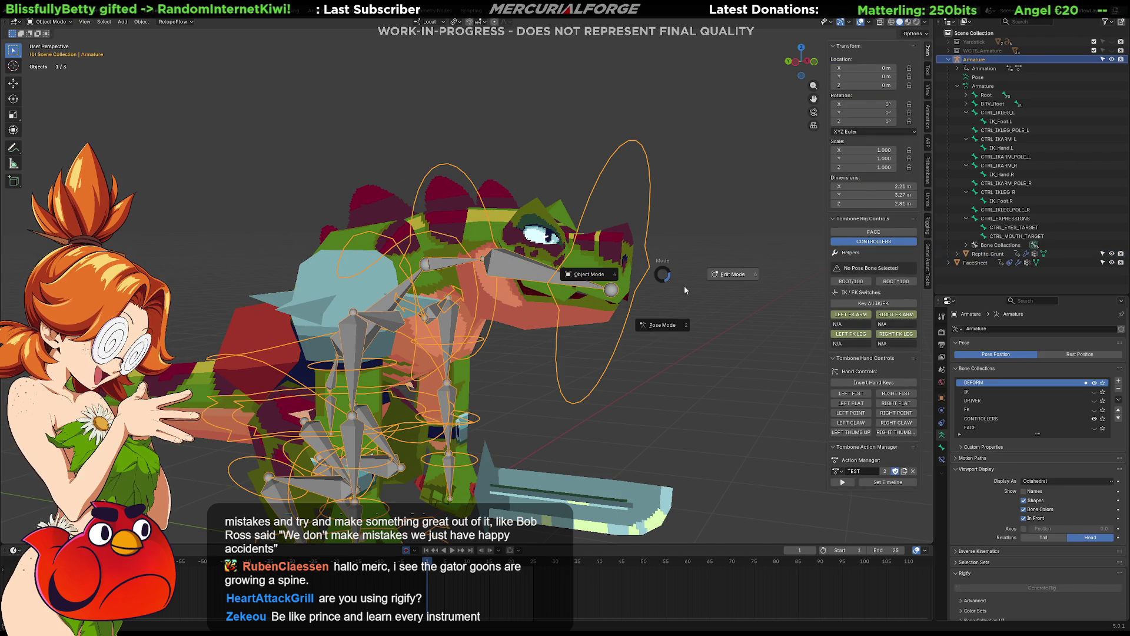
left_click(714, 277)
key("Tab")
Step: Put the armature in Pose Mode and select the DRV_Head bone
key("ctrl+Tab")
left_click(625, 355)
left_click(647, 275)
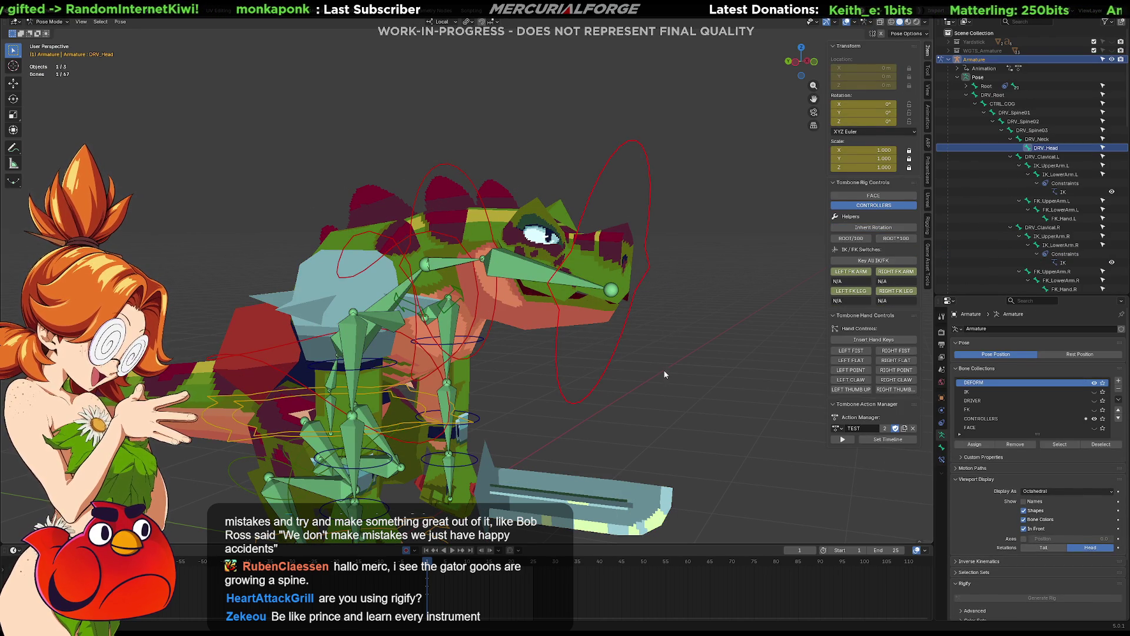
key("r")
key("Escape")
mouse_move(616, 350)
middle_mouse_down()
mouse_move(566, 309)
mouse_move(492, 289)
mouse_move(540, 277)
middle_mouse_up()
Step: Test-rotate DRV_Head on Z and freely, then clear its rotation back to zero
key("r")
key("z")
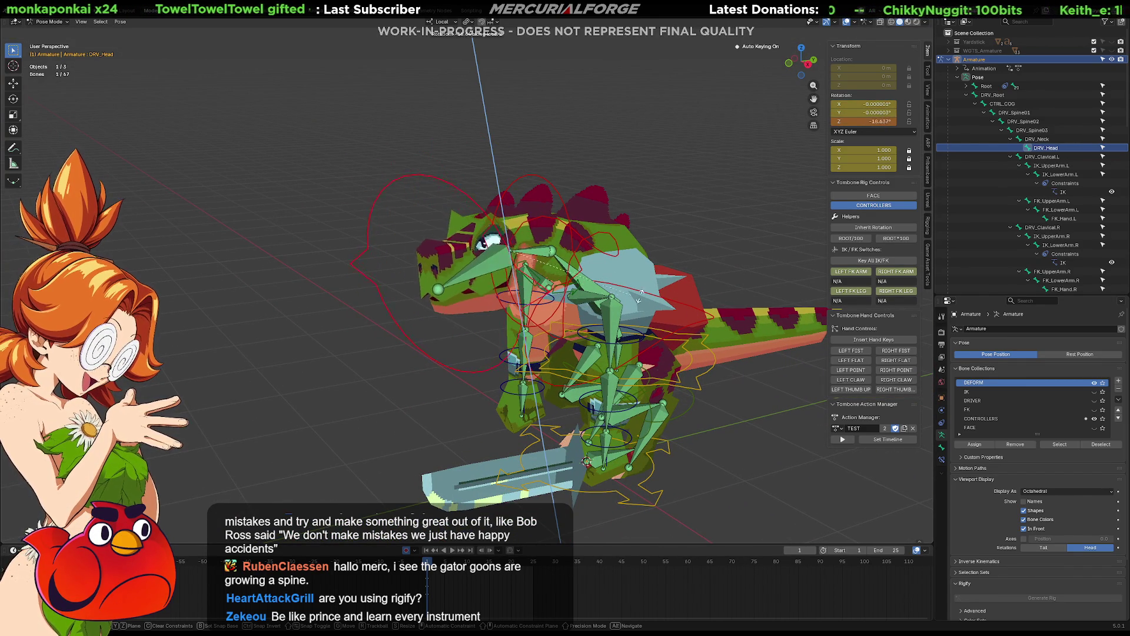
key("z")
key("z")
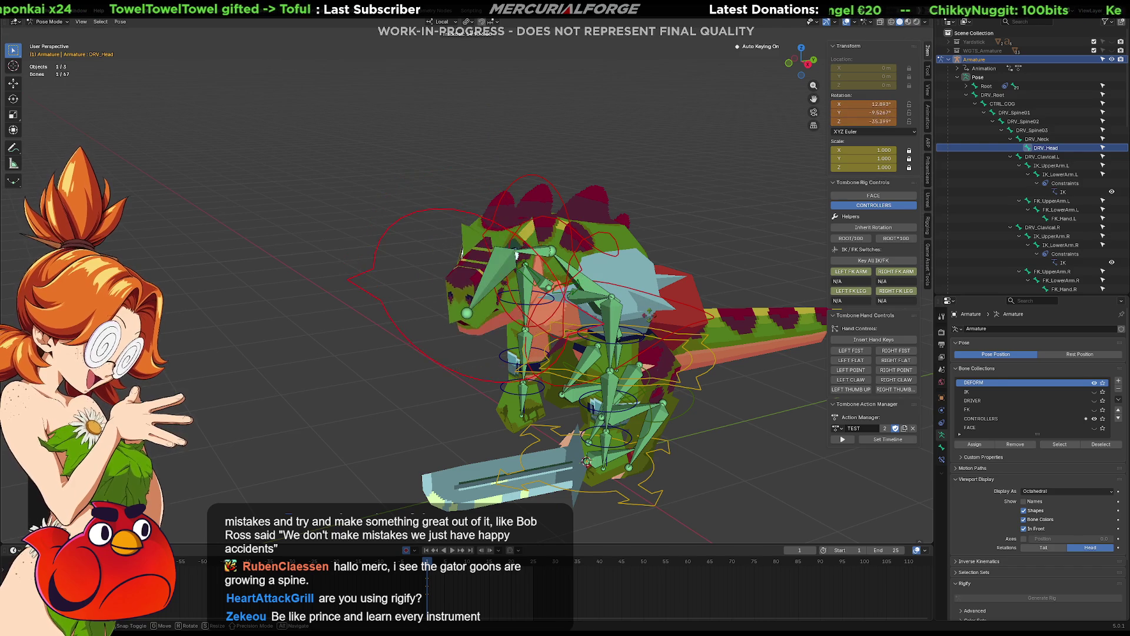
key("r")
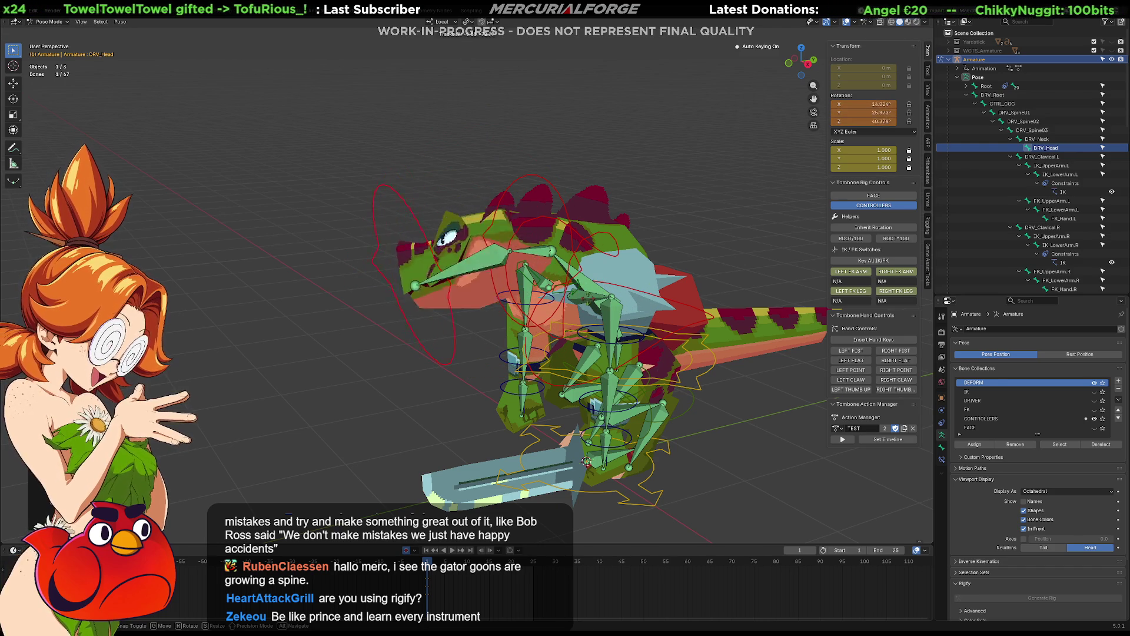
left_click(594, 287)
key("alt+r")
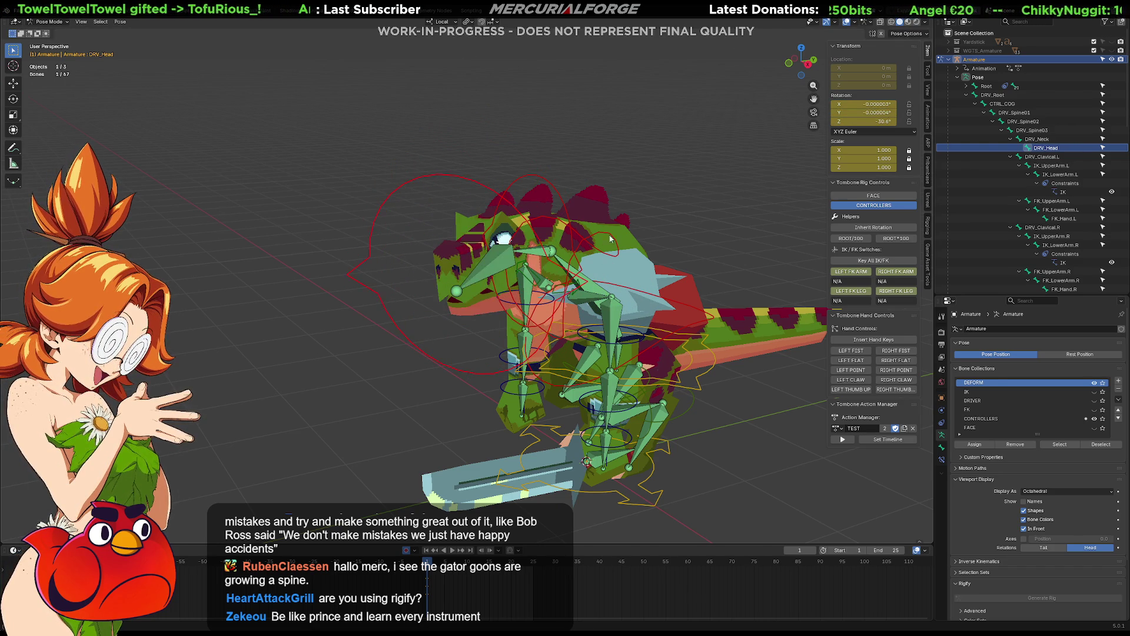
Step: Deselect all bones, return to Object Mode and select the Reptile_Grunt mesh
key("alt+a")
scroll(651, 186, "up", 4)
mouse_move(613, 272)
middle_mouse_down()
mouse_move(514, 217)
mouse_move(482, 266)
middle_mouse_up()
key("ctrl+Tab")
left_click(476, 295)
Step: In mesh Edit Mode, select the linked neck piece plus the top fin faces
key("ctrl+Tab")
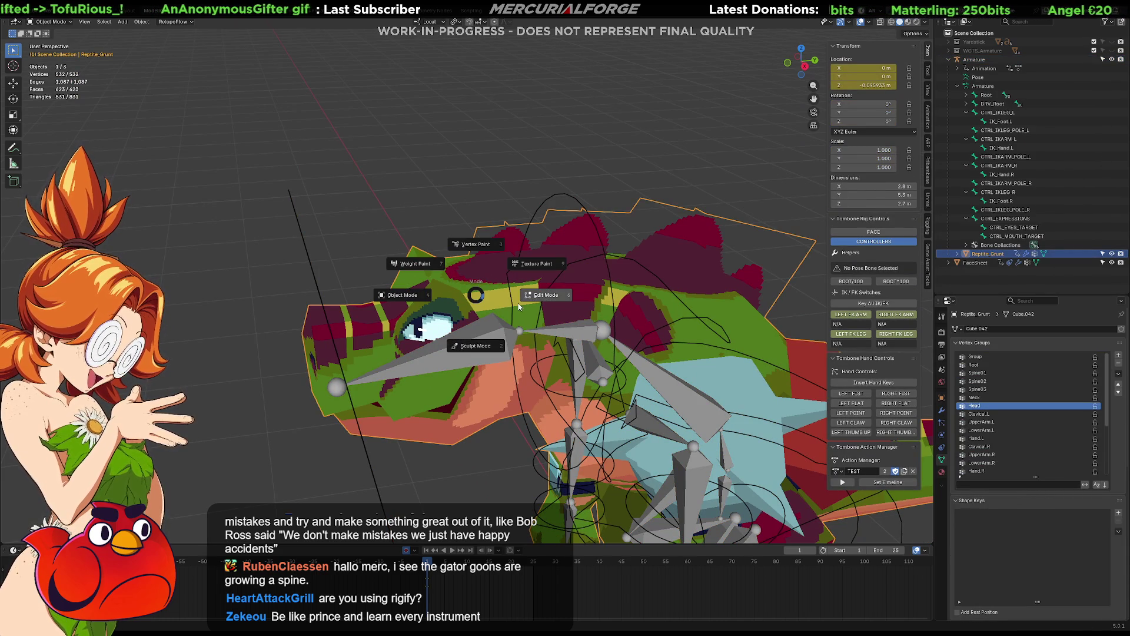
left_click(521, 304)
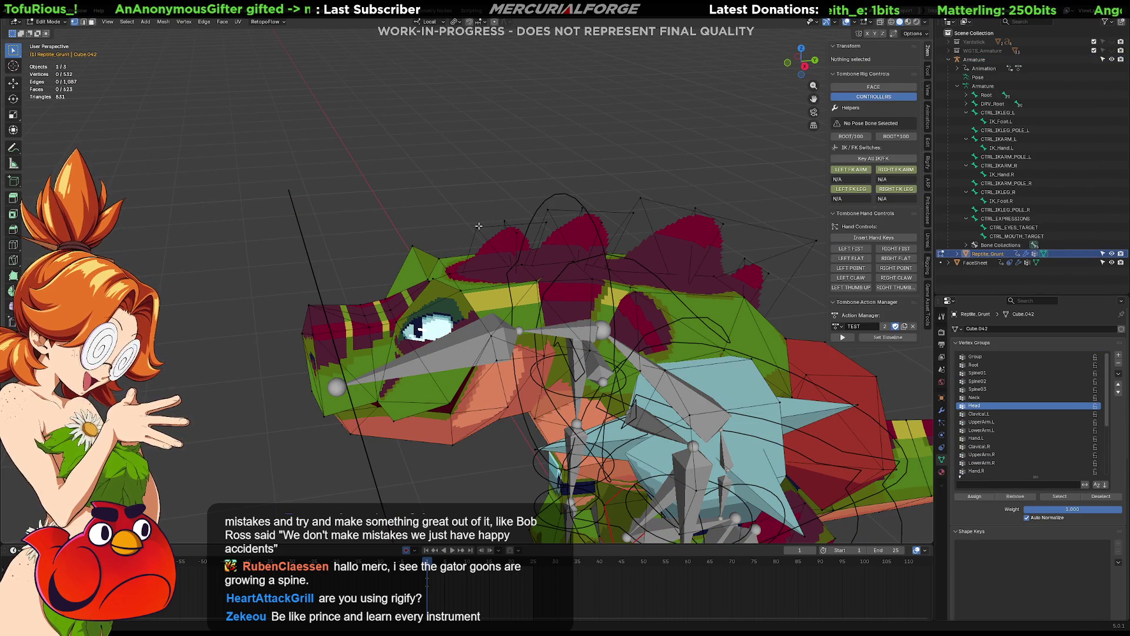
key("l")
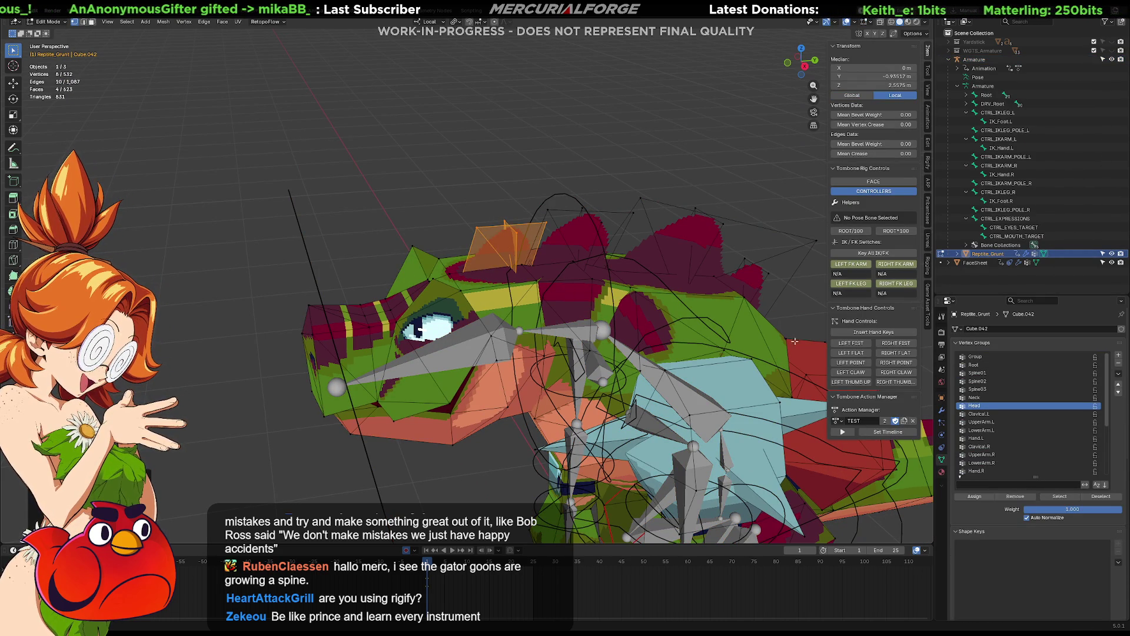
mouse_move(541, 322)
middle_mouse_down()
mouse_move(665, 322)
mouse_move(586, 305)
middle_mouse_up()
left_click(553, 315)
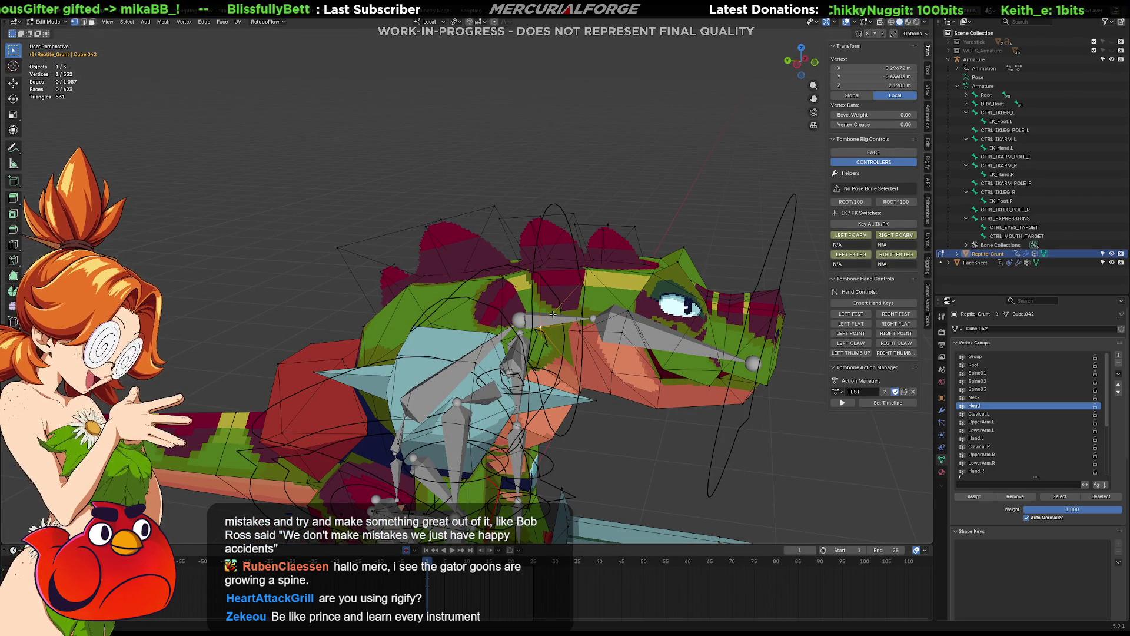
key("l")
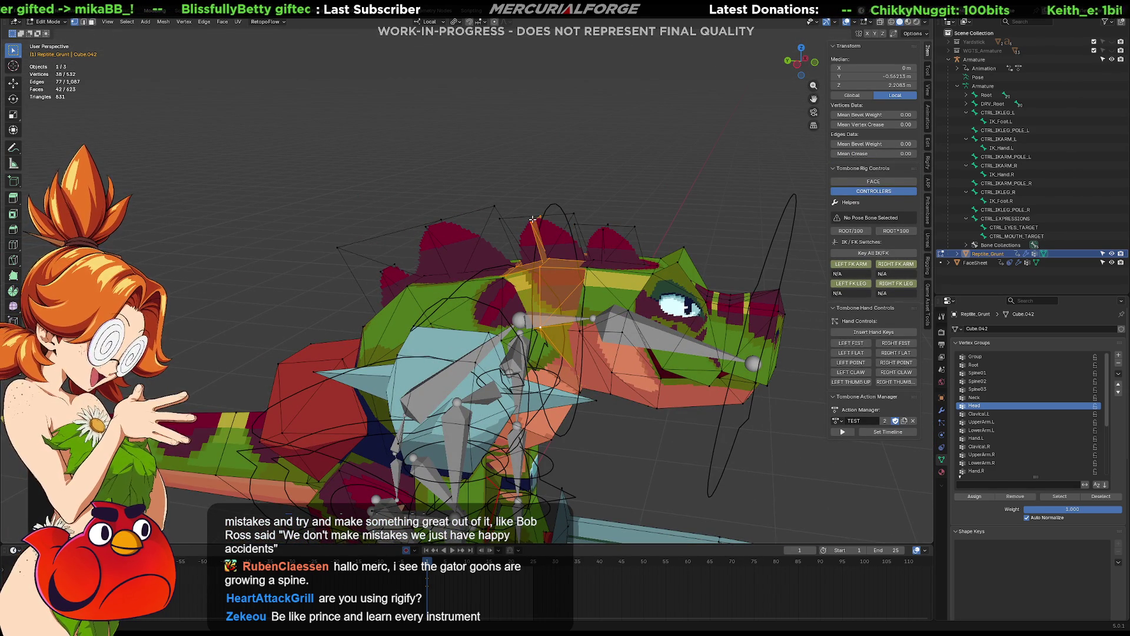
left_click(571, 210, "shift")
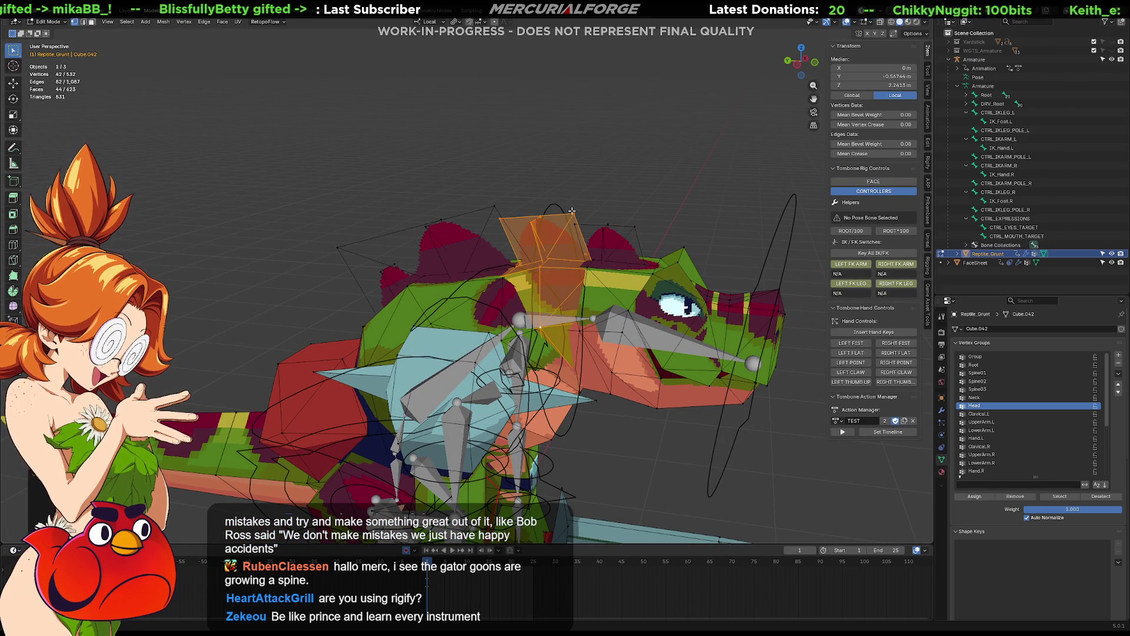
Step: Assign the selected faces to the Neck vertex group and return to Object Mode
left_click(975, 397)
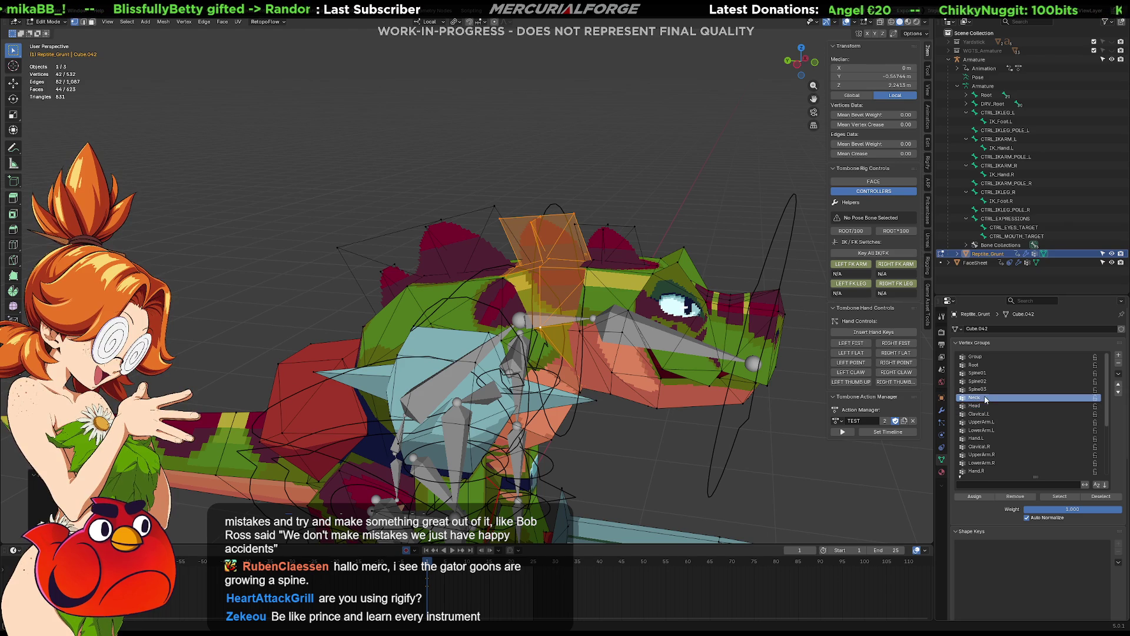
left_click(972, 498)
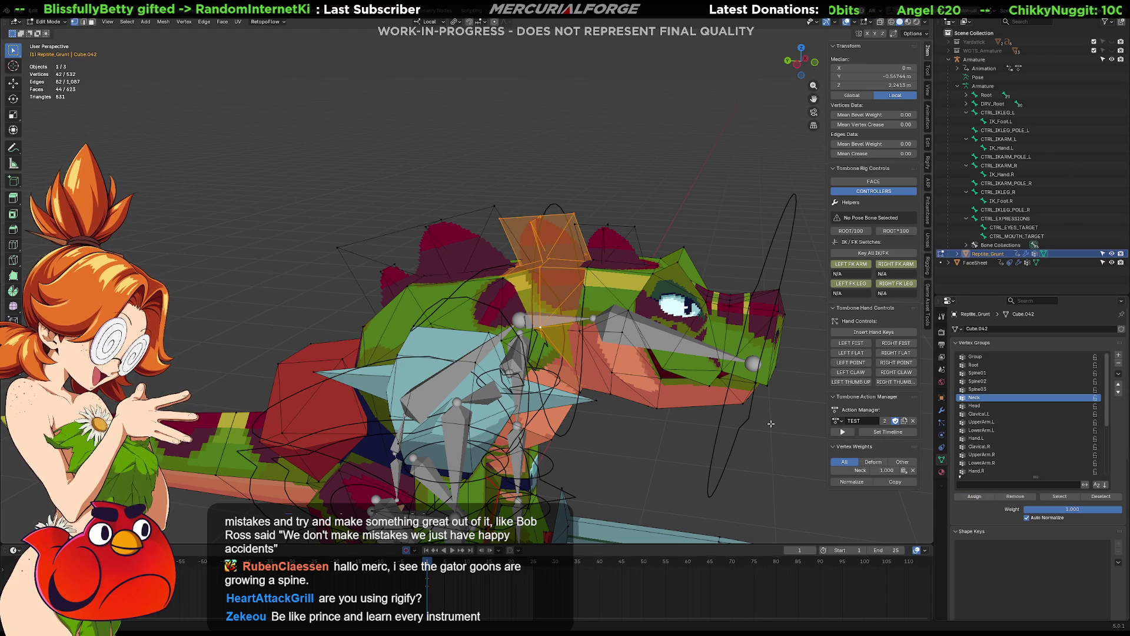
key("Tab")
mouse_move(782, 425)
middle_mouse_down()
mouse_move(725, 374)
mouse_move(577, 339)
middle_mouse_up()
Step: Select the armature, switch to Pose Mode and test-rotate the head bone
left_click(527, 306)
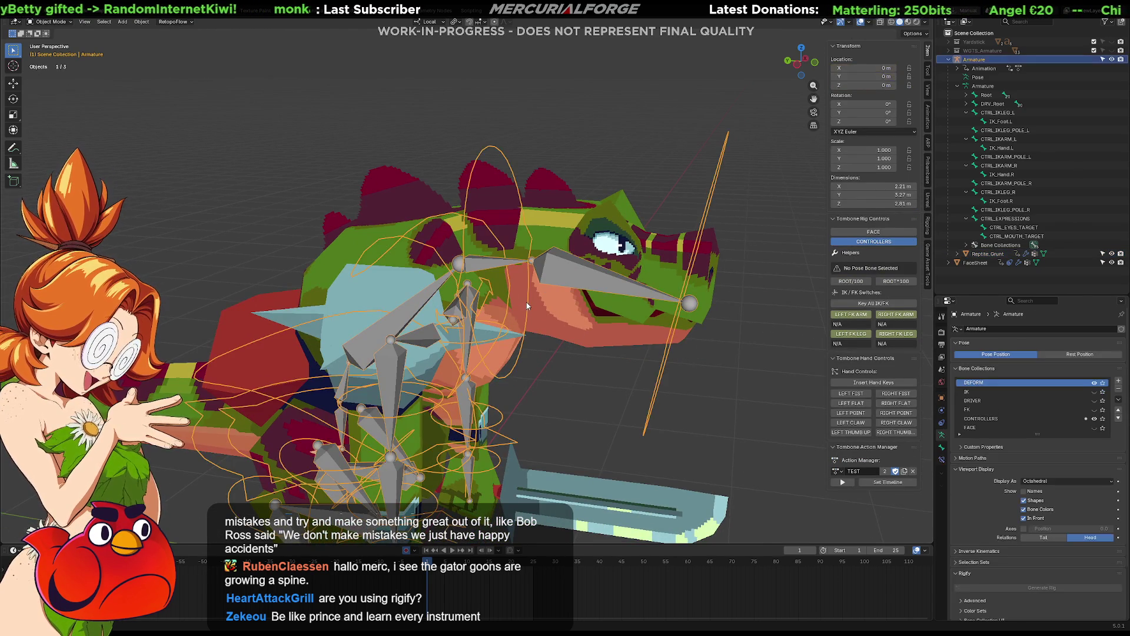
left_click(525, 346)
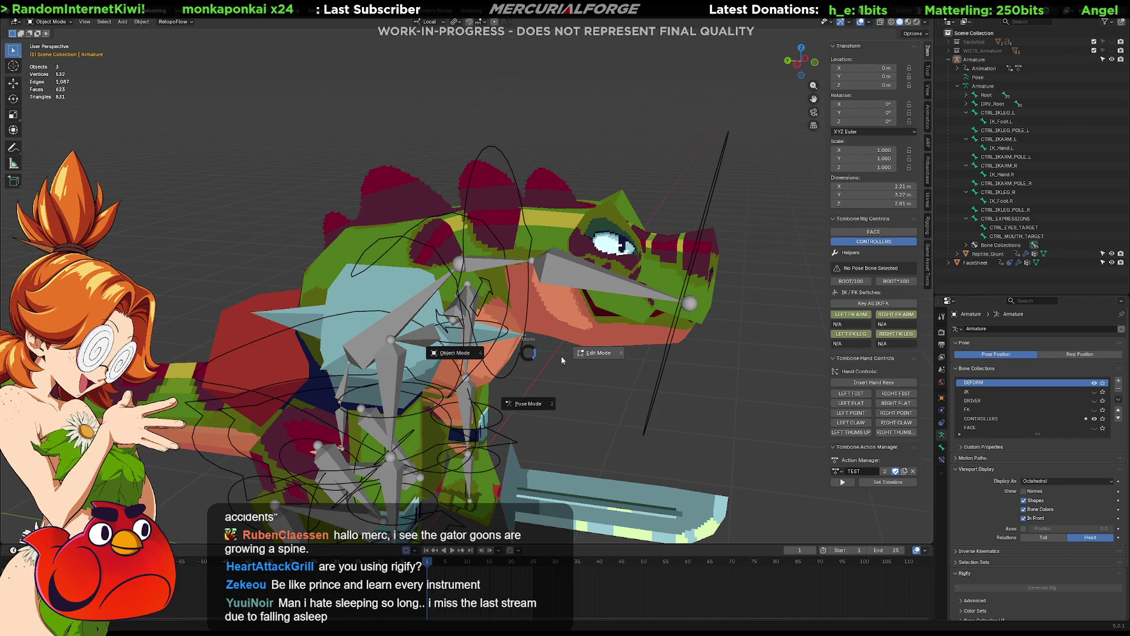
key("Tab")
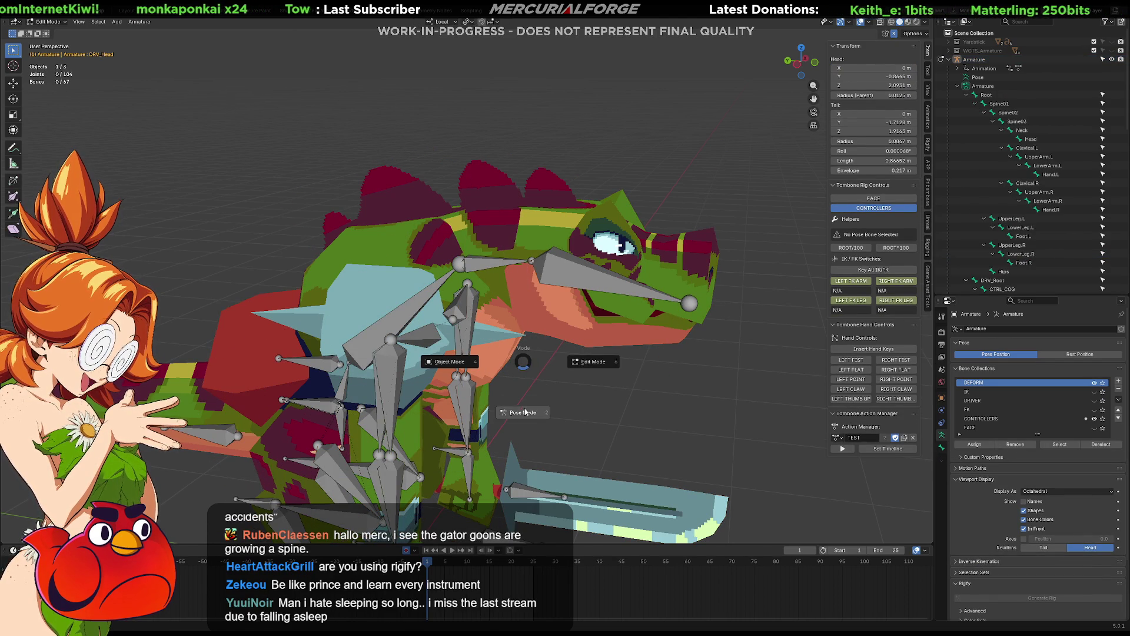
key("ctrl+Tab")
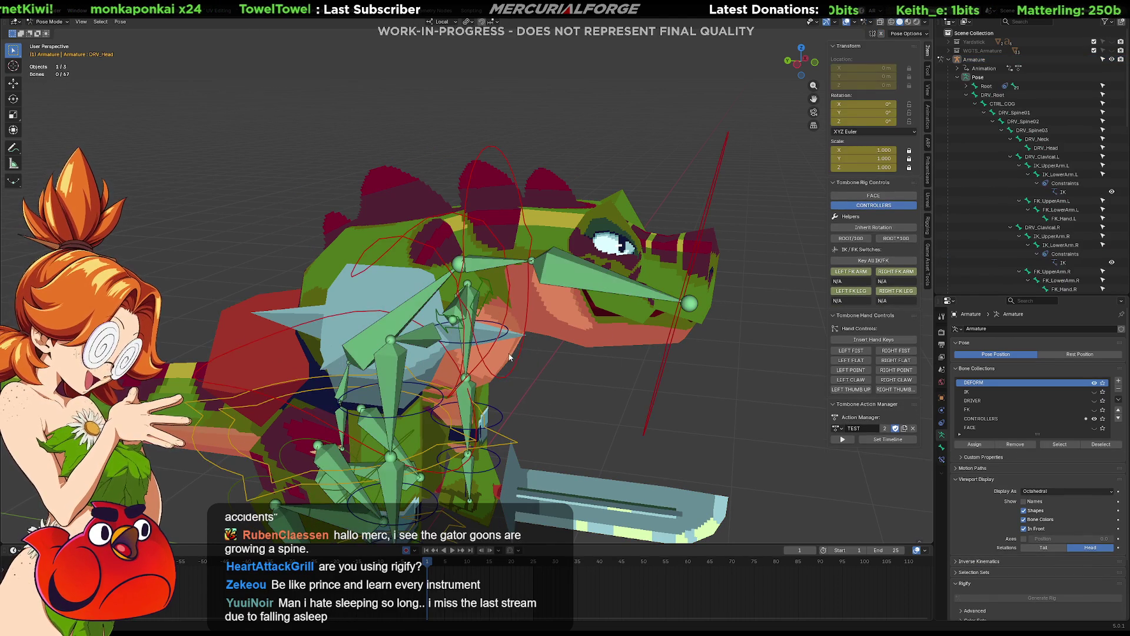
key("r")
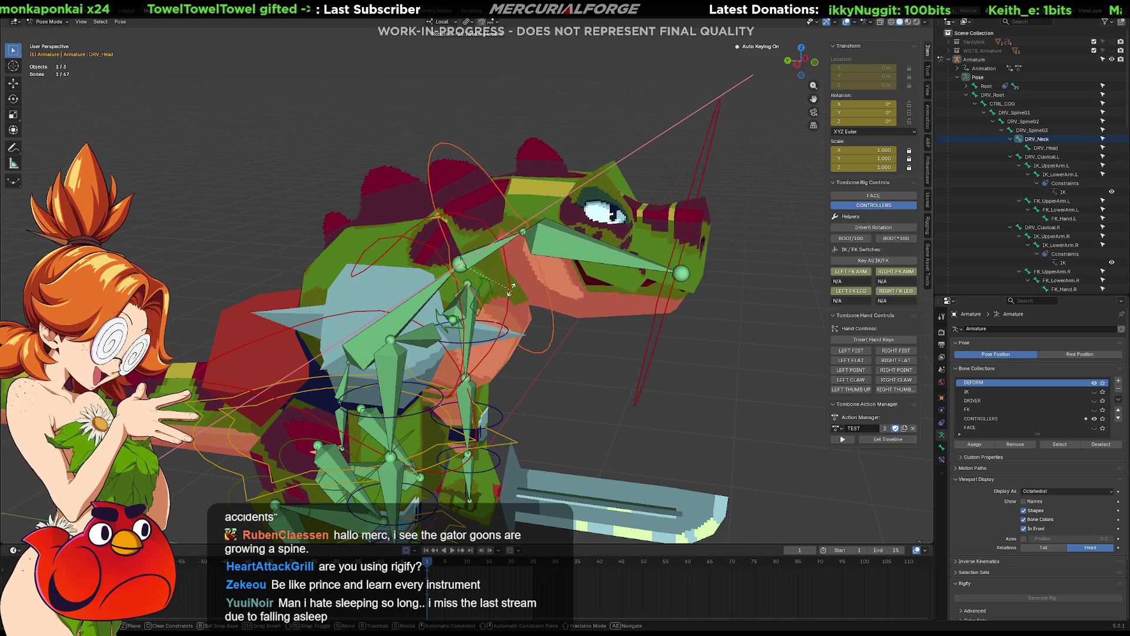
left_click(479, 258)
mouse_move(479, 257)
middle_mouse_down()
mouse_move(463, 207)
mouse_move(524, 211)
mouse_move(651, 180)
mouse_move(517, 235)
mouse_move(490, 268)
middle_mouse_up()
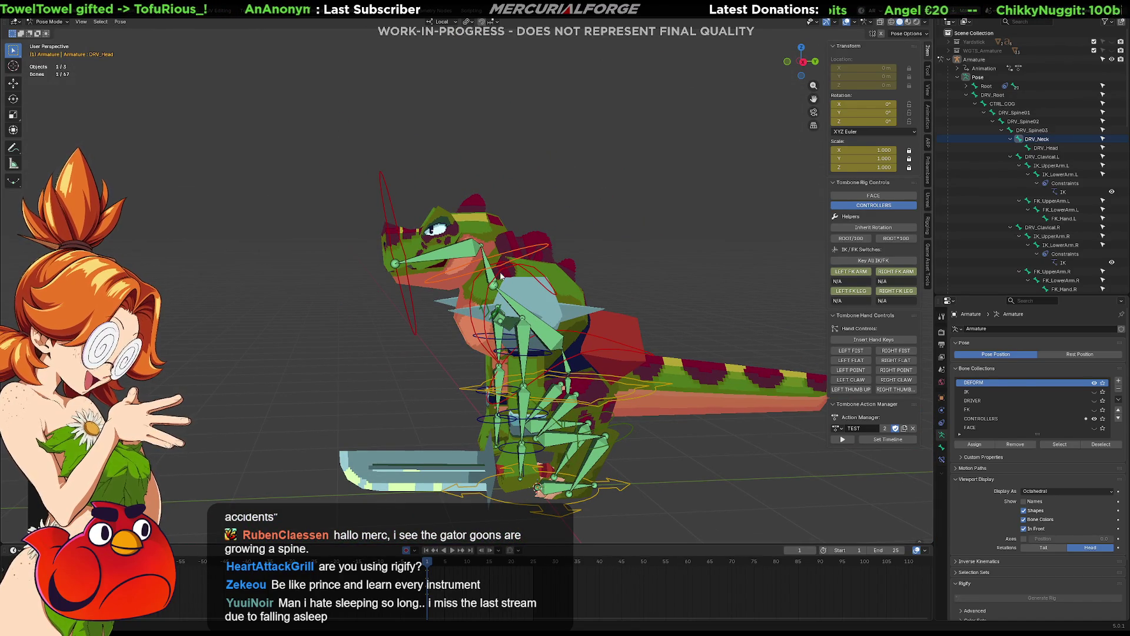
left_click_drag(505, 278, 445, 267)
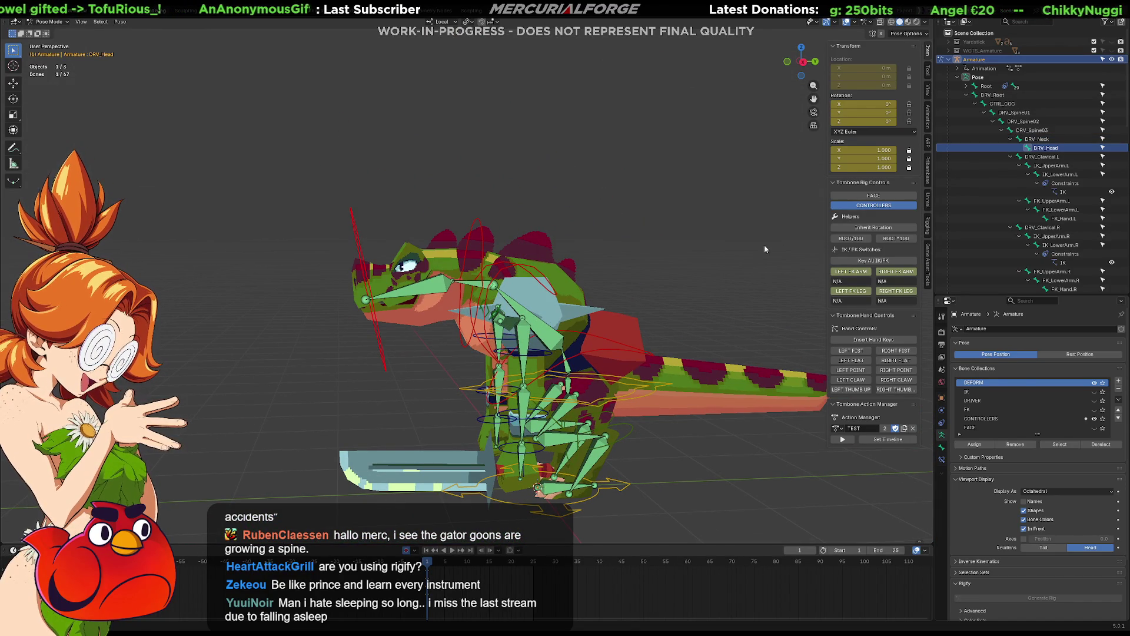
Step: Rotate the DRV_Neck control so the head points to the left
left_click(475, 230)
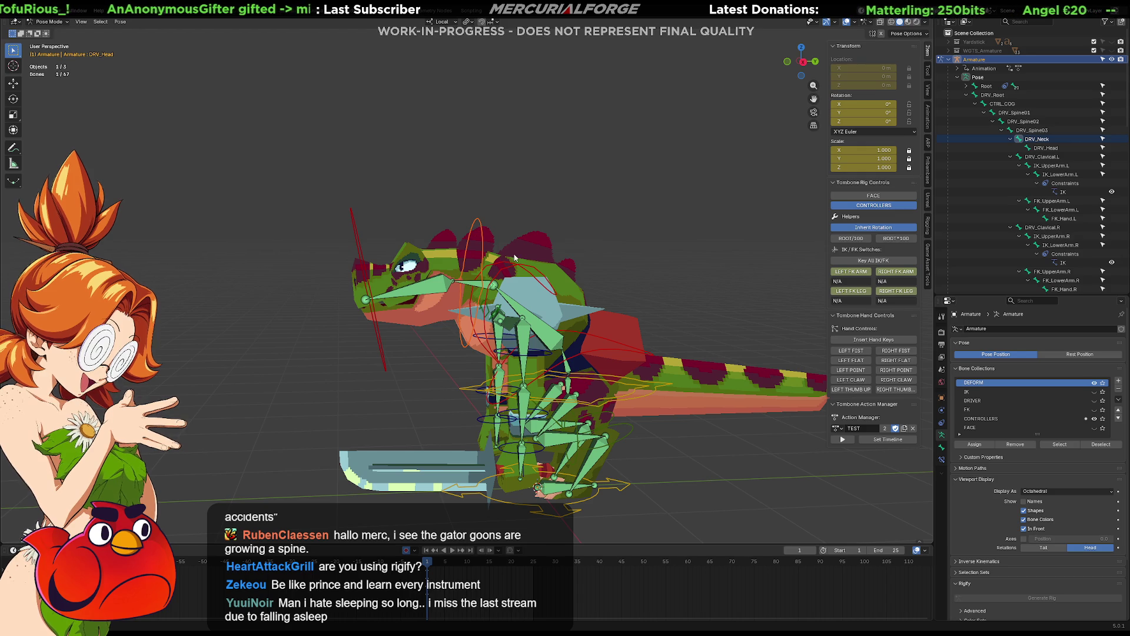
key("r")
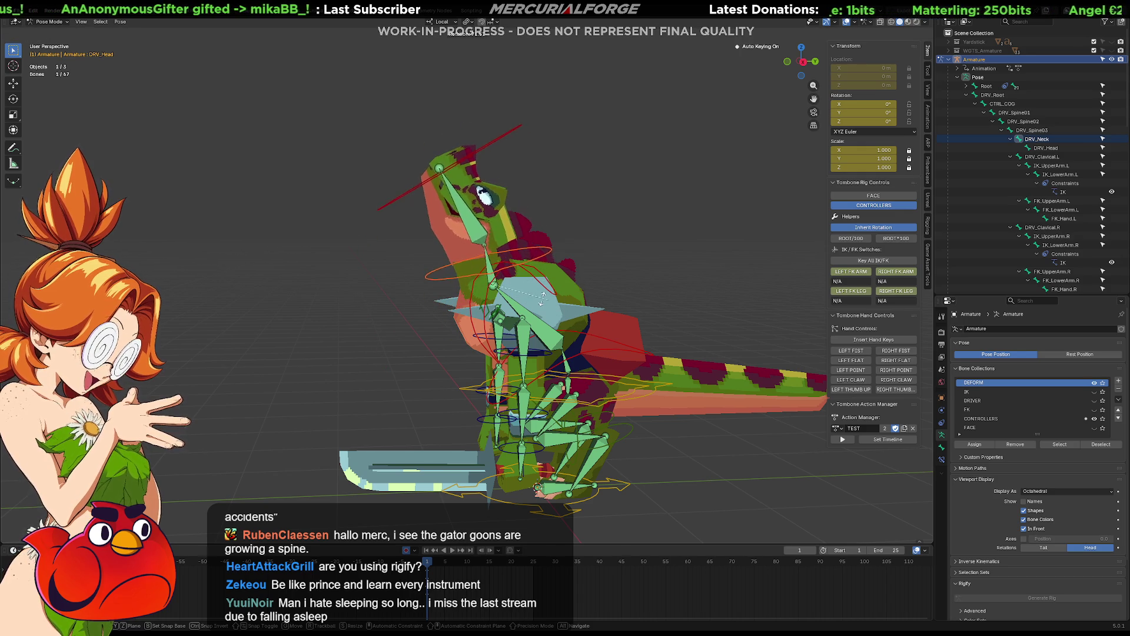
left_click(507, 293)
scroll(507, 292, "up", 2)
middle_click_drag(507, 292, 712, 272)
mouse_move(797, 258)
middle_mouse_down()
mouse_move(665, 281)
mouse_move(693, 295)
mouse_move(679, 299)
middle_mouse_up()
Step: Raise the head via the neck, rotate DRV_Head to 57.3° then −31.876° on X, and reset it
key("r")
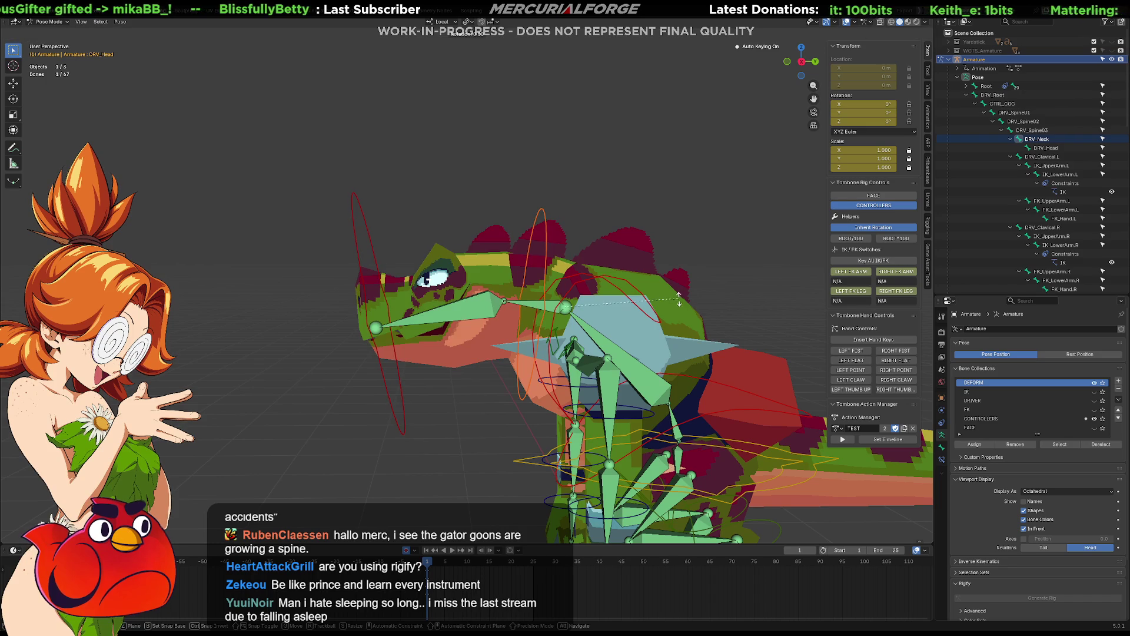
left_click(671, 375)
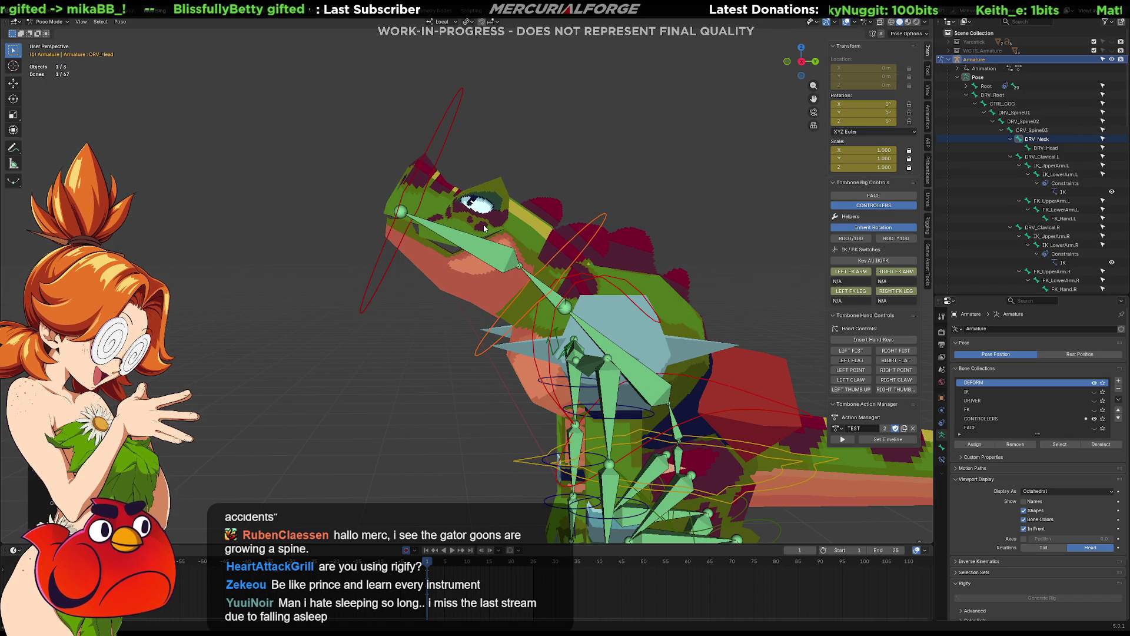
left_click_drag(405, 95, 406, 96)
key("r")
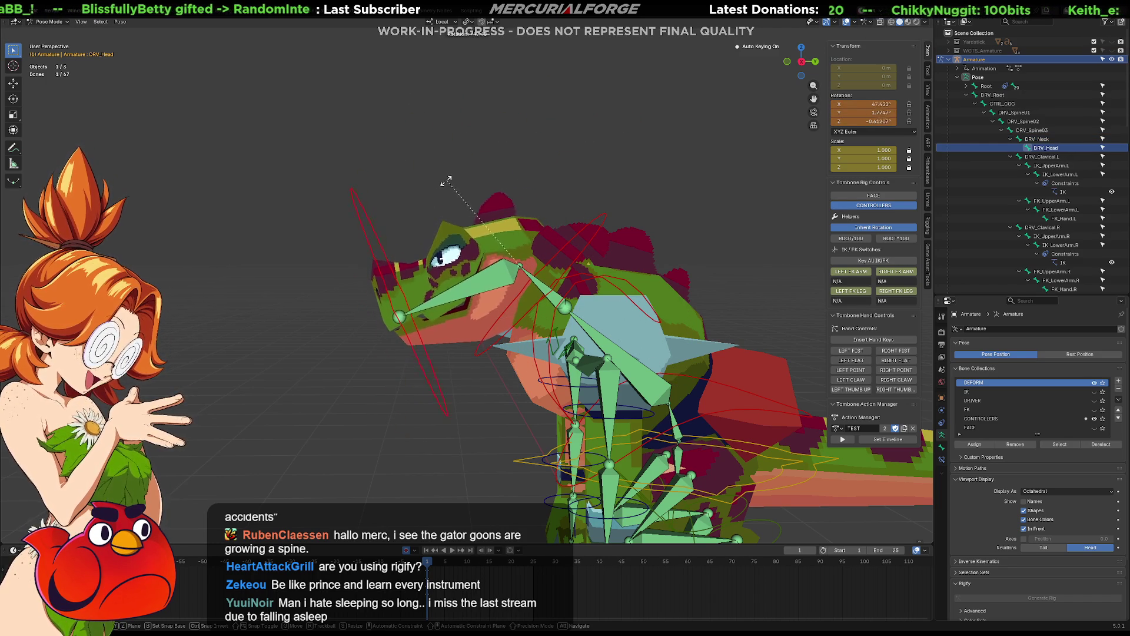
left_click(429, 190)
mouse_move(429, 190)
middle_mouse_down()
mouse_move(517, 246)
mouse_move(656, 228)
mouse_move(638, 242)
middle_mouse_up()
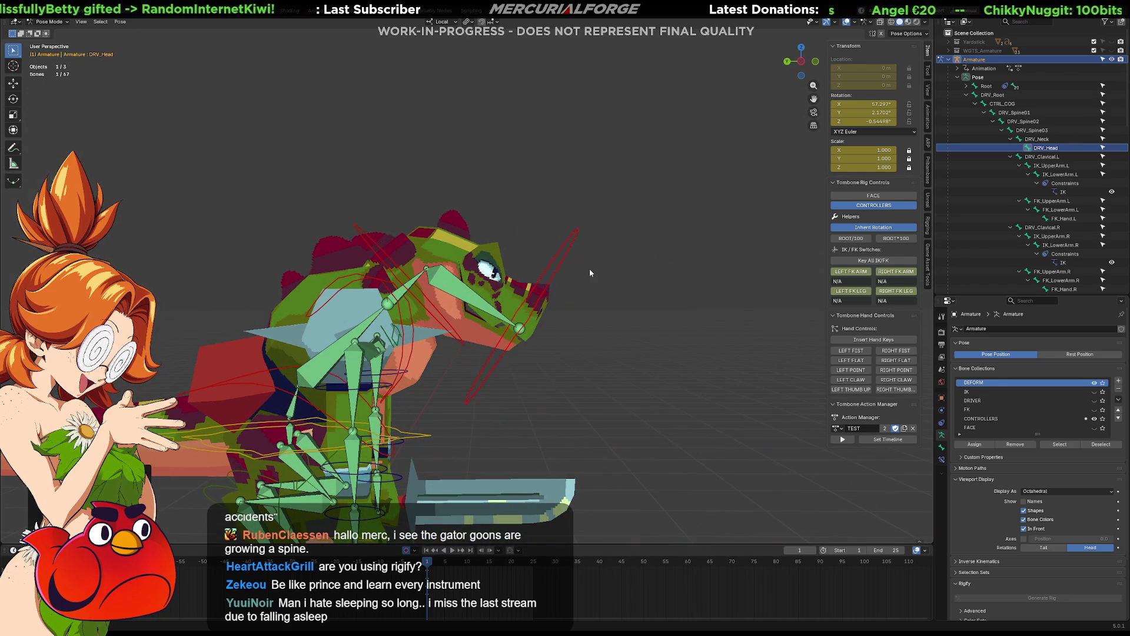
key("r")
left_click(429, 103)
mouse_move(429, 104)
middle_mouse_down()
mouse_move(499, 225)
mouse_move(331, 226)
middle_mouse_up()
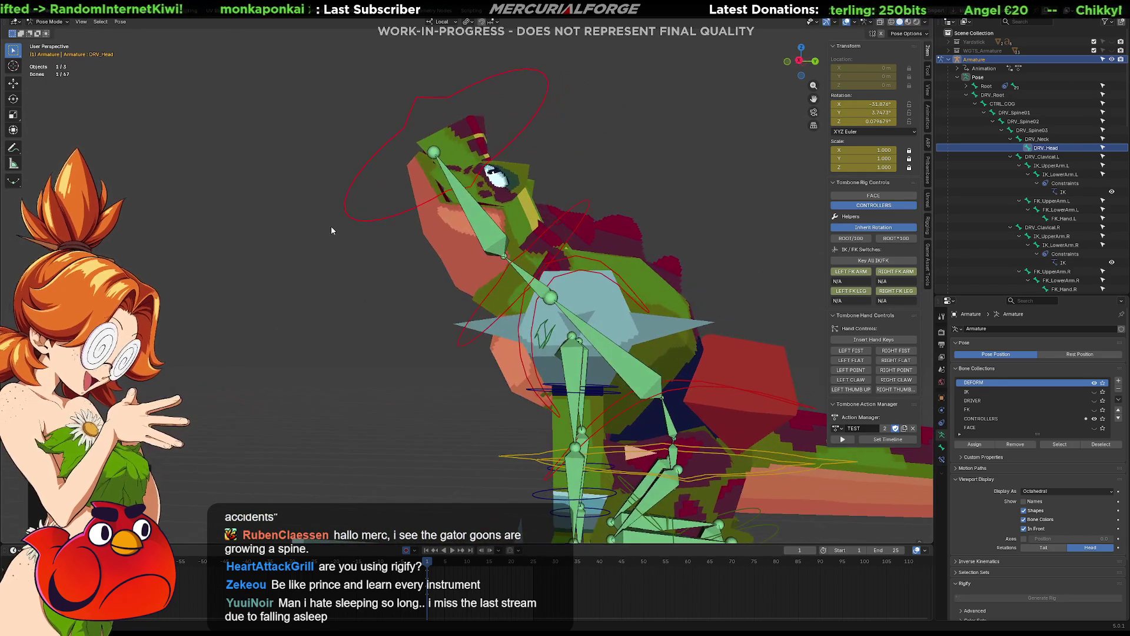
key("alt+r")
Step: Select DRV_Neck and try several more upward head tilts, undoing the last one
left_click(594, 274)
mouse_move(593, 274)
middle_mouse_down()
mouse_move(581, 270)
mouse_move(576, 225)
mouse_move(750, 224)
mouse_move(541, 217)
middle_mouse_up()
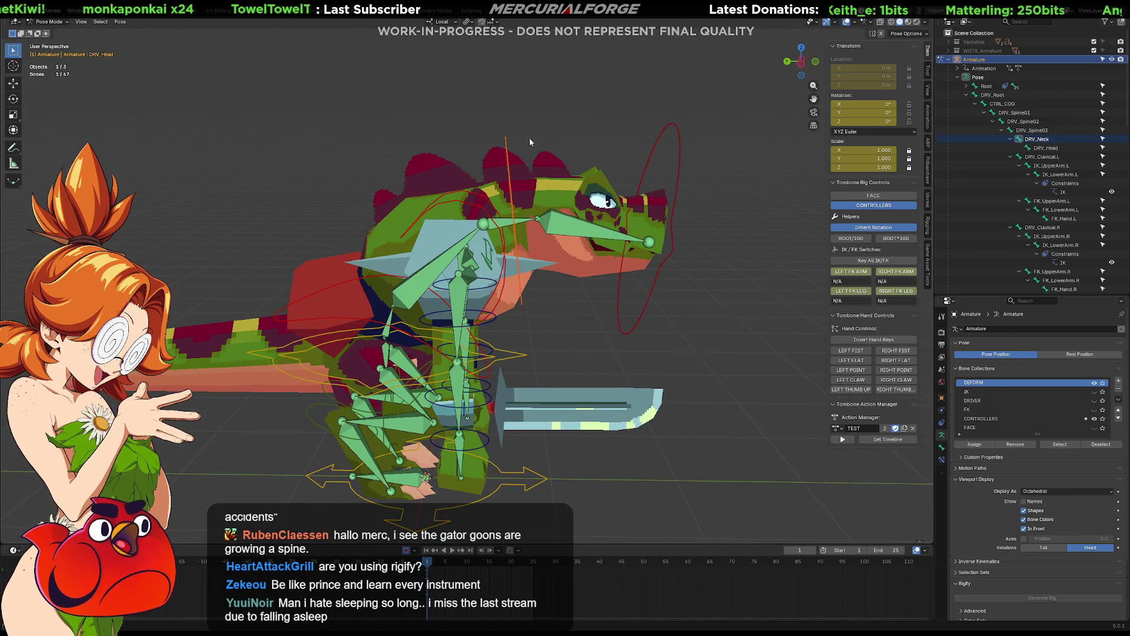
middle_click_drag(501, 141, 530, 177)
key("r")
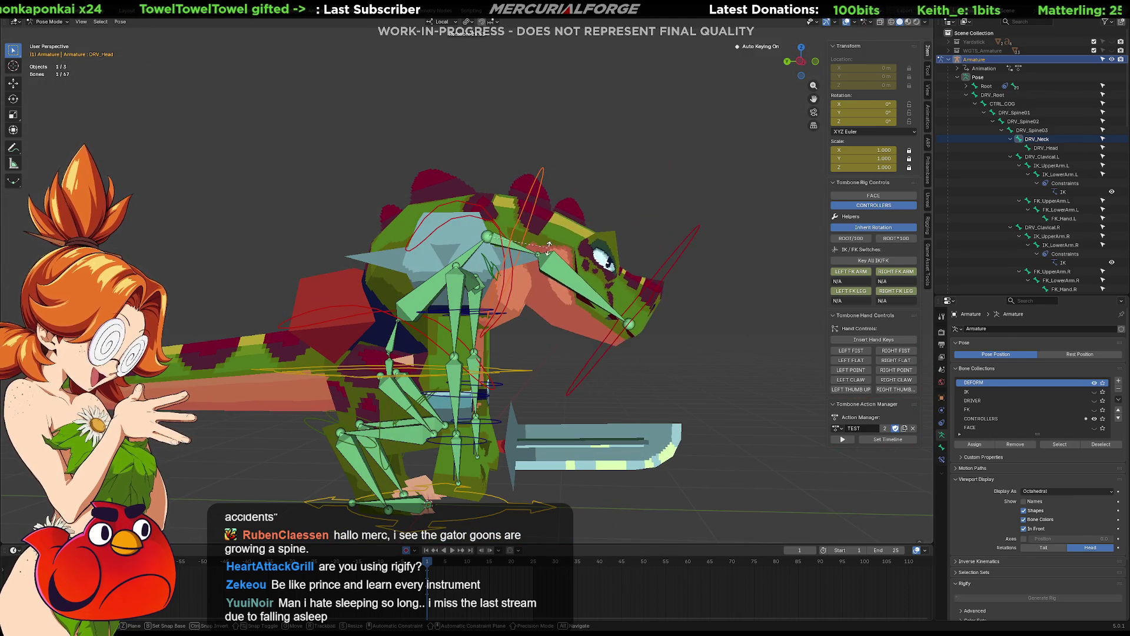
left_click(547, 238)
mouse_move(548, 238)
middle_mouse_down()
mouse_move(524, 197)
mouse_move(539, 200)
middle_mouse_up()
key("r")
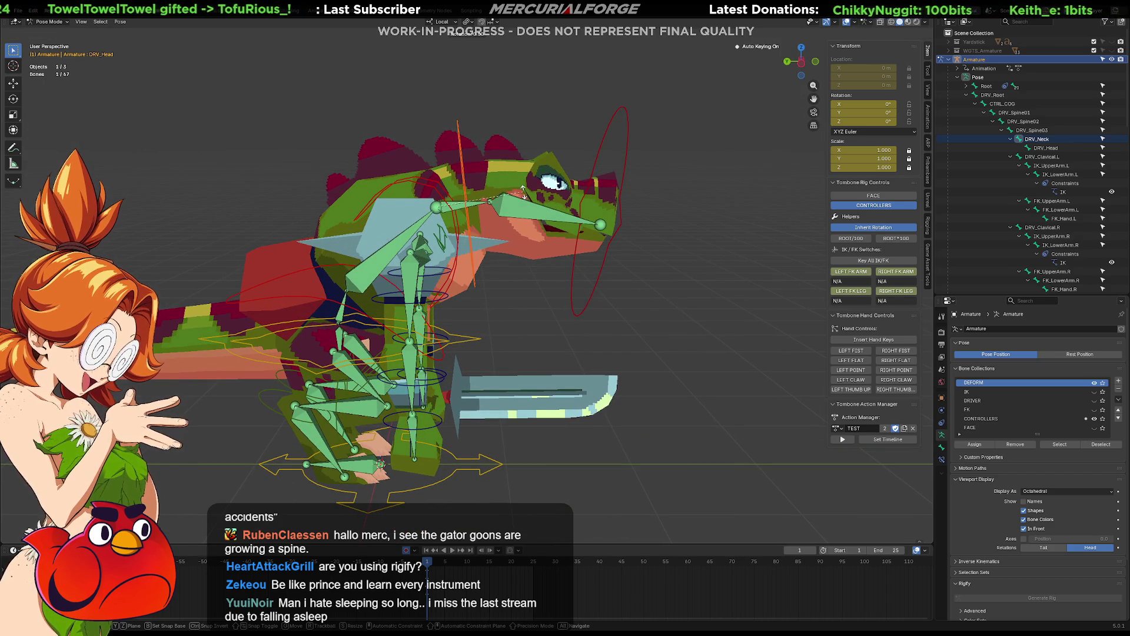
left_click(492, 197)
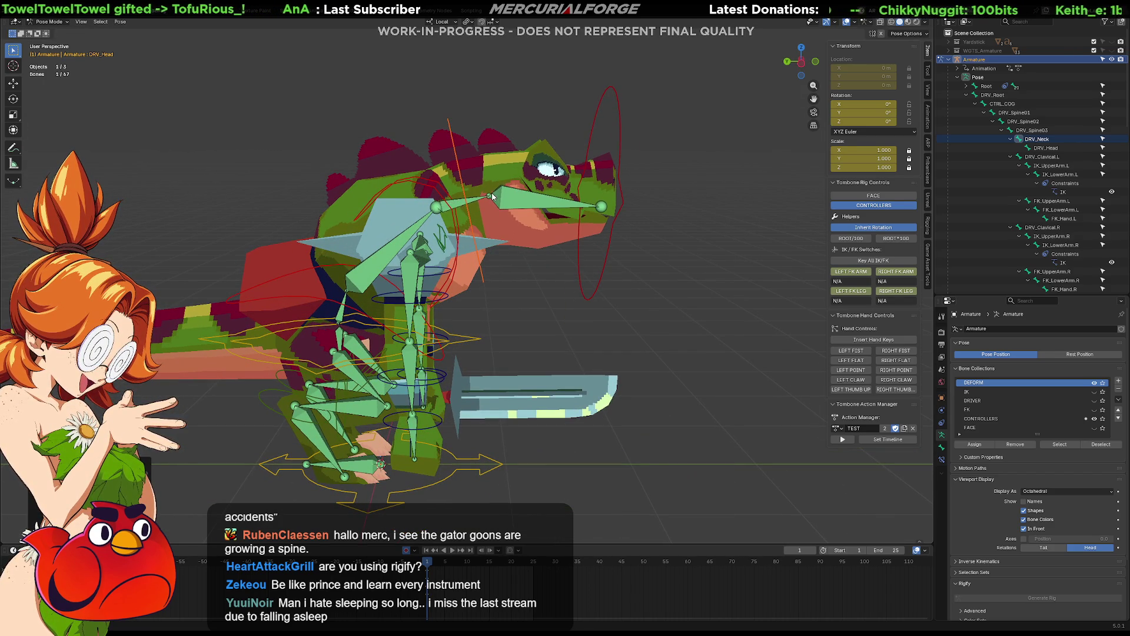
mouse_move(492, 197)
middle_mouse_down()
mouse_move(532, 225)
mouse_move(523, 217)
mouse_move(515, 237)
middle_mouse_up()
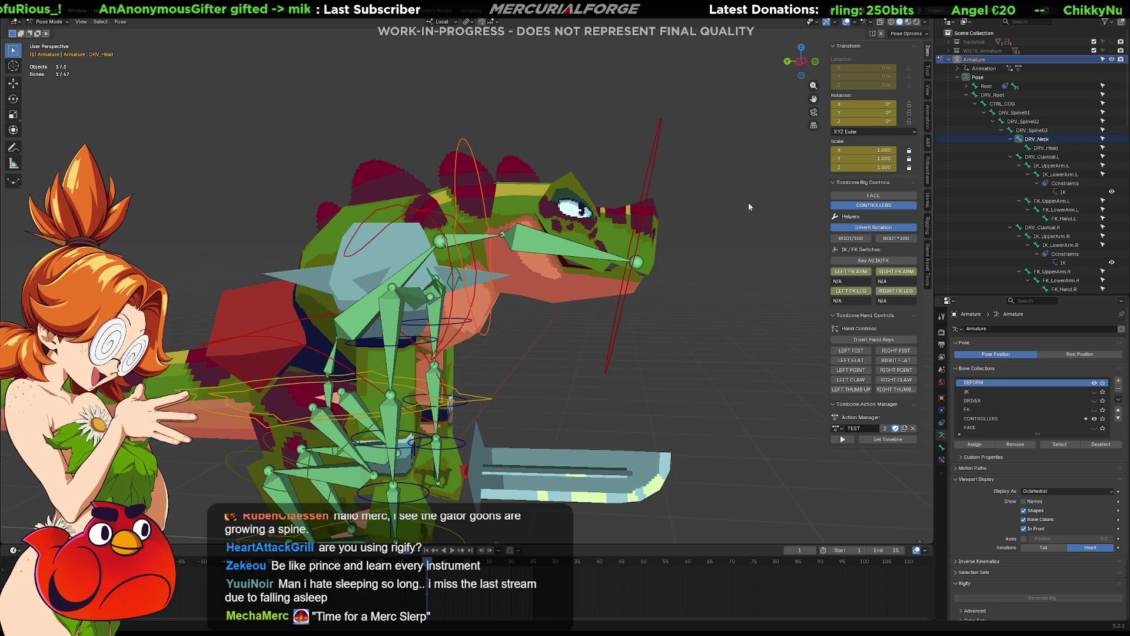
mouse_move(722, 254)
middle_mouse_down()
mouse_move(733, 248)
mouse_move(699, 248)
middle_mouse_up()
key("r")
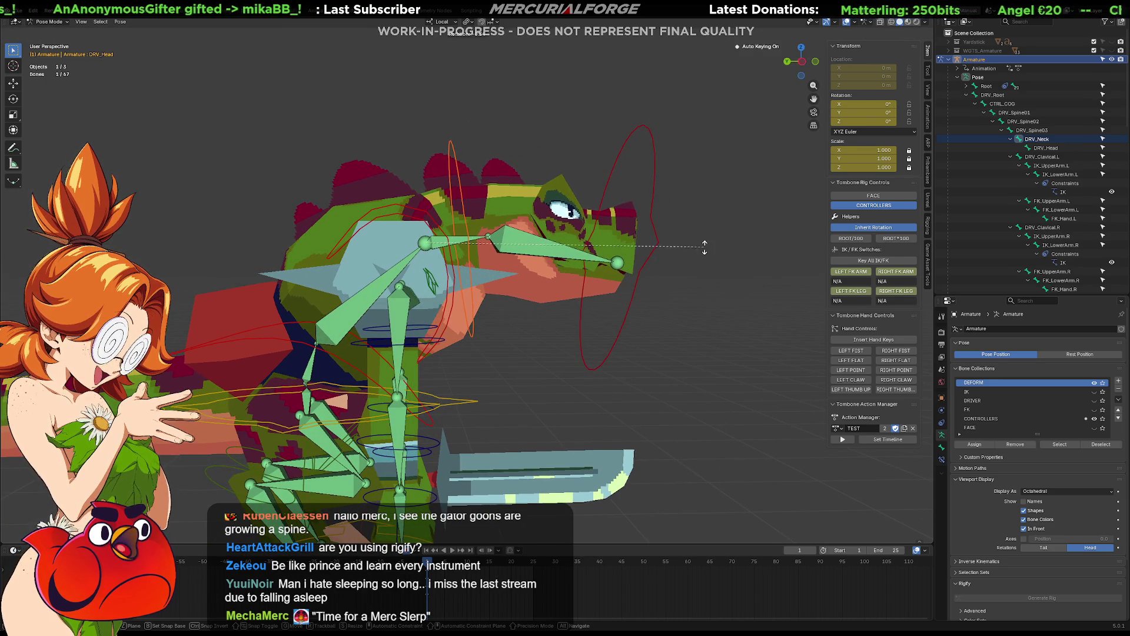
left_click(676, 206)
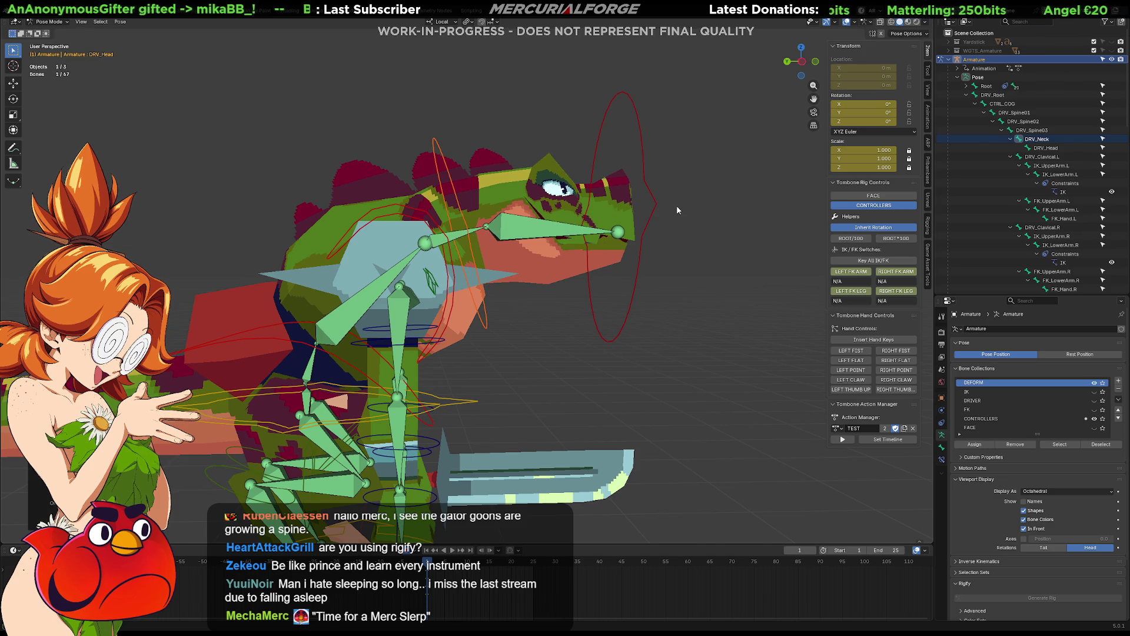
key("ctrl+z")
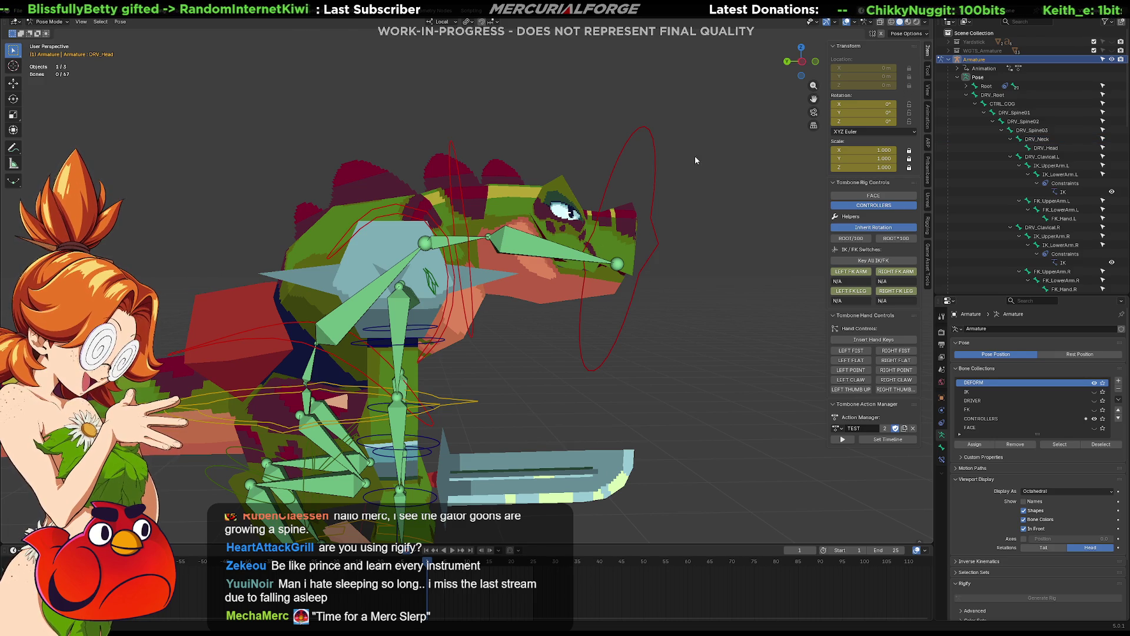
Step: Select the DRV_Head and DRV_Neck controls and check the rotation mode, keeping XYZ Euler
left_click(653, 156)
left_click(467, 161)
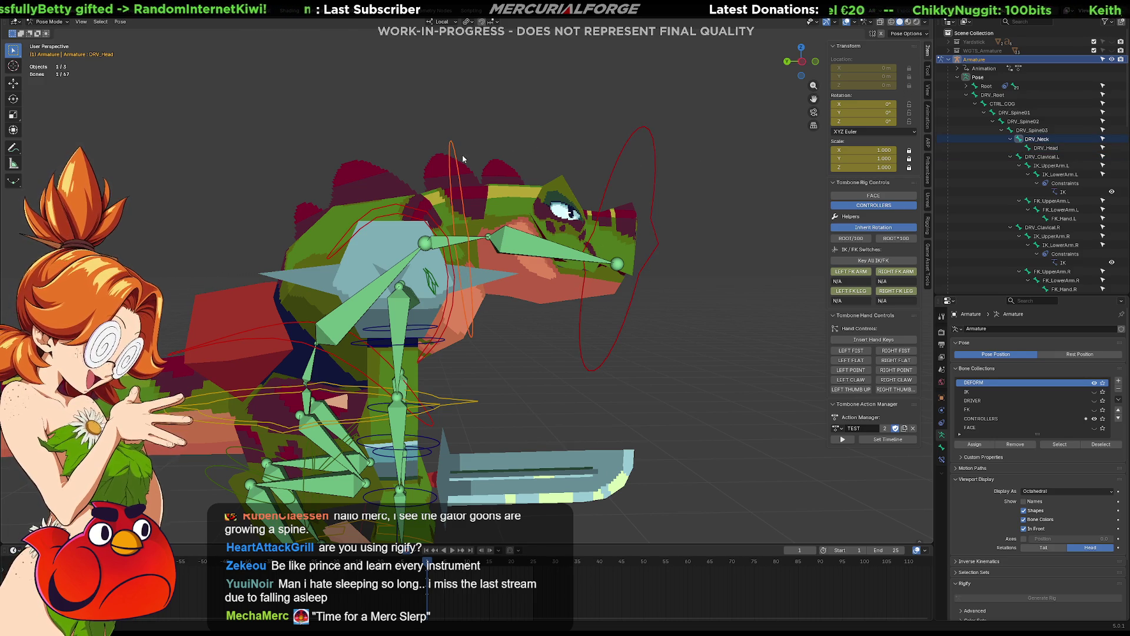
mouse_move(468, 162)
middle_mouse_down()
mouse_move(446, 164)
mouse_move(652, 210)
middle_mouse_up()
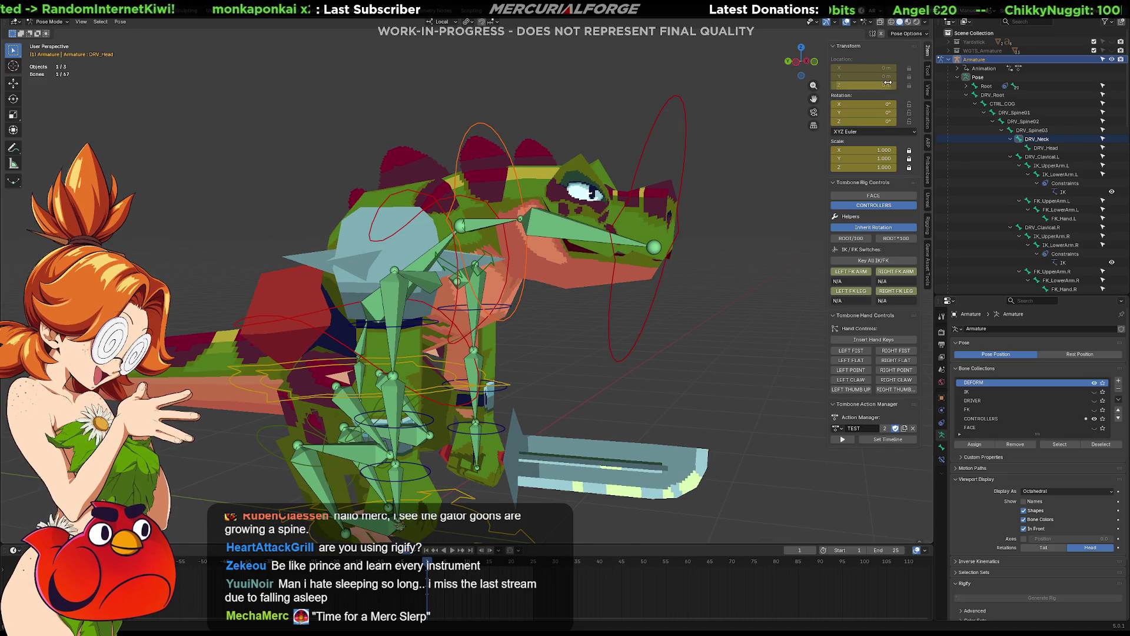
left_click(909, 131)
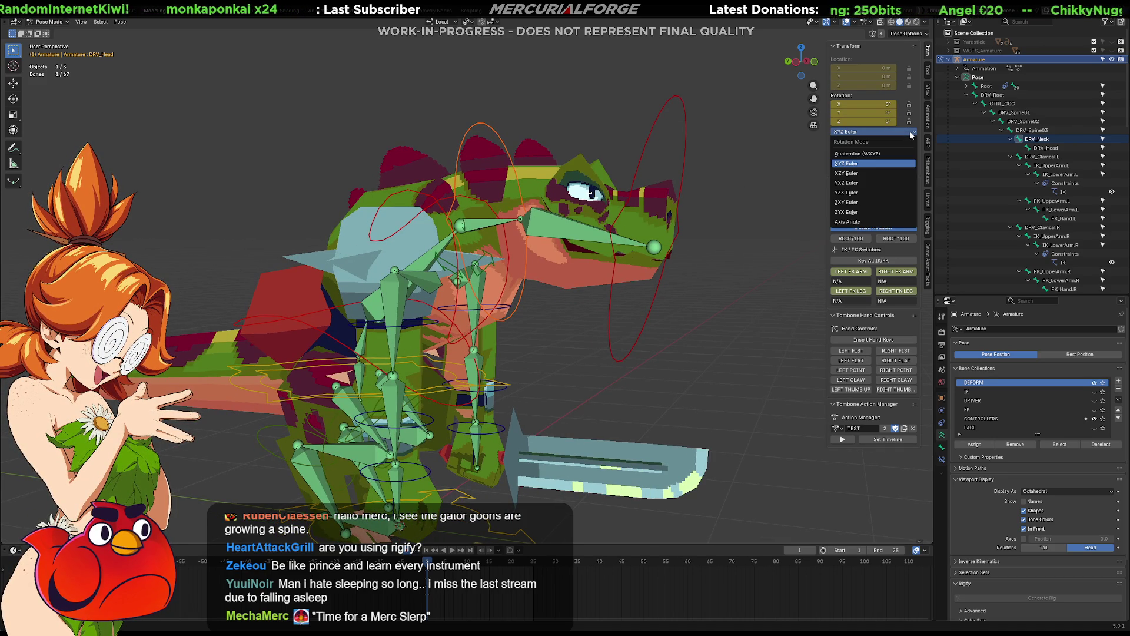
left_click(911, 134)
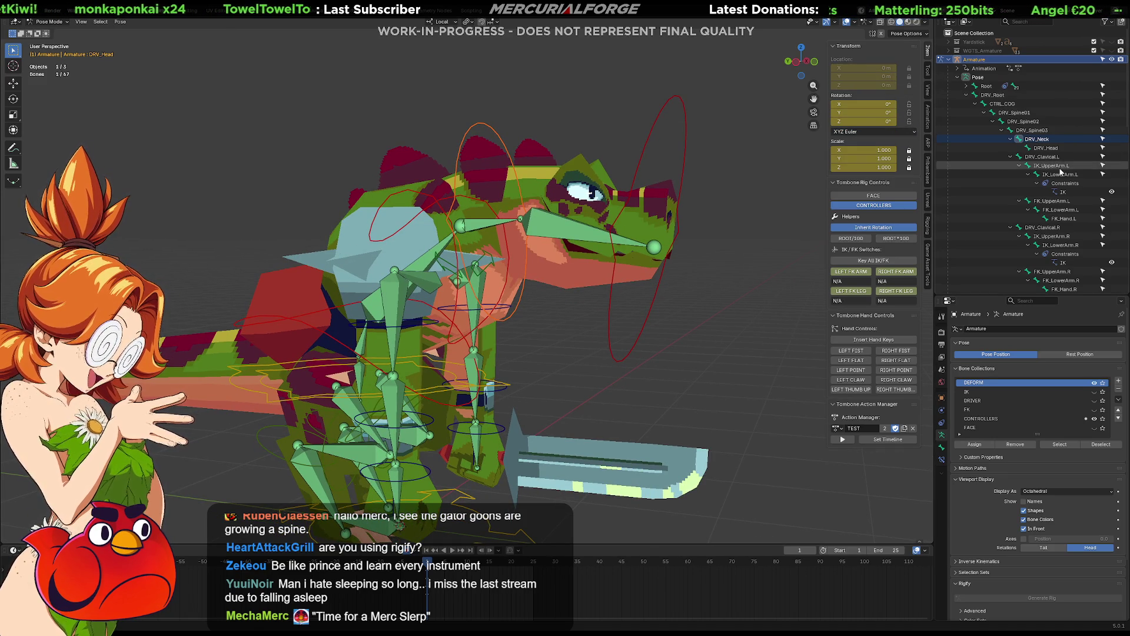
Step: Select CTRL_COG in the Outliner and grab it to move the whole body
left_click(1034, 131)
left_click(1024, 121)
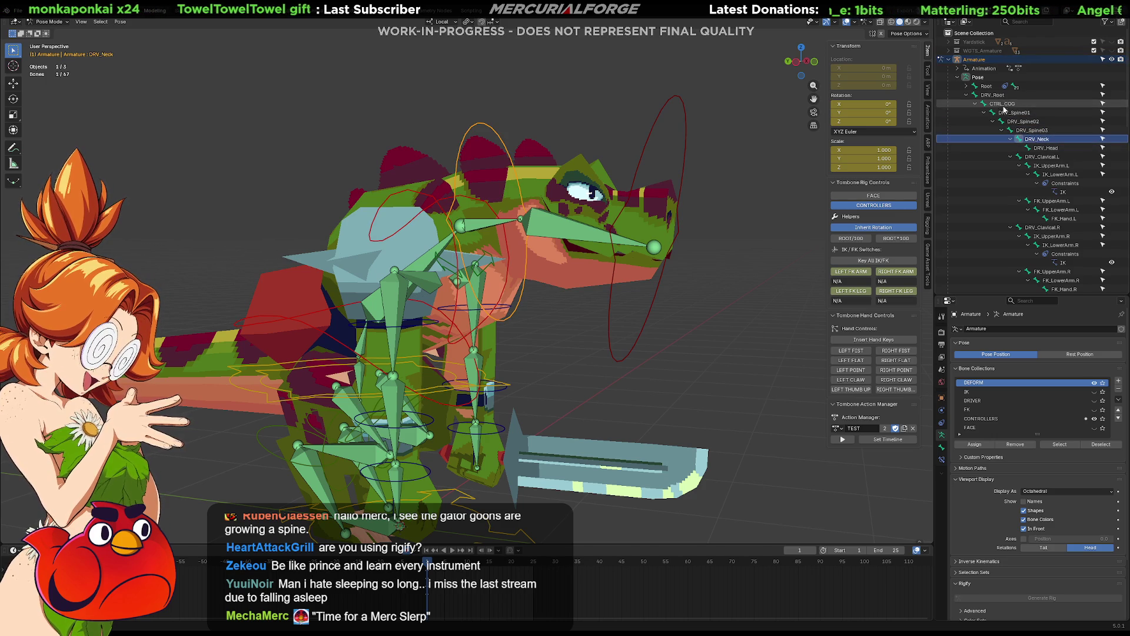
left_click(1002, 104)
left_click(995, 94)
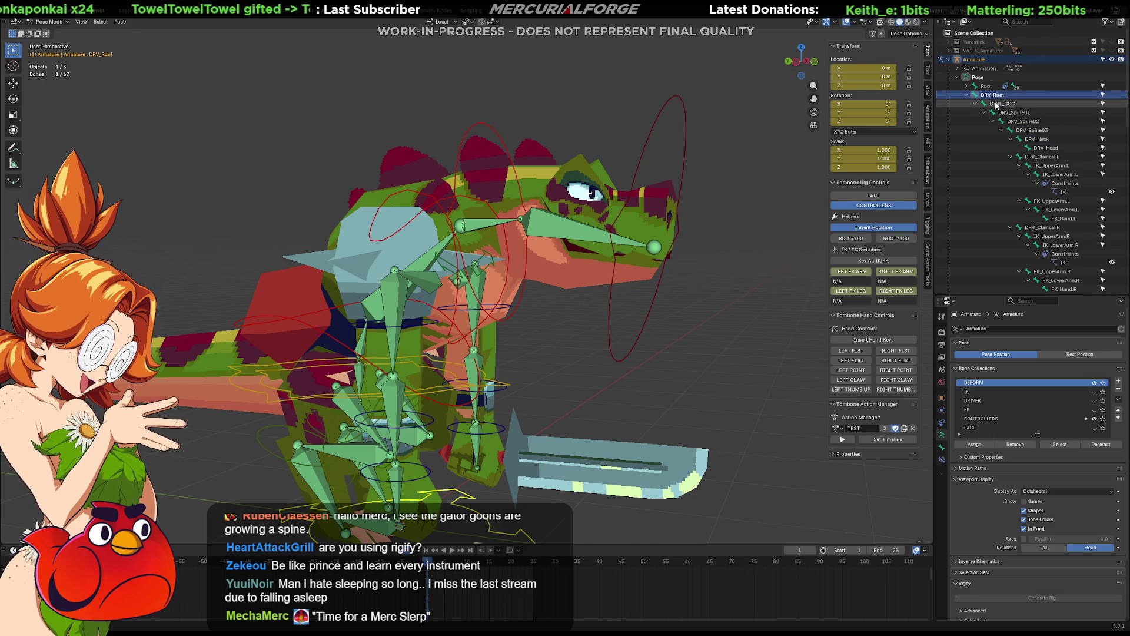
left_click(999, 104)
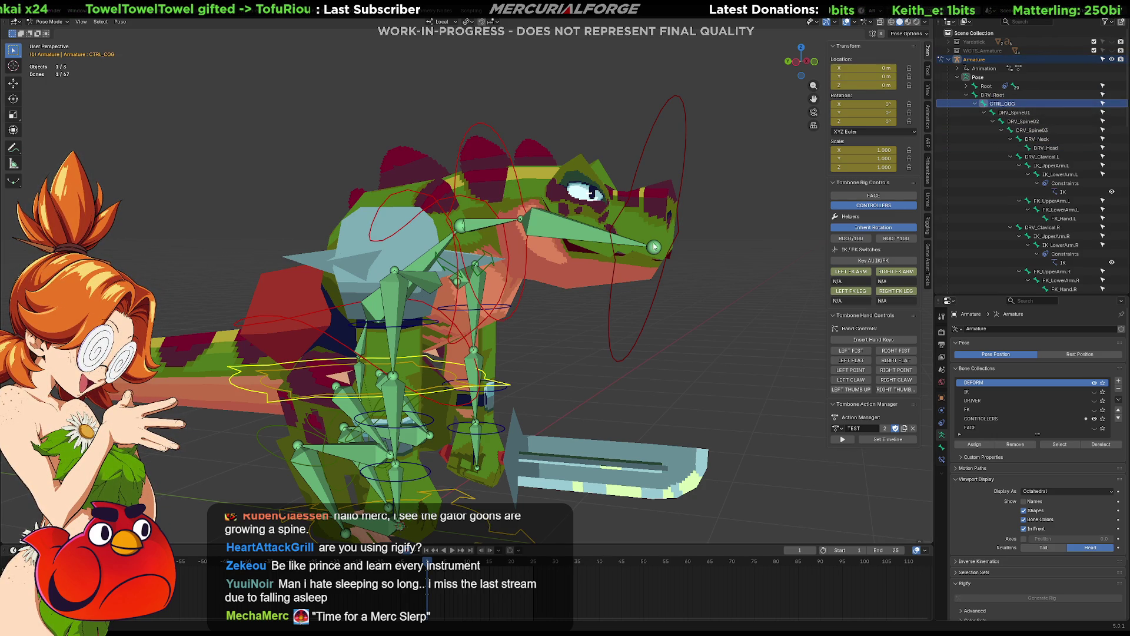
key("g")
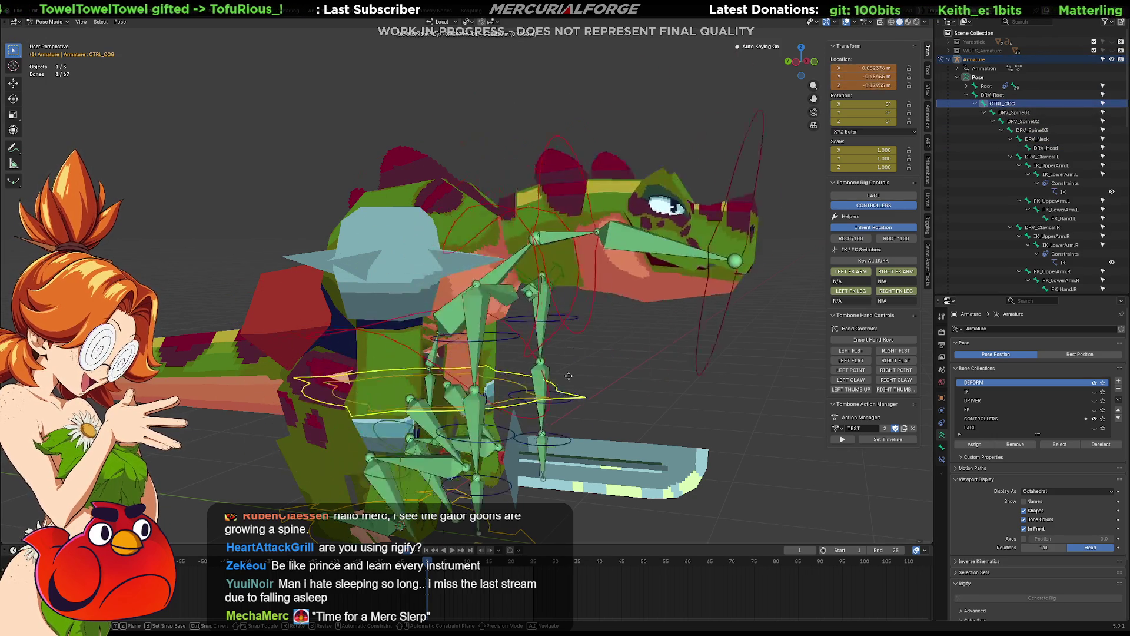
Step: Cancel the CTRL_COG move so it returns to 0 m, and orbit in on the legs
key("Escape")
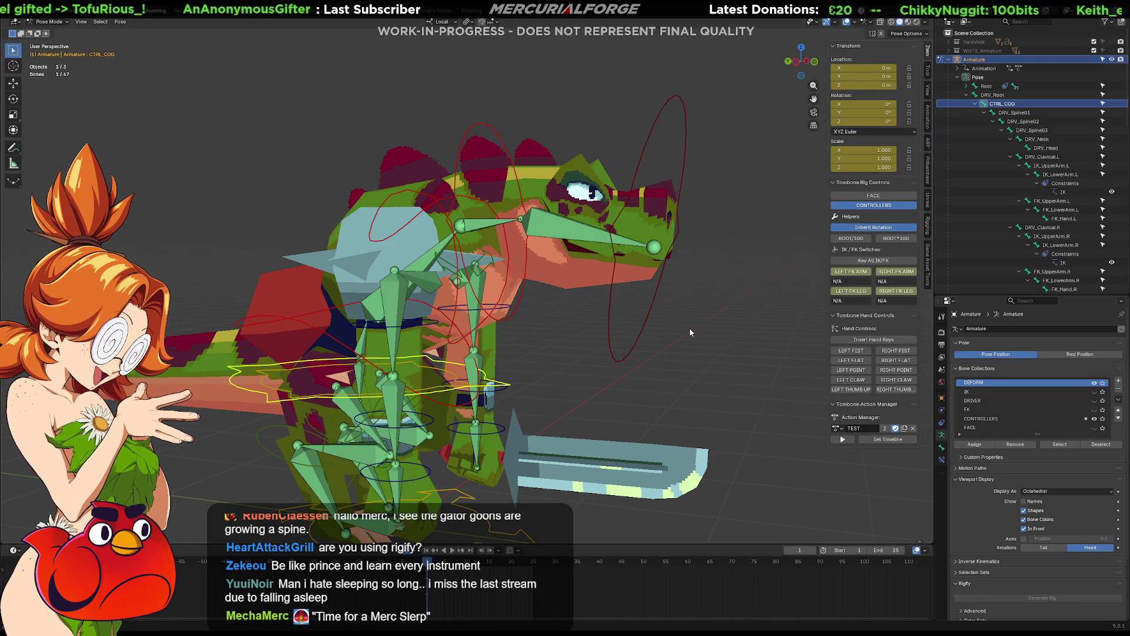
middle_click_drag(703, 356, 545, 357)
mouse_move(654, 393)
middle_mouse_down()
mouse_move(555, 241)
mouse_move(521, 273)
mouse_move(557, 314)
mouse_move(593, 270)
mouse_move(684, 280)
middle_mouse_up()
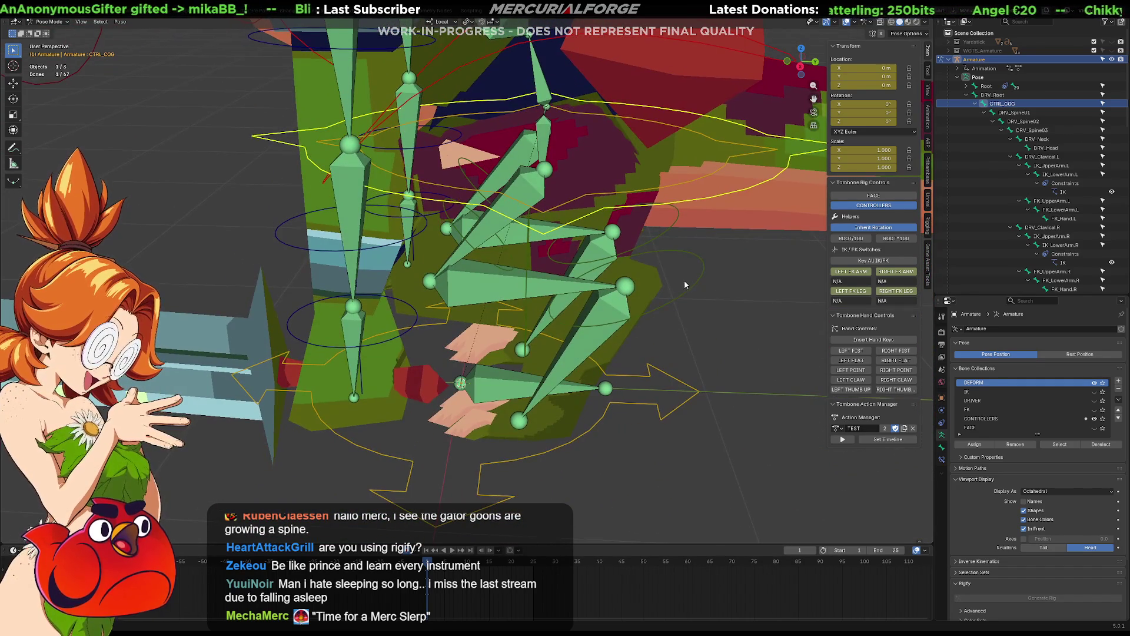
Step: Deselect the CTRL_COG control and controller circle, then select the Foot.L bone
left_click(670, 319)
mouse_move(670, 319)
middle_mouse_down()
mouse_move(672, 299)
mouse_move(512, 230)
middle_mouse_up()
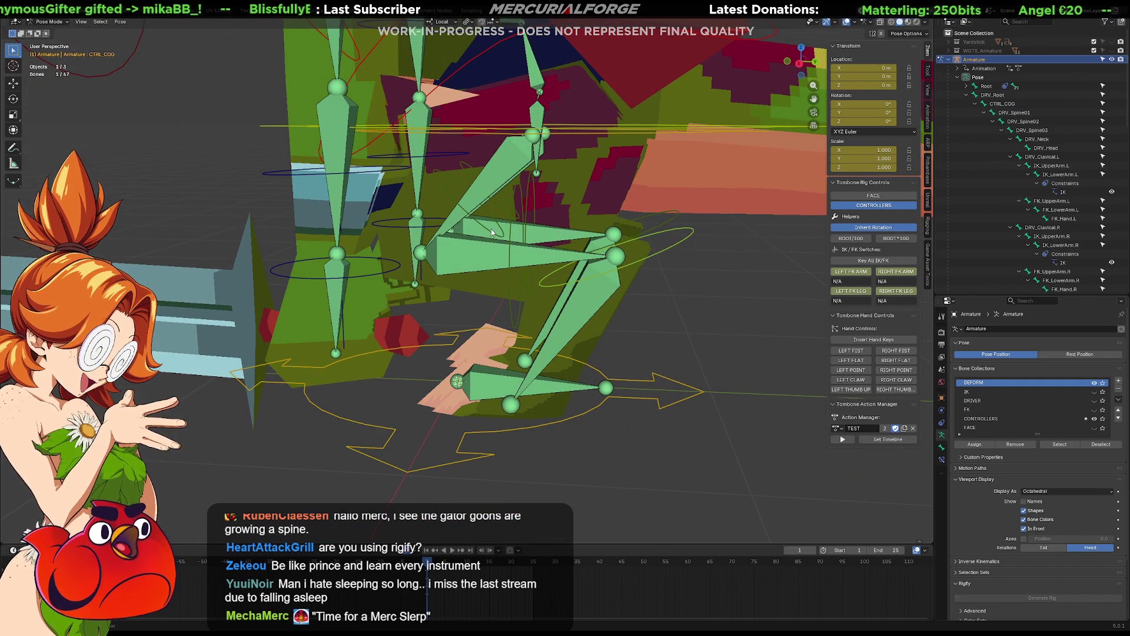
left_click(595, 331)
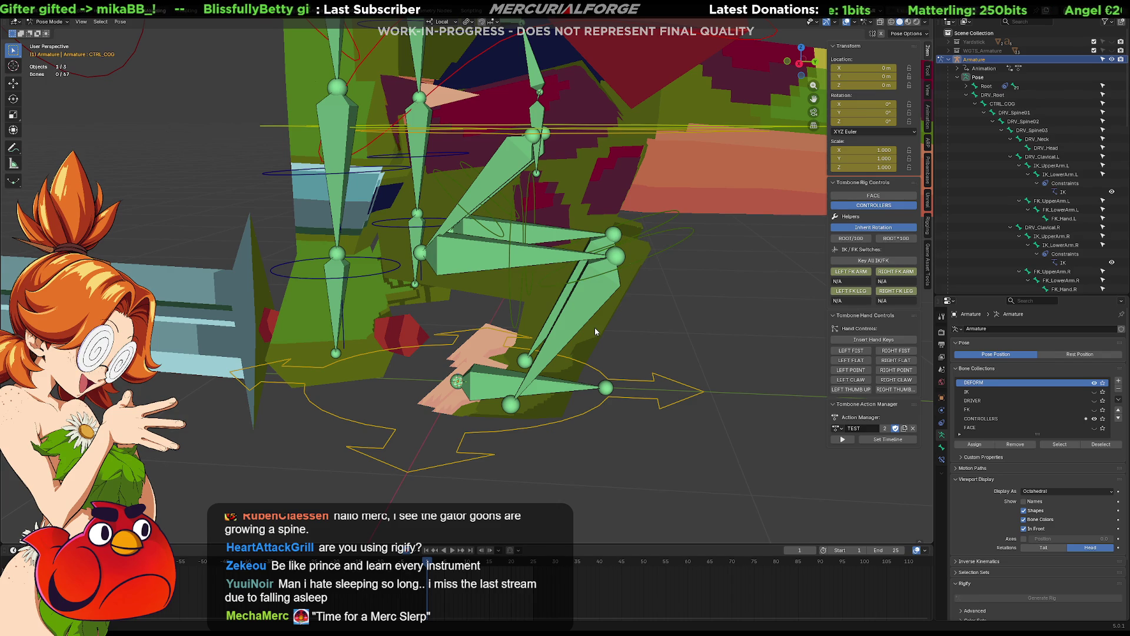
middle_click_drag(595, 330, 574, 330)
left_click(592, 325)
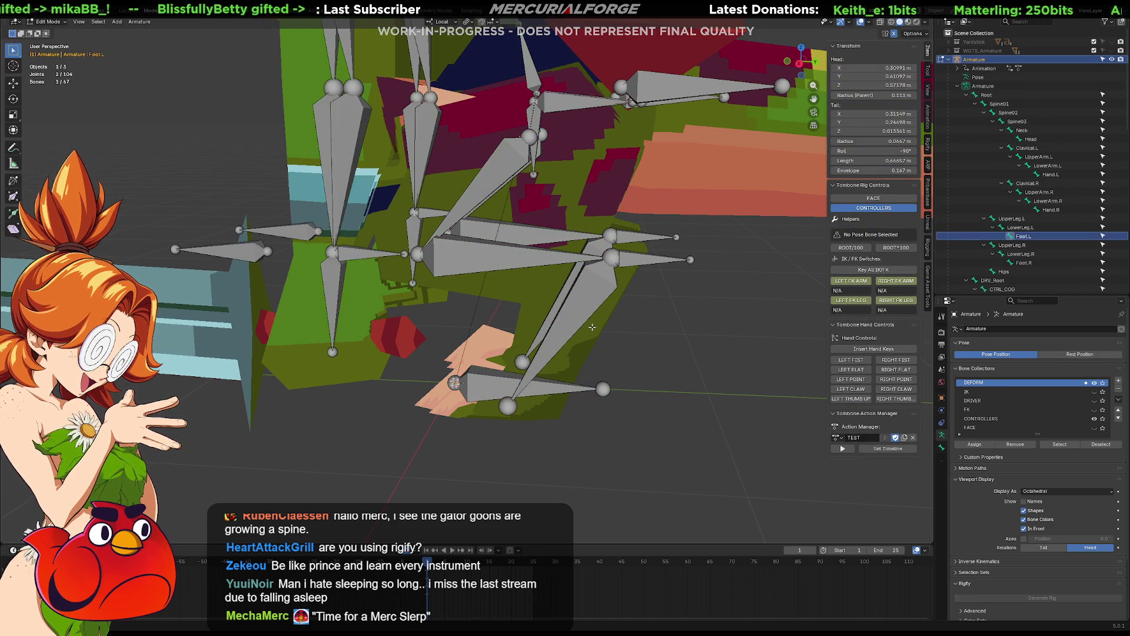
Step: Clear the bone selection, exit Pose Mode to Object Mode and select the Reptile_Grunt mesh
left_click(596, 330)
key("ctrl+Tab")
left_click(599, 324)
mouse_move(599, 324)
middle_mouse_down()
mouse_move(585, 322)
mouse_move(592, 316)
mouse_move(556, 345)
mouse_move(499, 346)
mouse_move(570, 338)
middle_mouse_up()
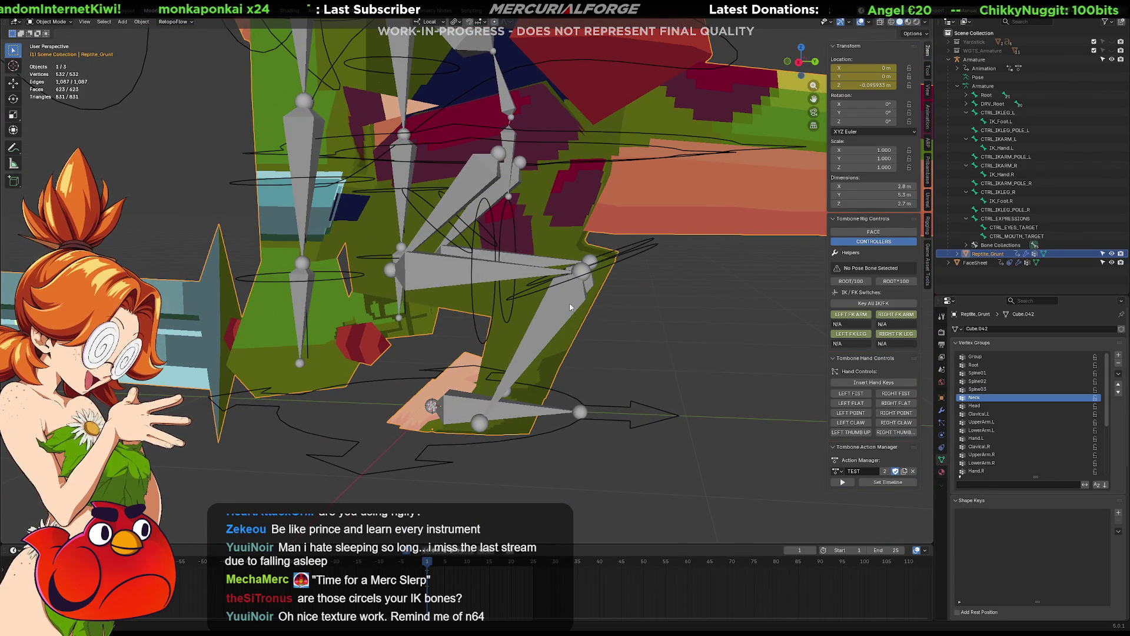
mouse_move(572, 283)
middle_mouse_down()
mouse_move(552, 359)
mouse_move(539, 361)
mouse_move(555, 327)
mouse_move(579, 322)
middle_mouse_up()
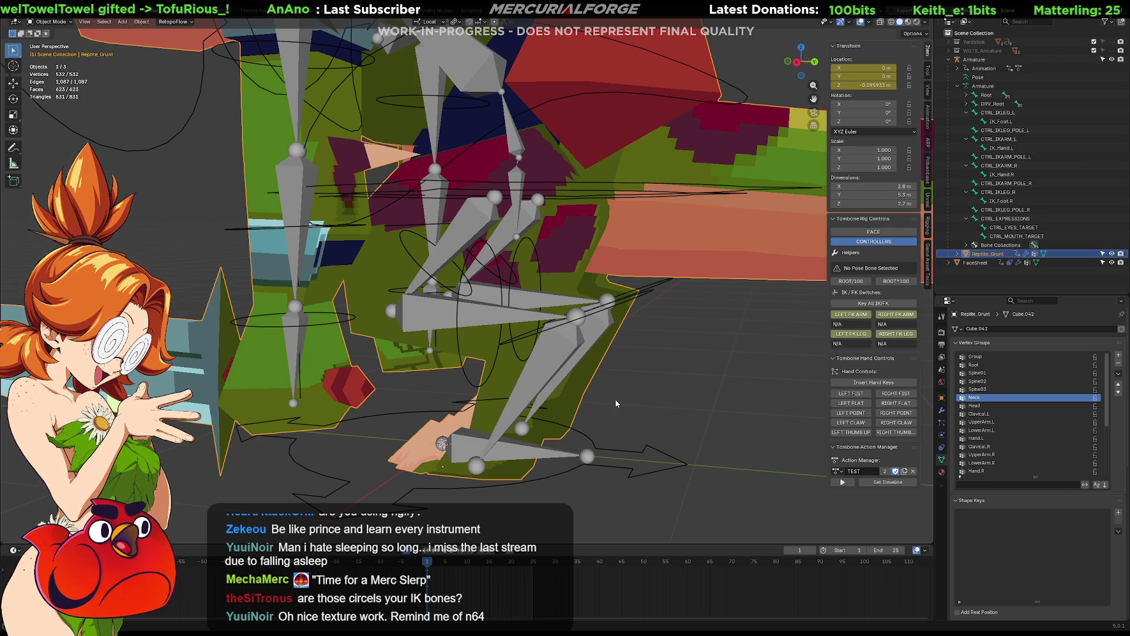
mouse_move(584, 328)
middle_mouse_down()
mouse_move(603, 280)
mouse_move(542, 298)
mouse_move(618, 252)
mouse_move(587, 301)
mouse_move(596, 269)
mouse_move(528, 296)
mouse_move(560, 278)
mouse_move(726, 277)
mouse_move(573, 277)
middle_mouse_up()
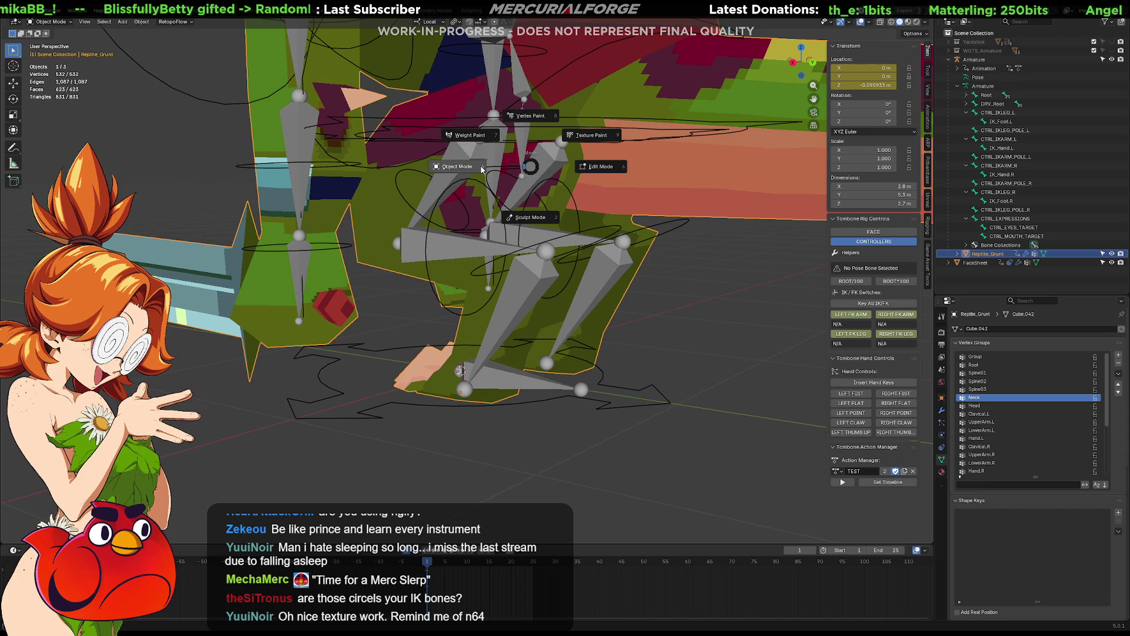
Step: Reselect the Reptile_Grunt mesh after the armature and enter its Edit Mode
left_click(500, 153)
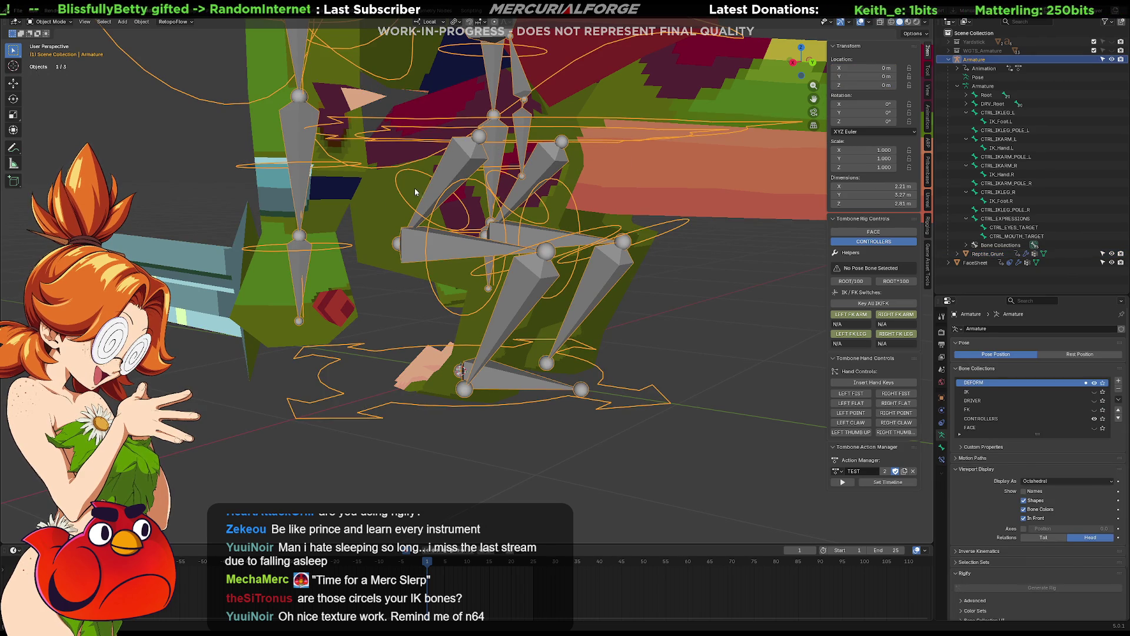
left_click(375, 205)
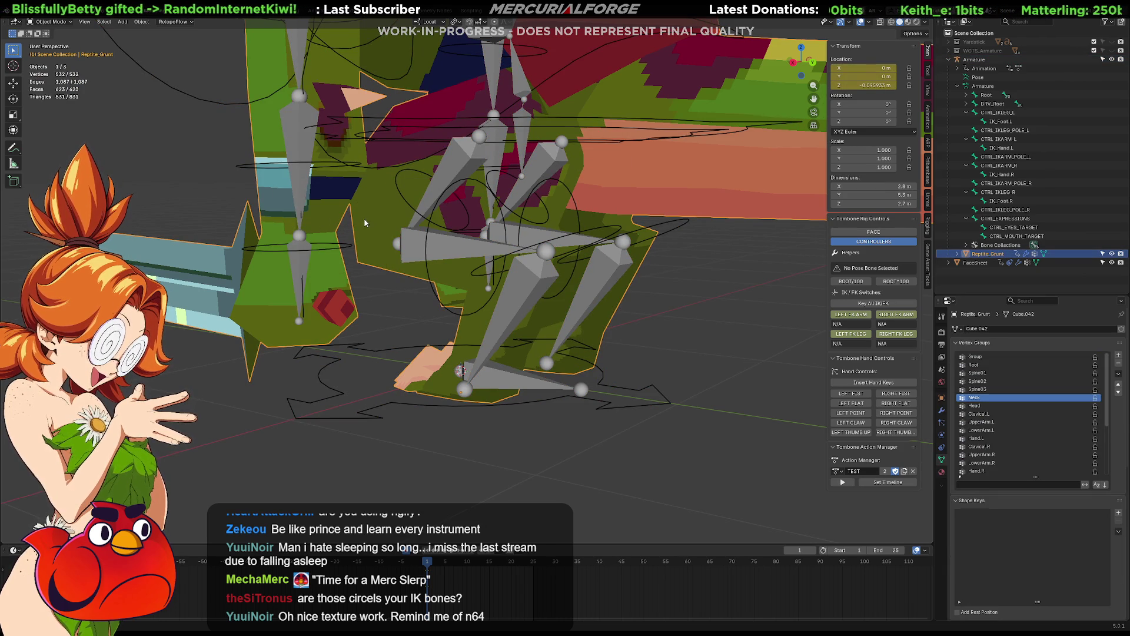
key("Tab")
mouse_move(439, 214)
middle_mouse_down()
mouse_move(553, 250)
mouse_move(592, 235)
middle_mouse_up()
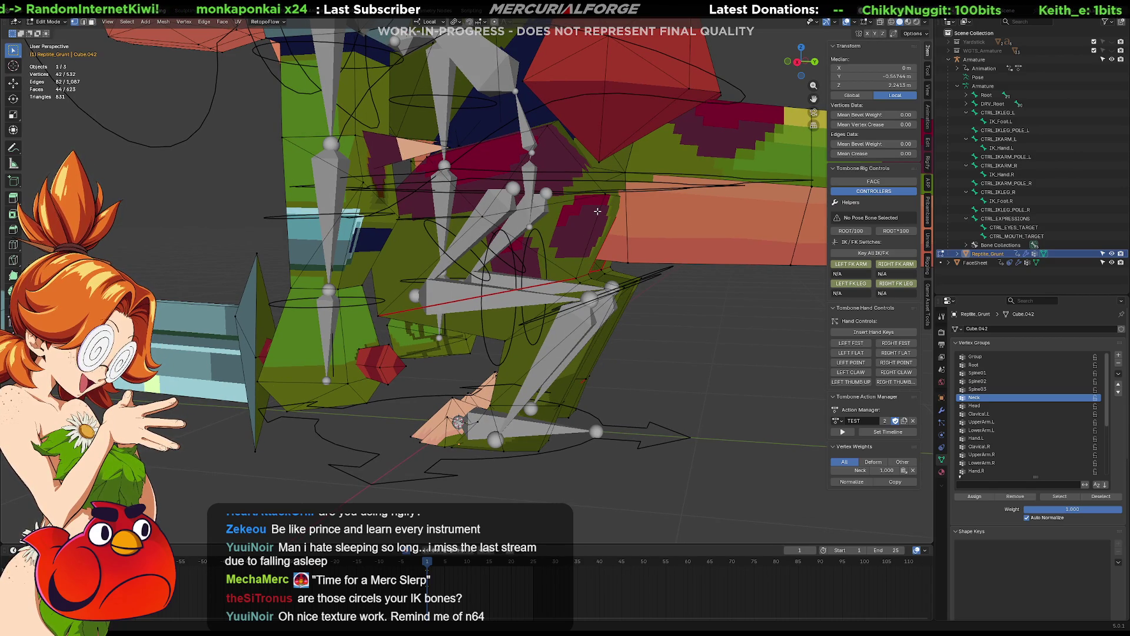
Step: Select the linked arm piece from one vertex and box-deselect the lower leg parts
left_click(597, 212)
key("Tab")
key("Tab")
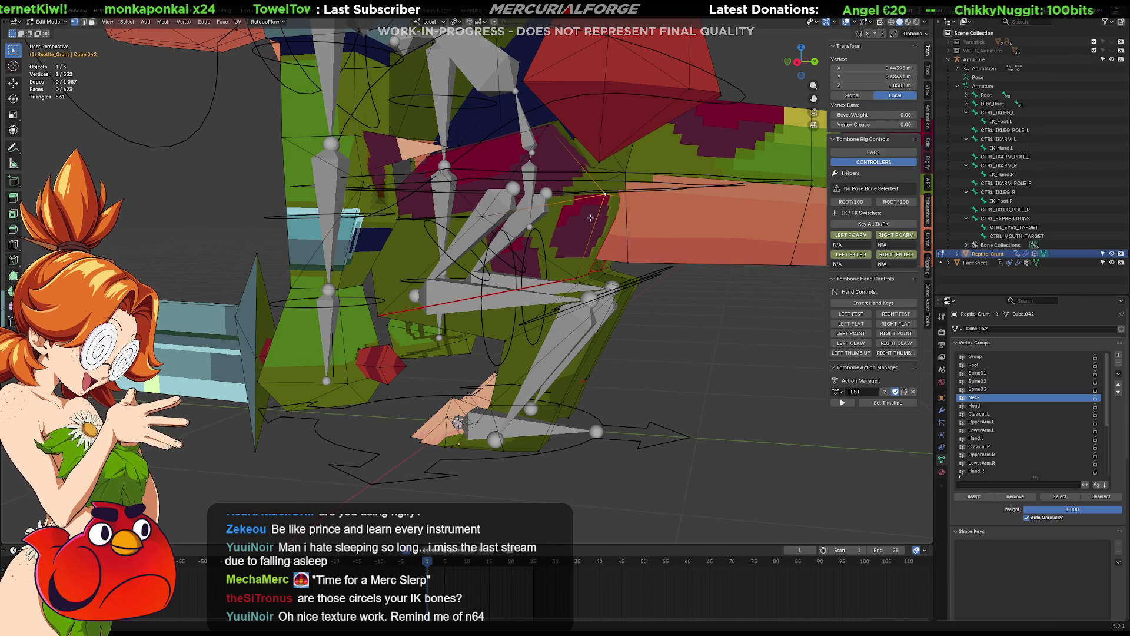
key("ctrl+l")
middle_click_drag(590, 220, 574, 225)
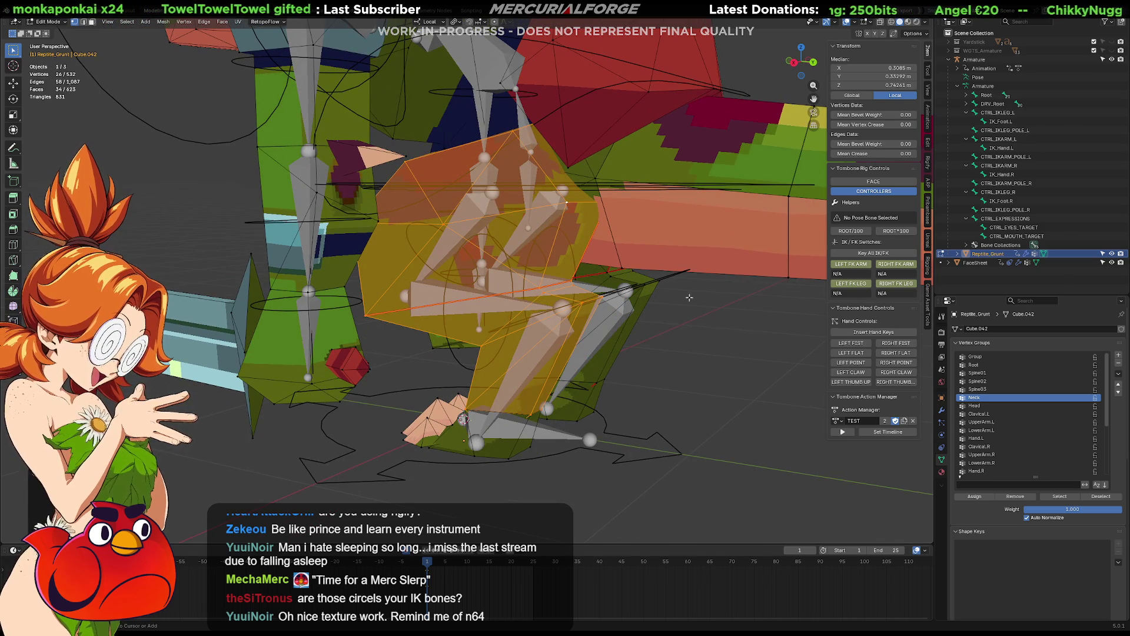
left_click_drag(556, 322, 557, 323, "ctrl")
left_click_drag(699, 338, 532, 292, "ctrl")
left_click_drag(744, 327, 567, 284, "ctrl")
mouse_move(567, 284)
middle_mouse_down()
mouse_move(794, 301)
mouse_move(783, 322)
middle_mouse_up()
mouse_move(616, 451)
left_mouse_down("ctrl")
mouse_move(506, 365)
mouse_move(471, 295)
left_mouse_up("ctrl")
mouse_move(471, 294)
middle_mouse_down()
mouse_move(513, 363)
mouse_move(306, 357)
mouse_move(563, 507)
middle_mouse_up()
left_click_drag(589, 475, 415, 376, "shift")
mouse_move(415, 375)
middle_mouse_down()
mouse_move(600, 398)
mouse_move(582, 365)
middle_mouse_up()
Step: Move the arm piece to its new position, reselect the linked island, and deselect its large face
key("g")
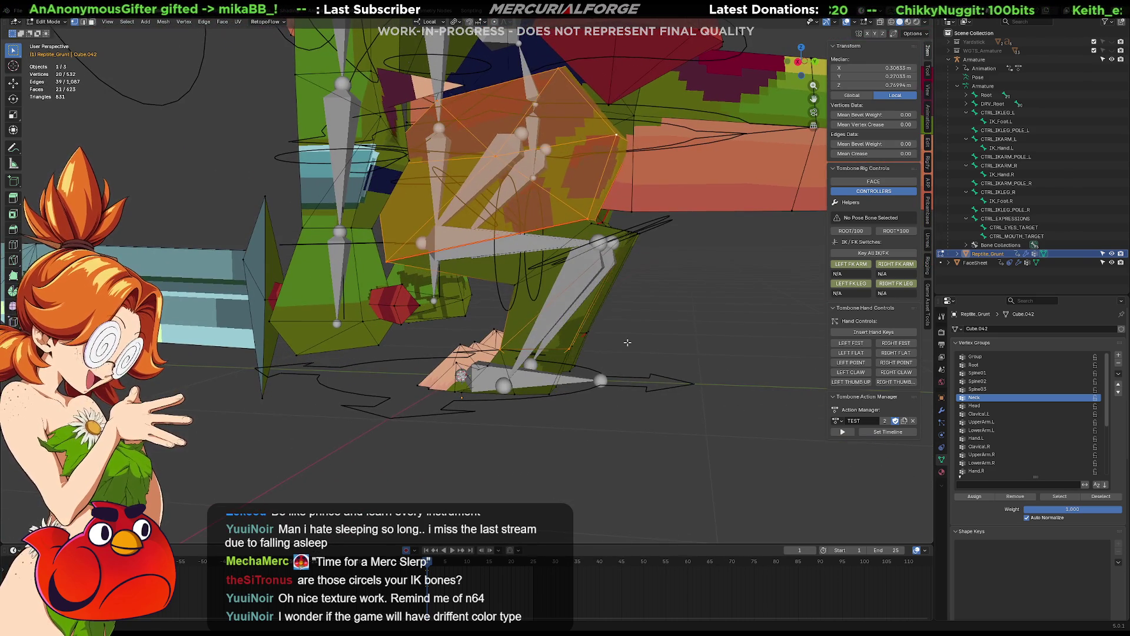
left_click(593, 353)
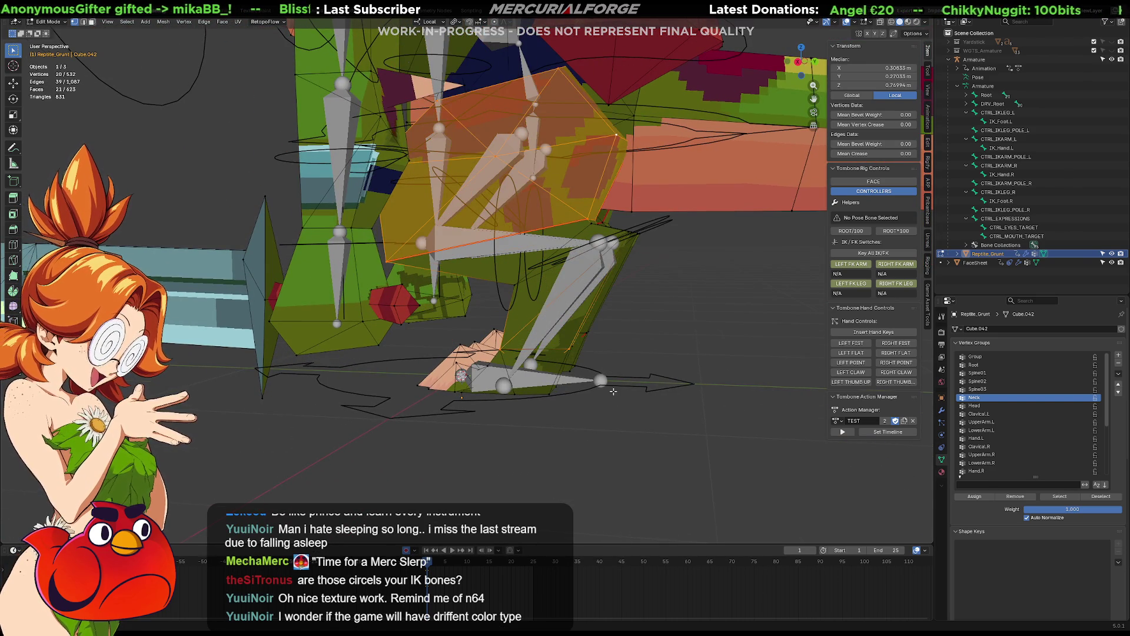
scroll(613, 391, "up", 1)
mouse_move(670, 468)
left_mouse_down()
mouse_move(385, 333)
mouse_move(399, 337)
left_mouse_up()
key("l")
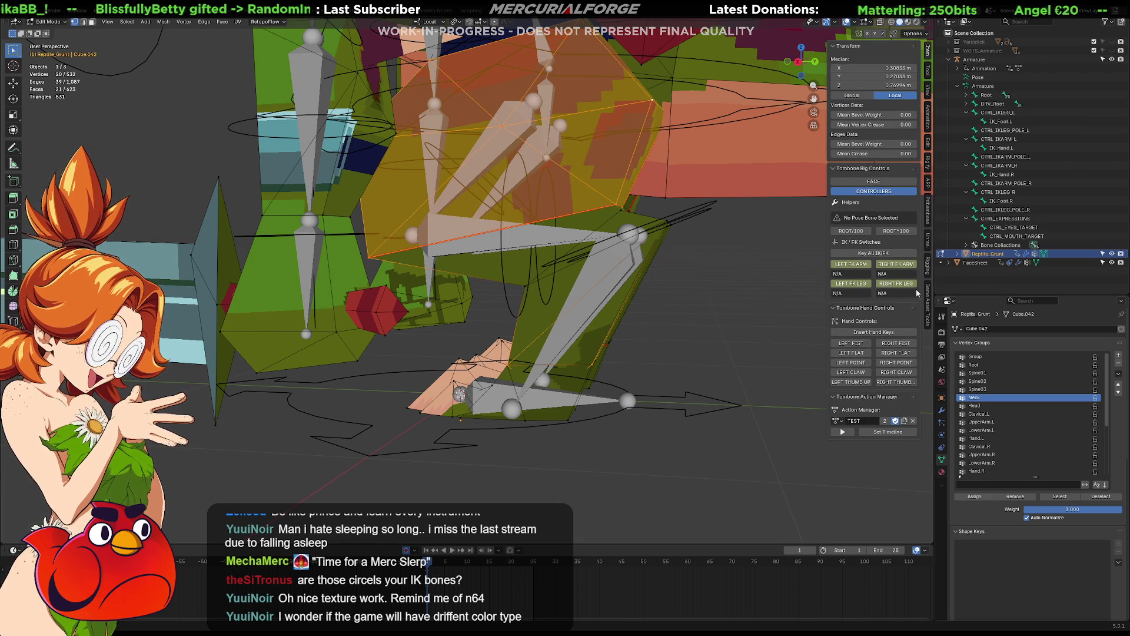
middle_click_drag(589, 316, 609, 321)
scroll(609, 322, "up", 4)
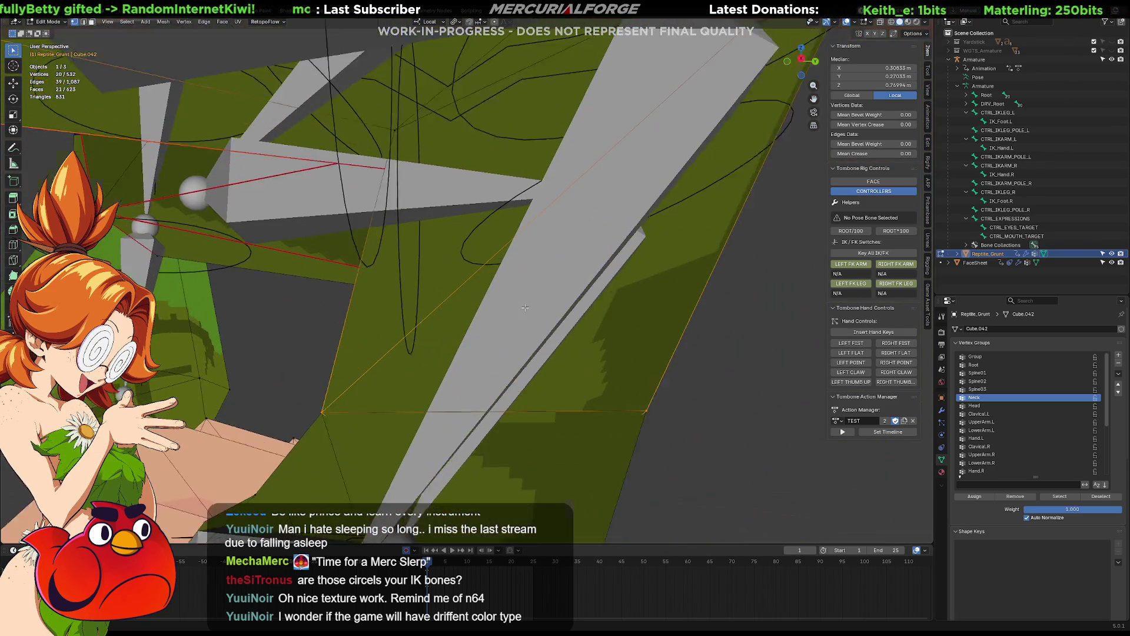
mouse_move(525, 307)
middle_mouse_down()
mouse_move(566, 277)
mouse_move(537, 262)
mouse_move(566, 272)
mouse_move(594, 257)
mouse_move(542, 250)
mouse_move(547, 262)
mouse_move(529, 196)
mouse_move(588, 283)
mouse_move(654, 447)
mouse_move(608, 309)
mouse_move(650, 326)
middle_mouse_up()
left_click_drag(507, 466, 470, 362, "ctrl")
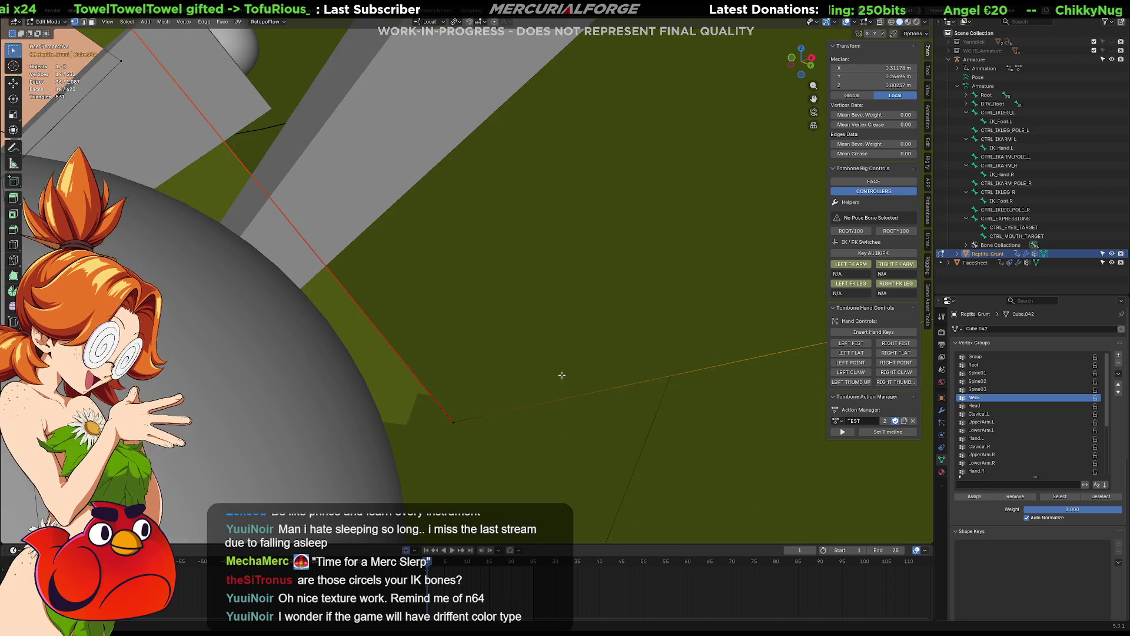
Step: Select the connected cone-shaped thigh piece, growing and framing the selection
mouse_move(561, 375)
middle_mouse_down()
mouse_move(605, 396)
mouse_move(557, 403)
middle_mouse_up()
left_click_drag(687, 352, 647, 268)
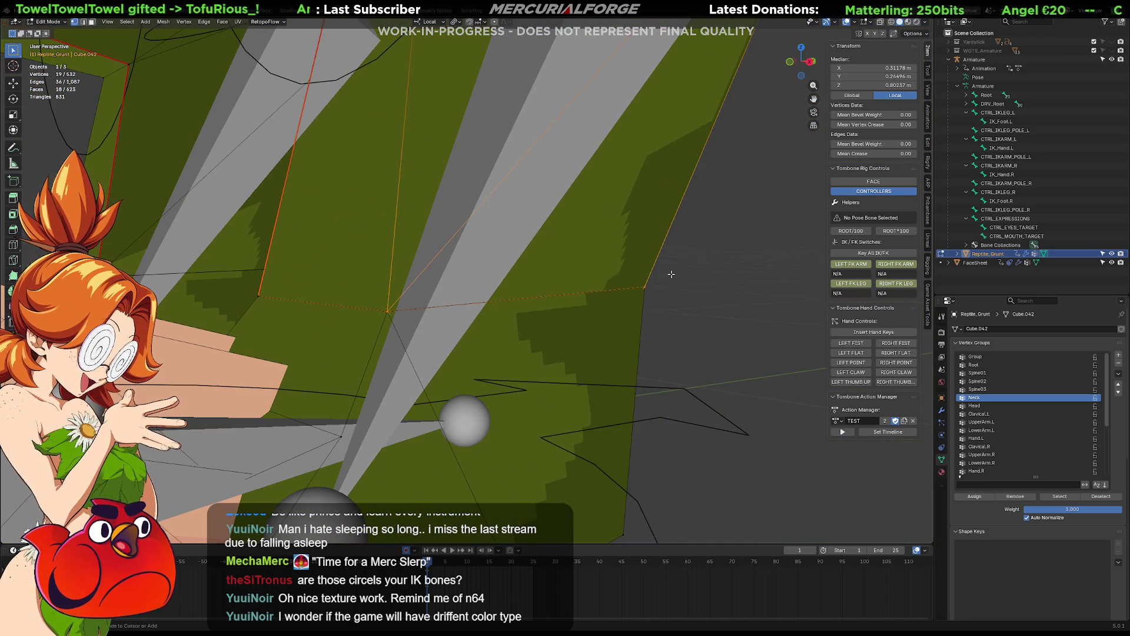
mouse_move(552, 319)
middle_mouse_down()
mouse_move(756, 143)
mouse_move(582, 326)
middle_mouse_up()
left_click(756, 143)
key("l")
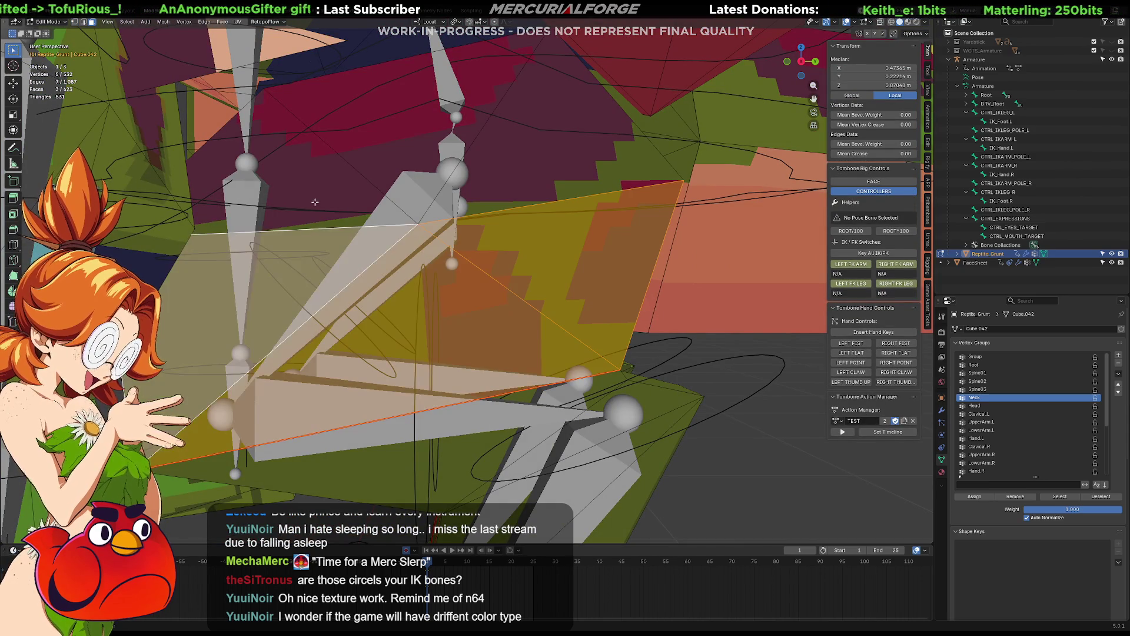
middle_click_drag(549, 147, 455, 151)
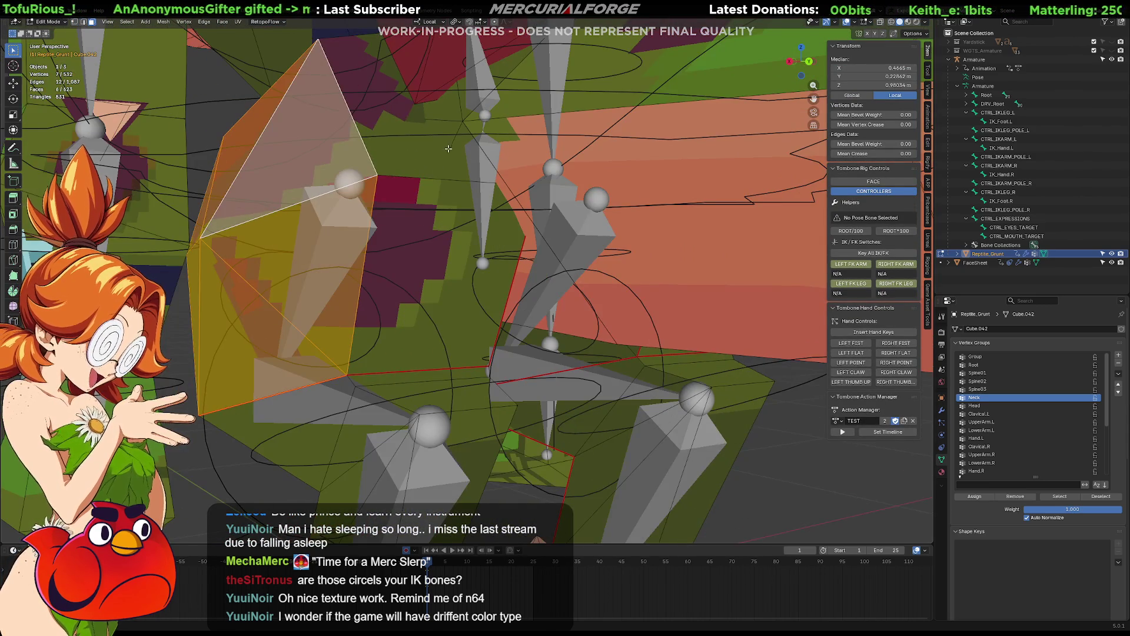
key("l")
key("KP_Decimal")
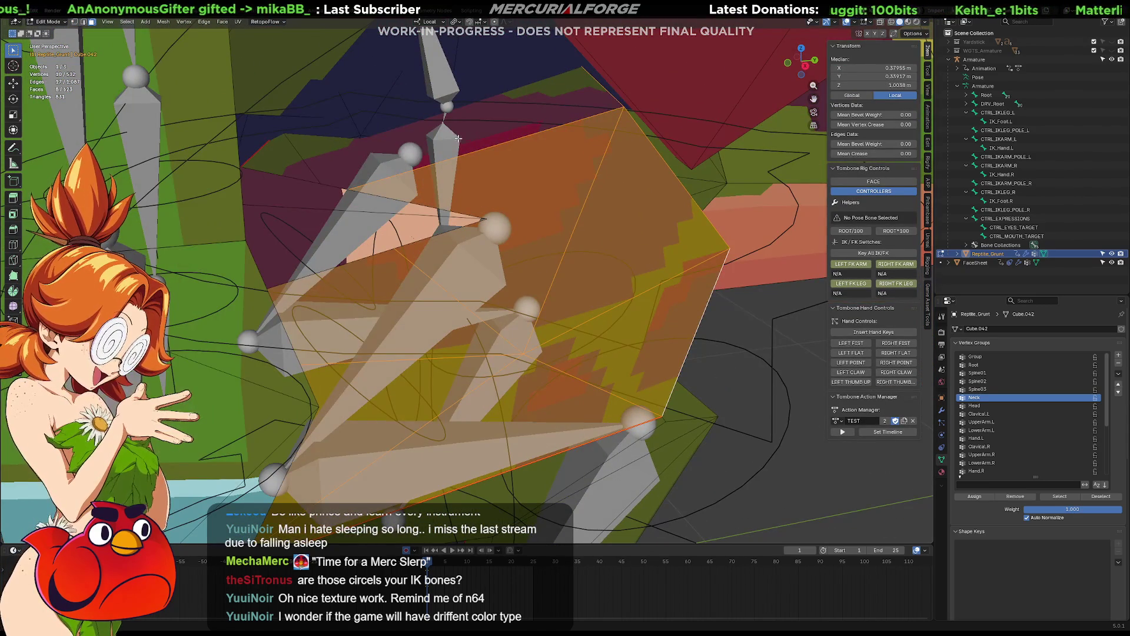
key("l")
key("KP_Decimal")
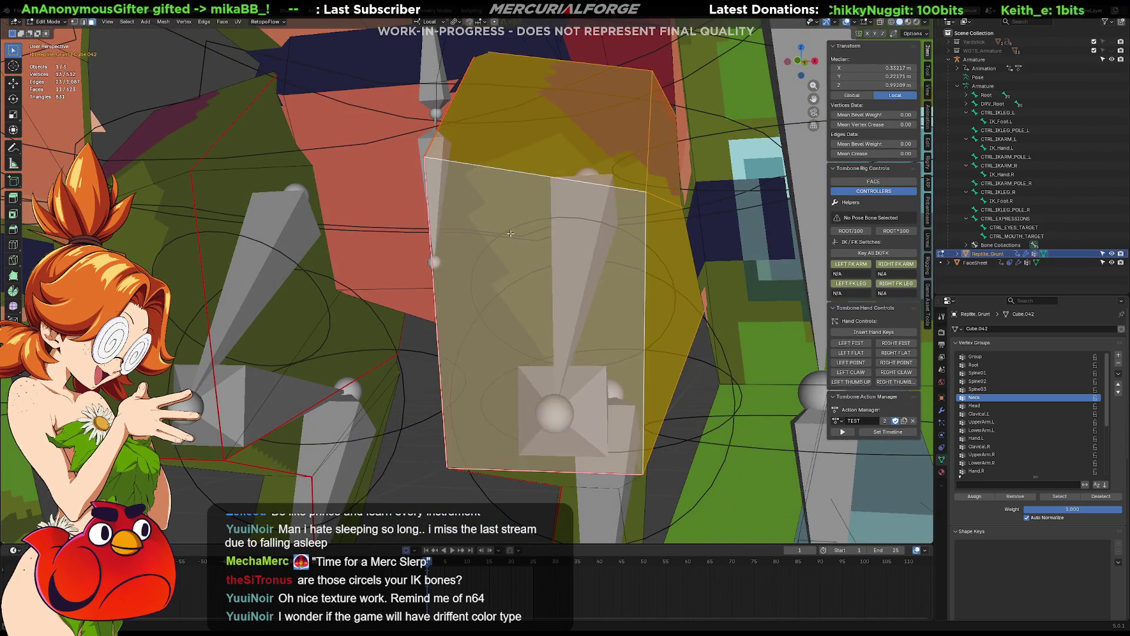
key("l")
key("KP_Decimal")
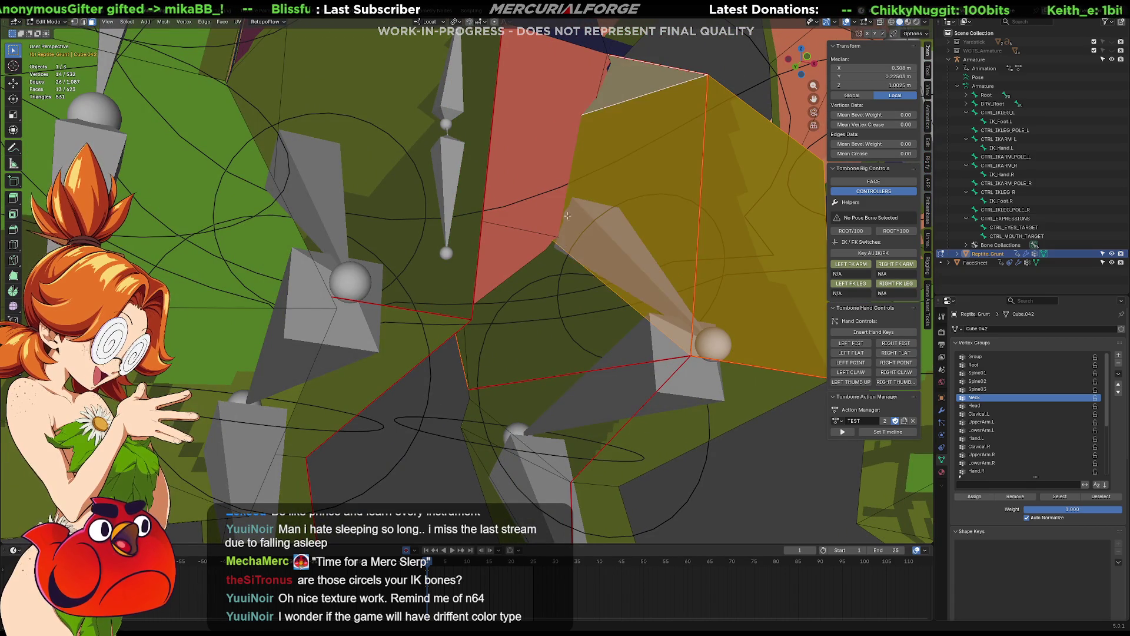
Step: Add the remaining thigh faces to reach 16 selected faces
left_click(535, 316, "shift")
key("KP_Decimal")
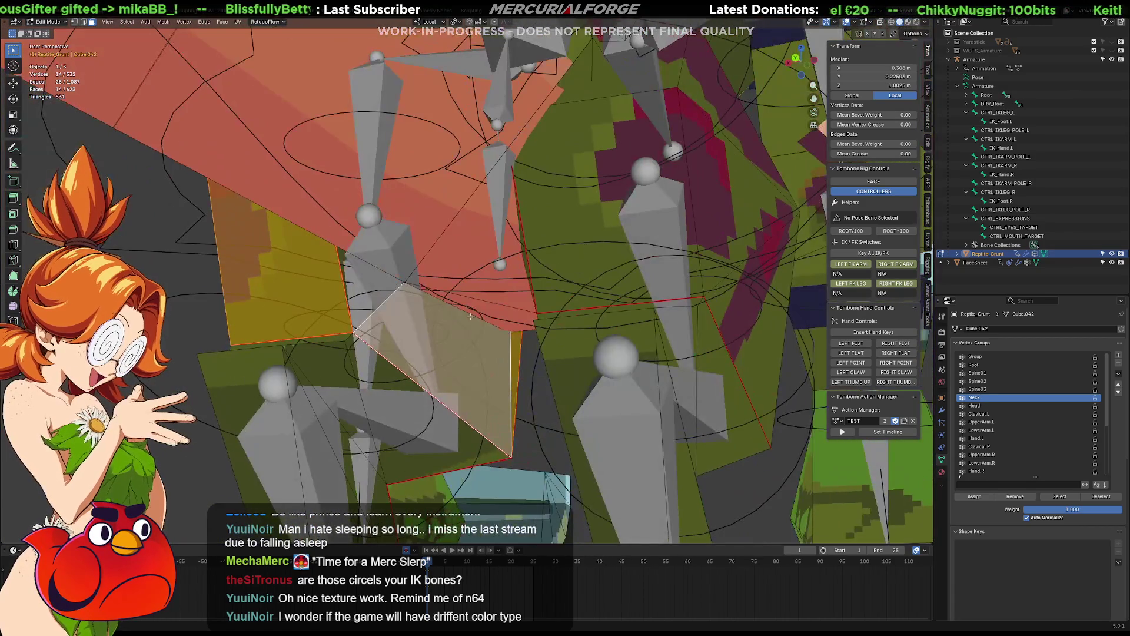
left_click(360, 277, "shift")
key("KP_Decimal")
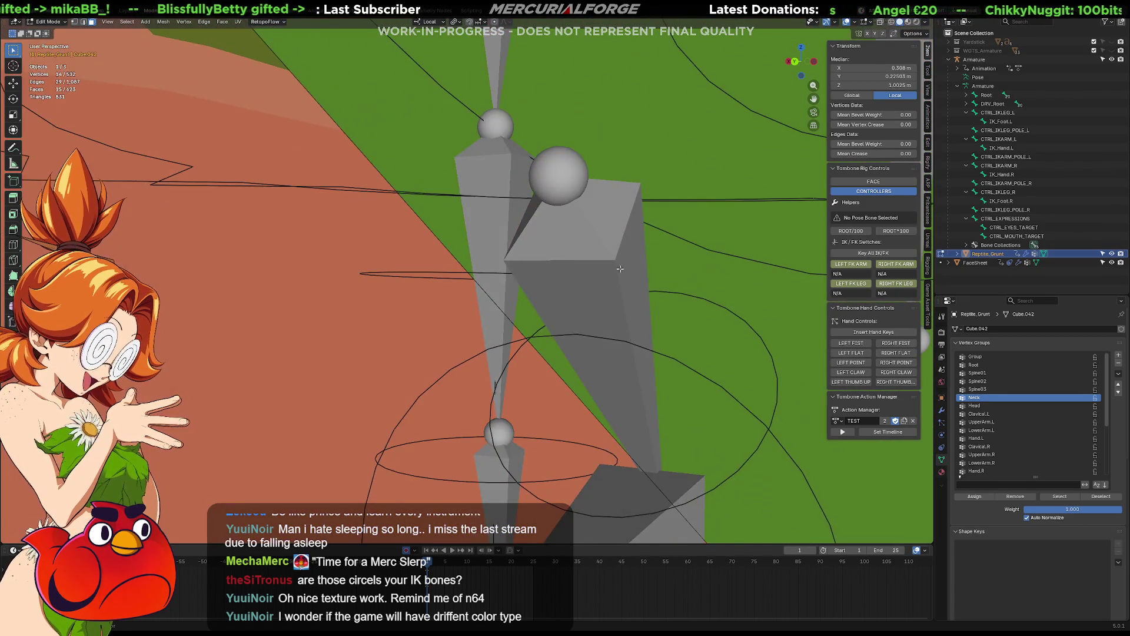
middle_click_drag(620, 268, 542, 370)
middle_click_drag(591, 299, 551, 238)
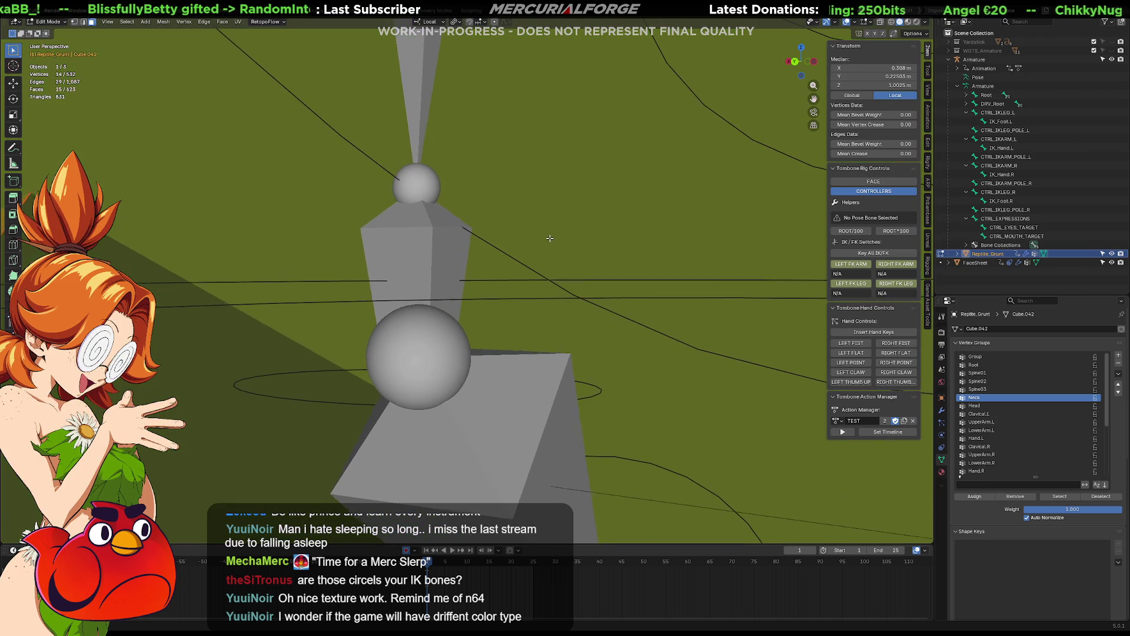
left_click(559, 283, "shift")
mouse_move(559, 282)
middle_mouse_down()
mouse_move(581, 309)
mouse_move(424, 262)
mouse_move(454, 282)
mouse_move(396, 254)
mouse_move(376, 208)
mouse_move(615, 263)
middle_mouse_up()
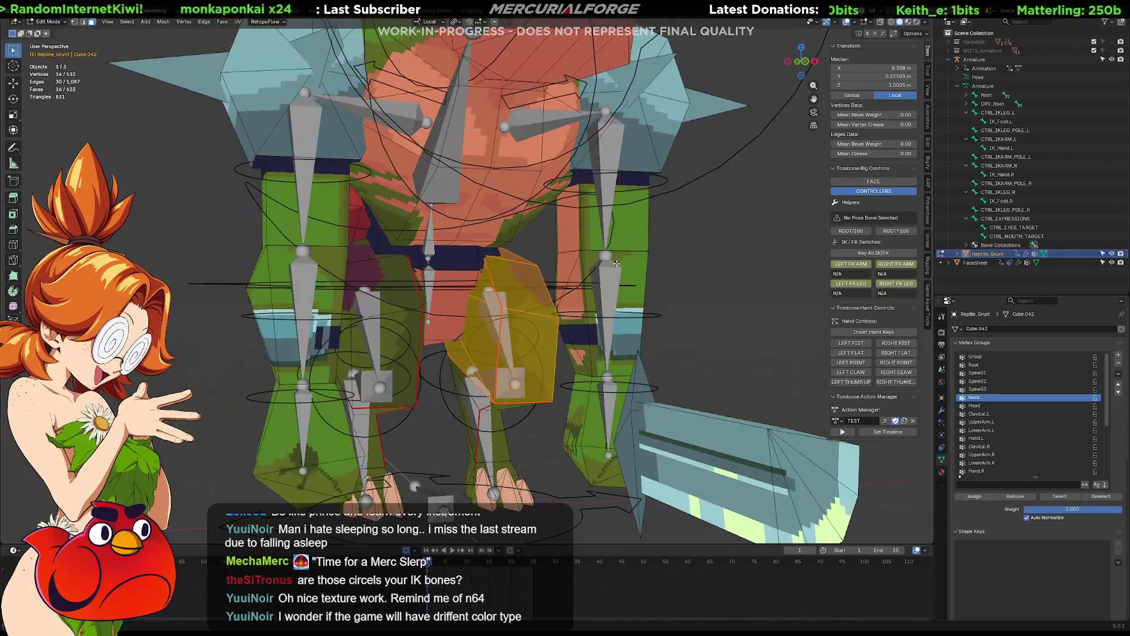
Step: Assign the selected thigh faces to the UpperLeg.L vertex group
scroll(1028, 459, "down", 8)
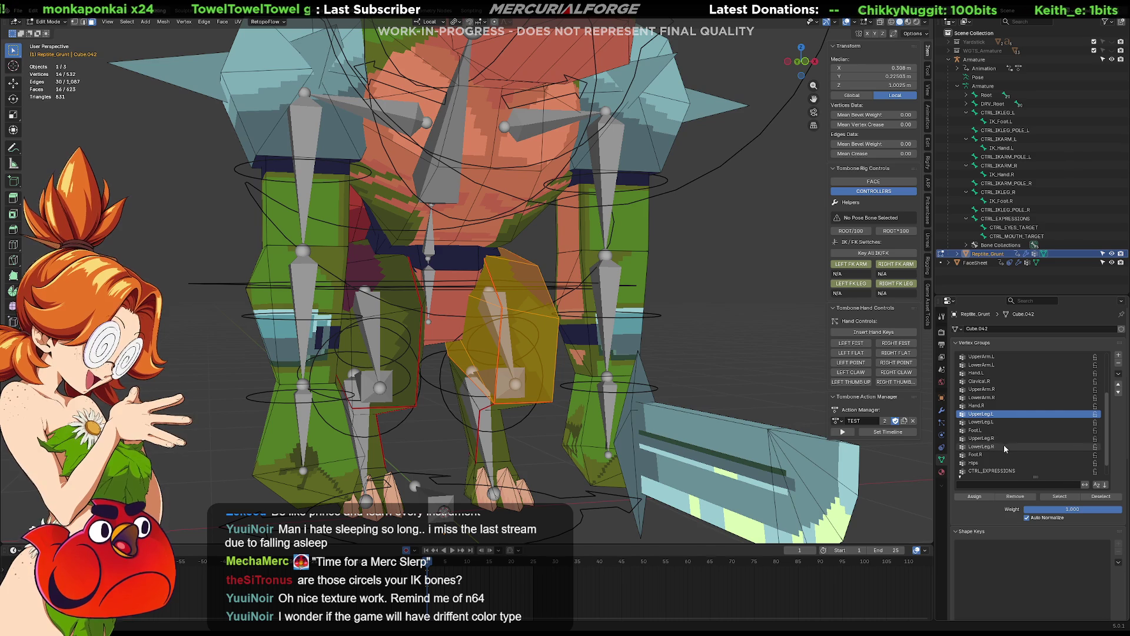
left_click(978, 498)
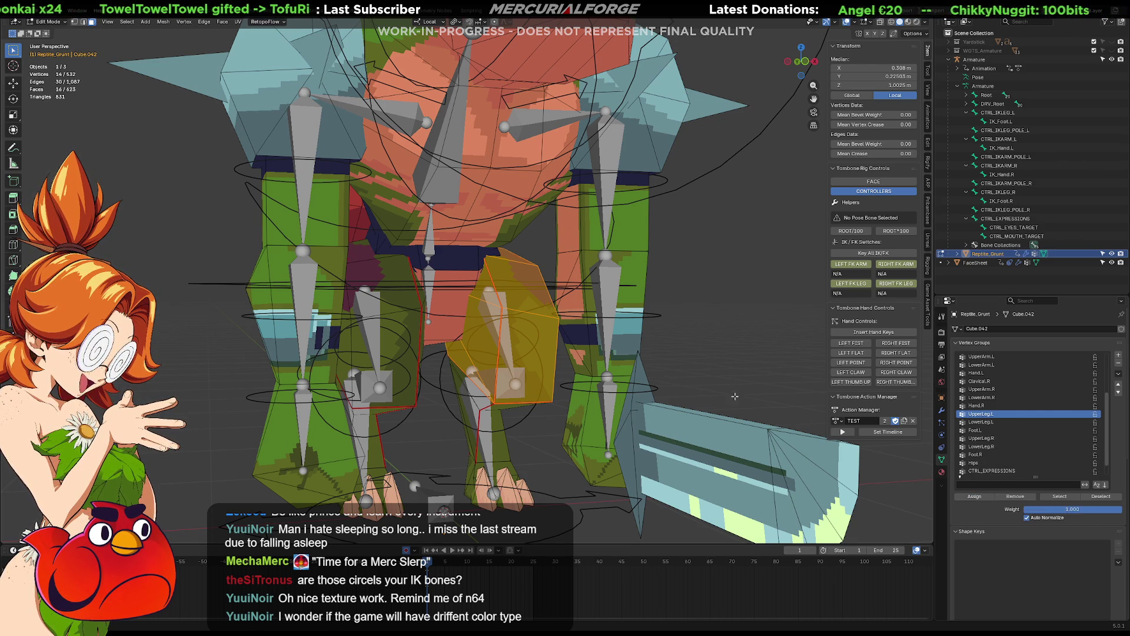
scroll(484, 366, "up", 2)
middle_click_drag(485, 366, 553, 217, "shift")
scroll(621, 226, "up", 3)
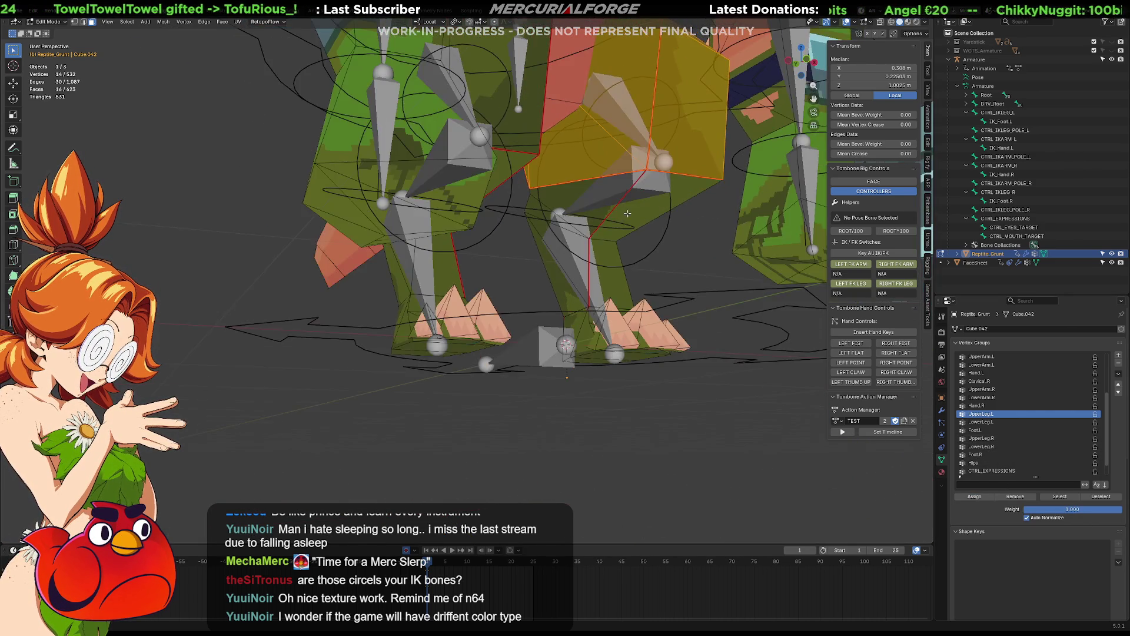
middle_click_drag(622, 273, 664, 295)
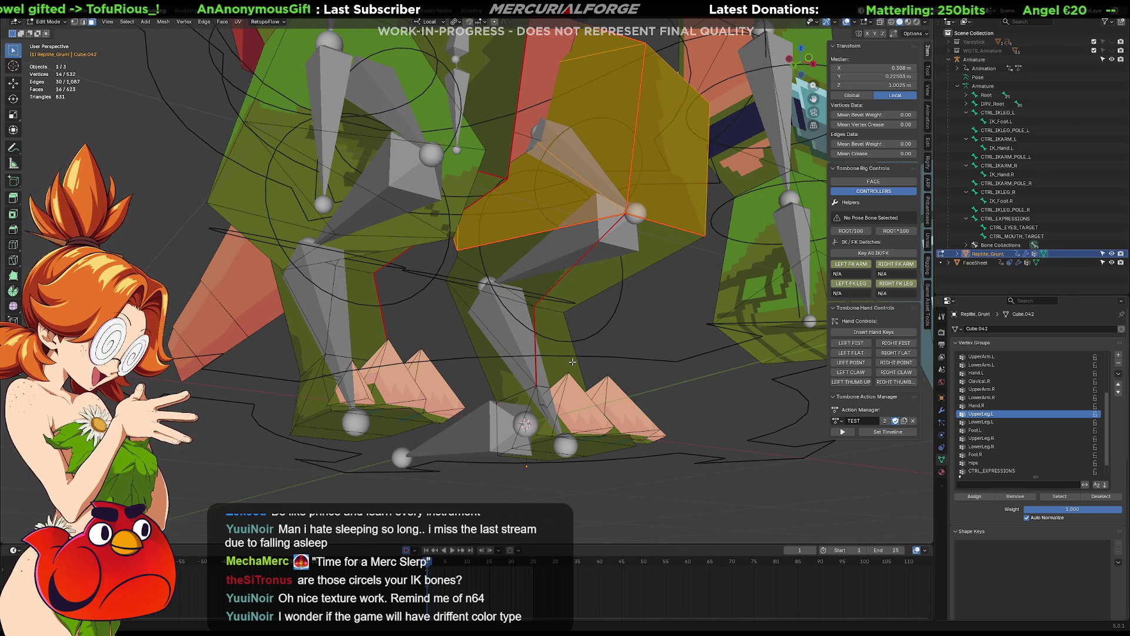
Step: Select the left shin faces and assign them to LowerLeg.L
left_click(537, 266)
left_click(537, 266, "shift")
mouse_move(537, 266)
middle_mouse_down()
mouse_move(449, 266)
mouse_move(565, 276)
mouse_move(714, 319)
middle_mouse_up()
left_click(497, 274, "shift")
left_click(489, 245, "shift")
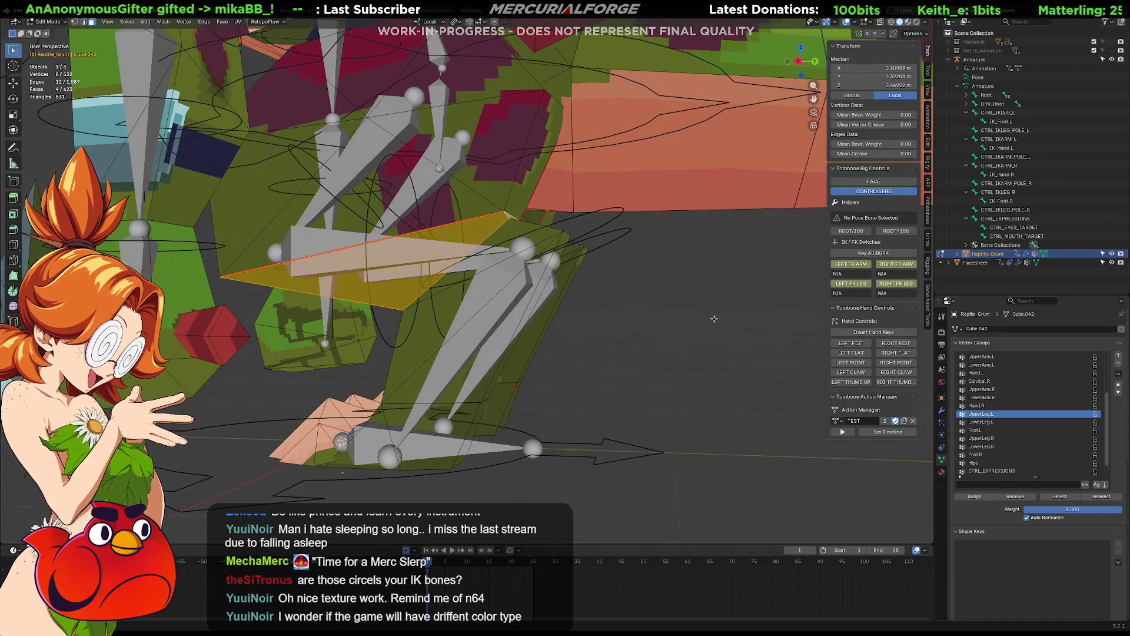
left_click(986, 423)
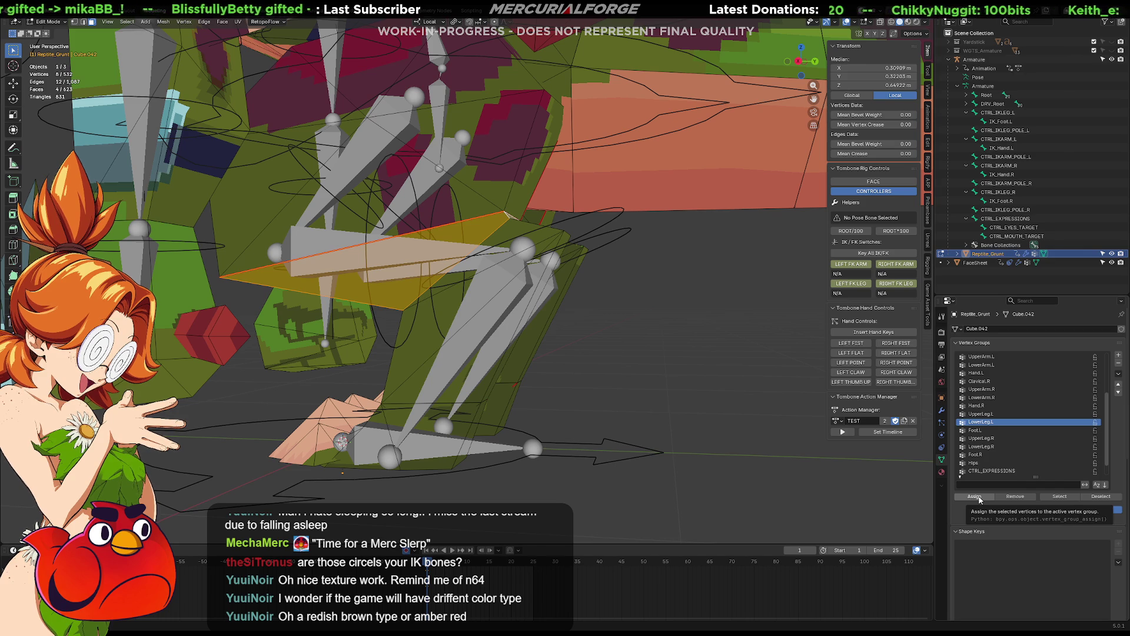
left_click(980, 498)
Step: Return to Object Mode and select the armature
mouse_move(571, 300)
middle_mouse_down()
mouse_move(577, 266)
mouse_move(620, 303)
mouse_move(637, 279)
middle_mouse_up()
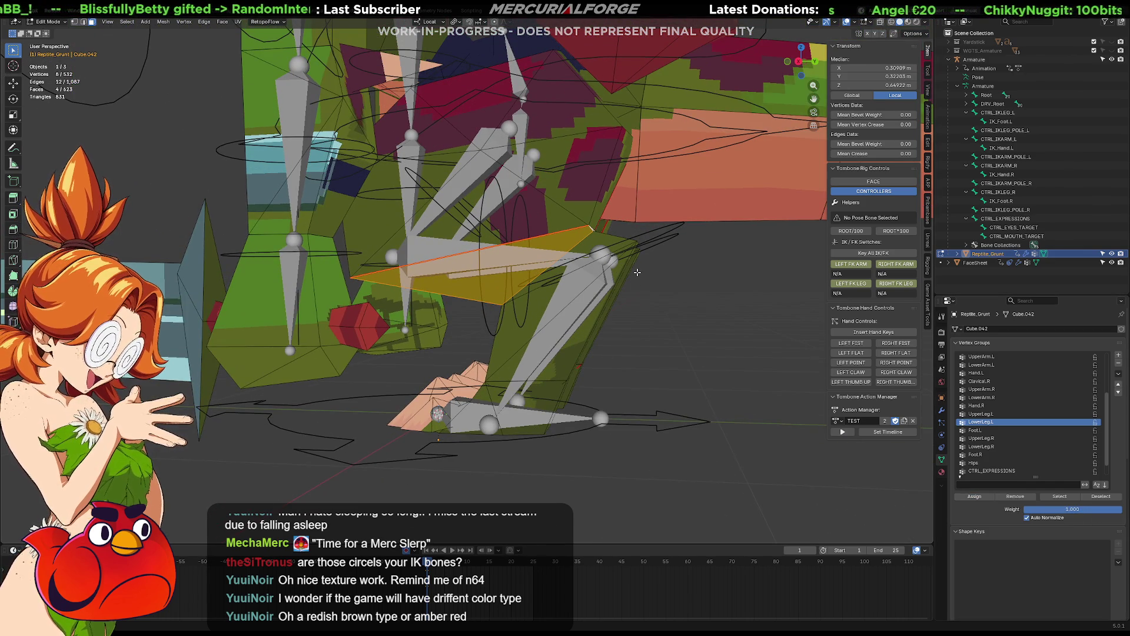
key("Tab")
left_click(646, 233)
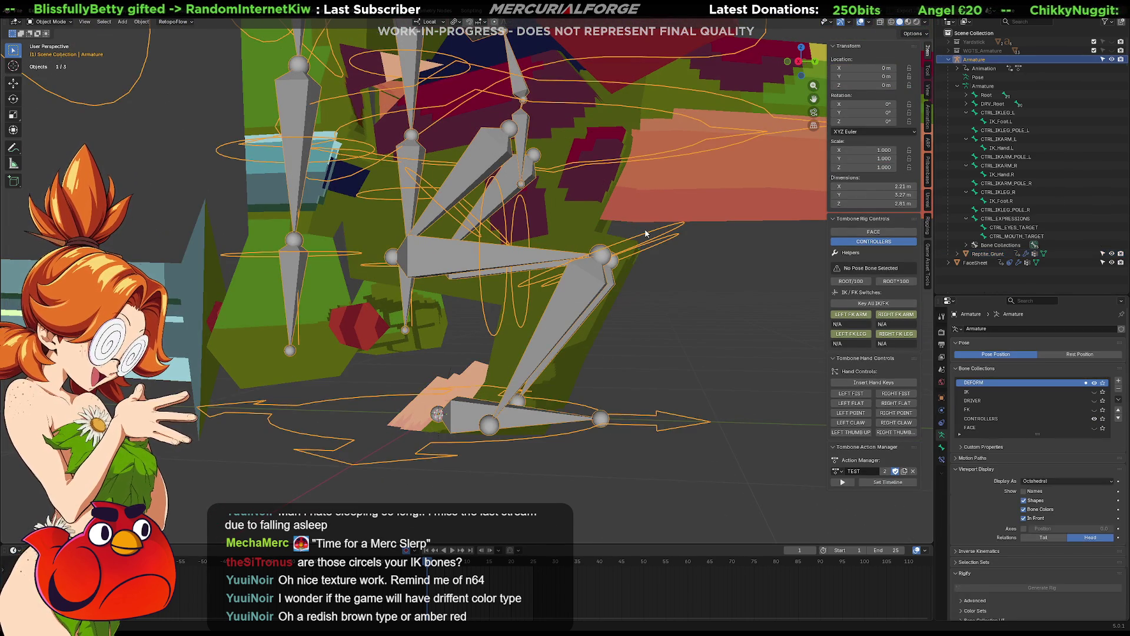
key("ctrl+Tab")
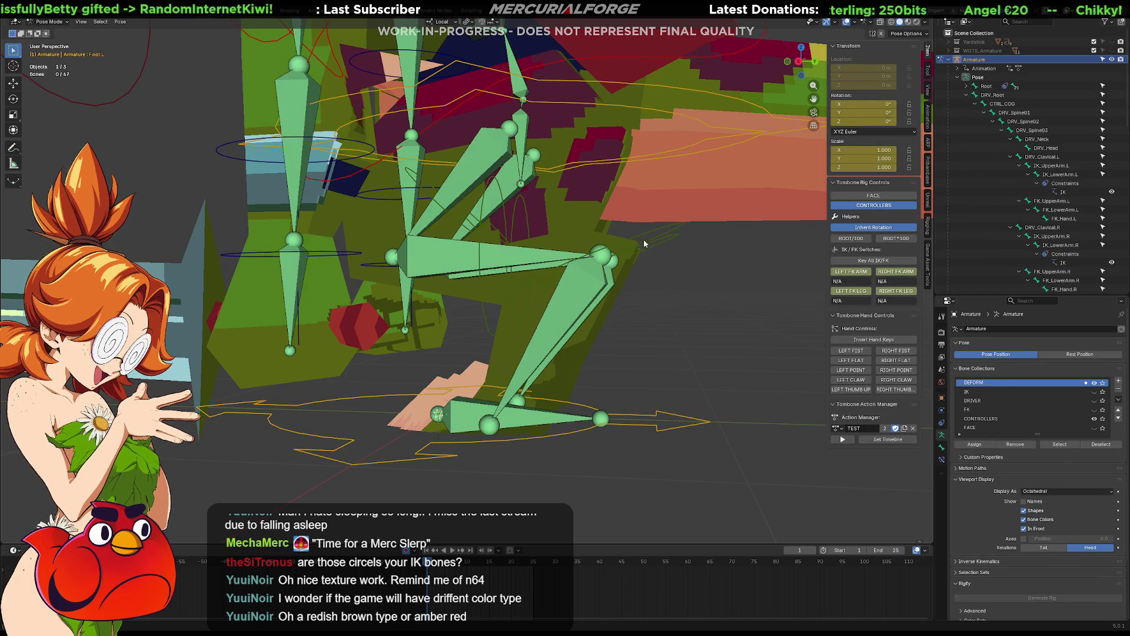
middle_click_drag(645, 233, 646, 266)
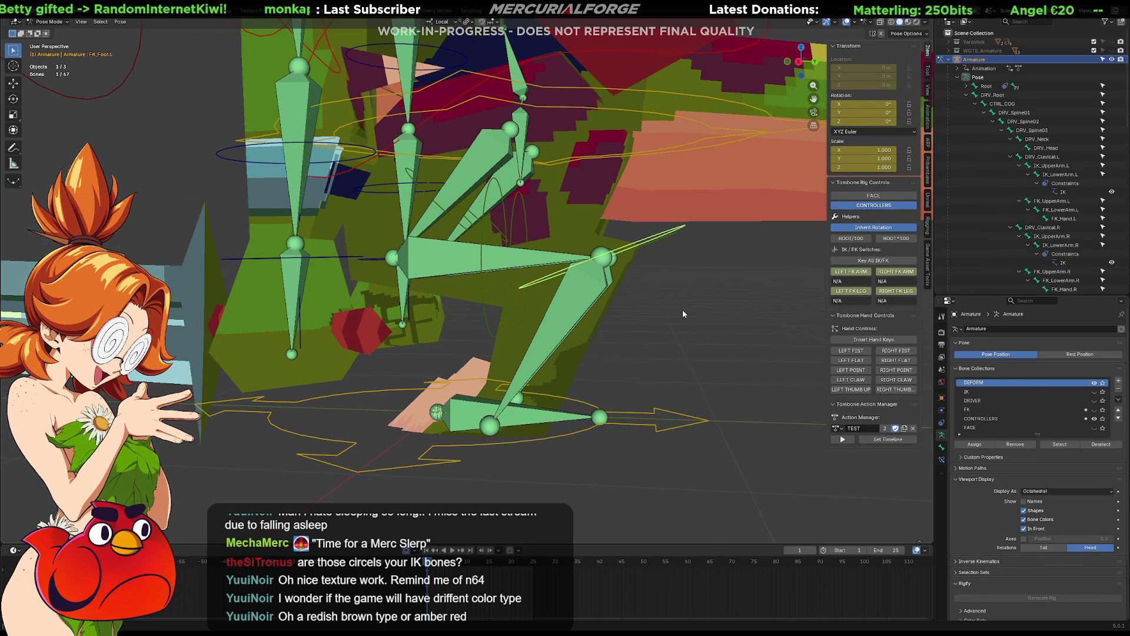
key("r")
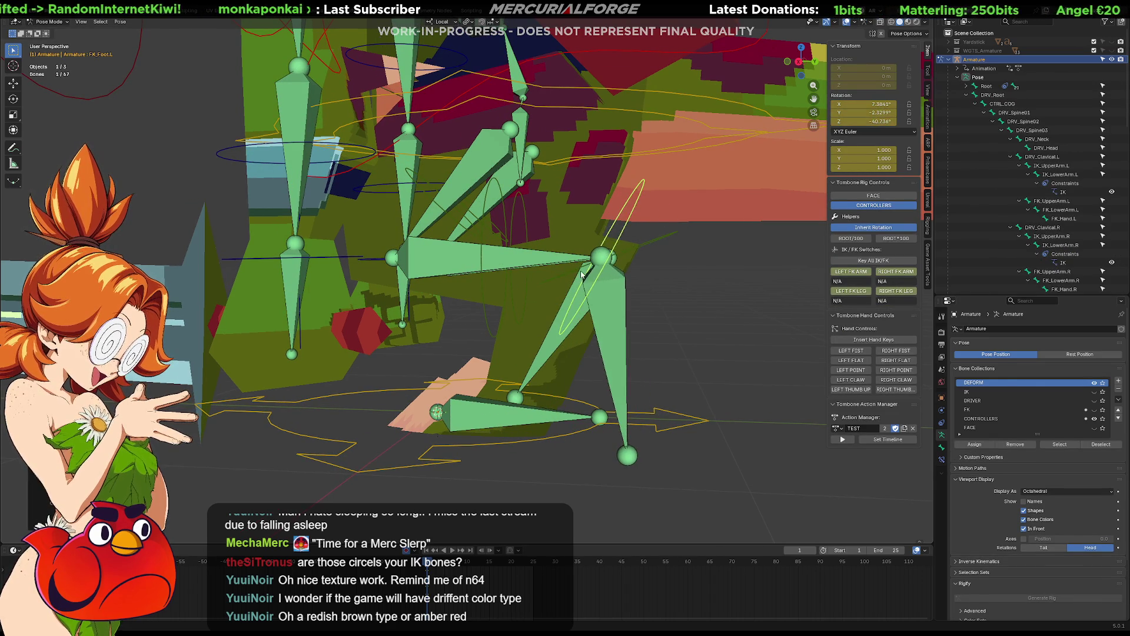
right_click(635, 271)
left_click(368, 260)
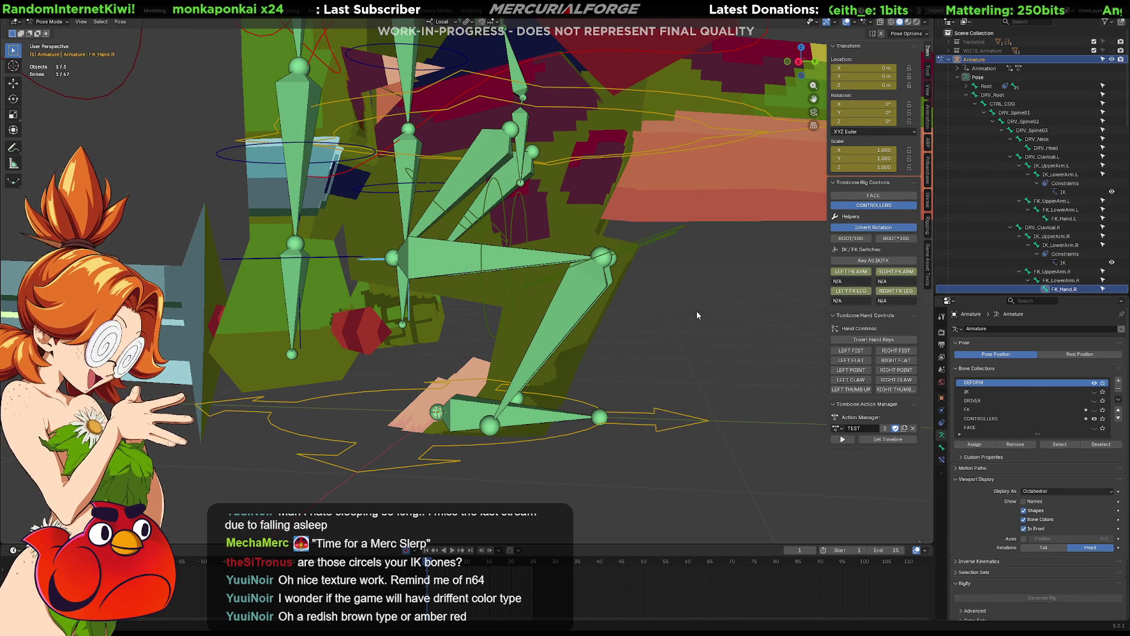
key("r")
left_click(658, 286)
middle_click_drag(639, 357, 866, 359)
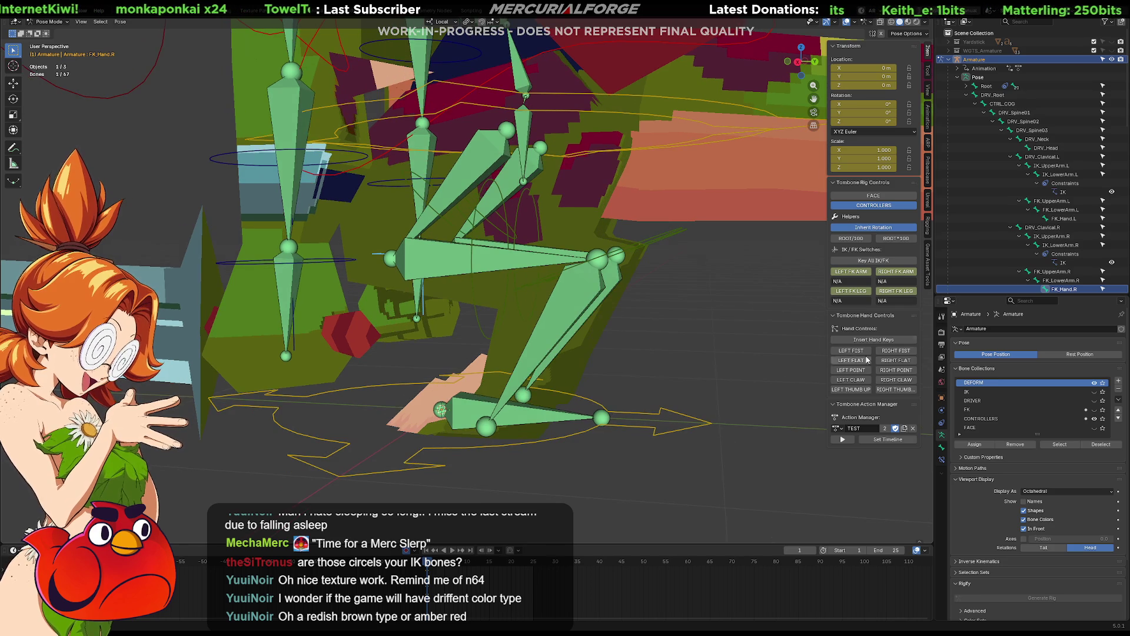
left_click(844, 291)
mouse_move(818, 301)
middle_mouse_down()
mouse_move(697, 319)
mouse_move(684, 341)
mouse_move(440, 371)
mouse_move(601, 341)
mouse_move(552, 293)
mouse_move(503, 303)
mouse_move(409, 374)
mouse_move(334, 368)
mouse_move(471, 356)
middle_mouse_up()
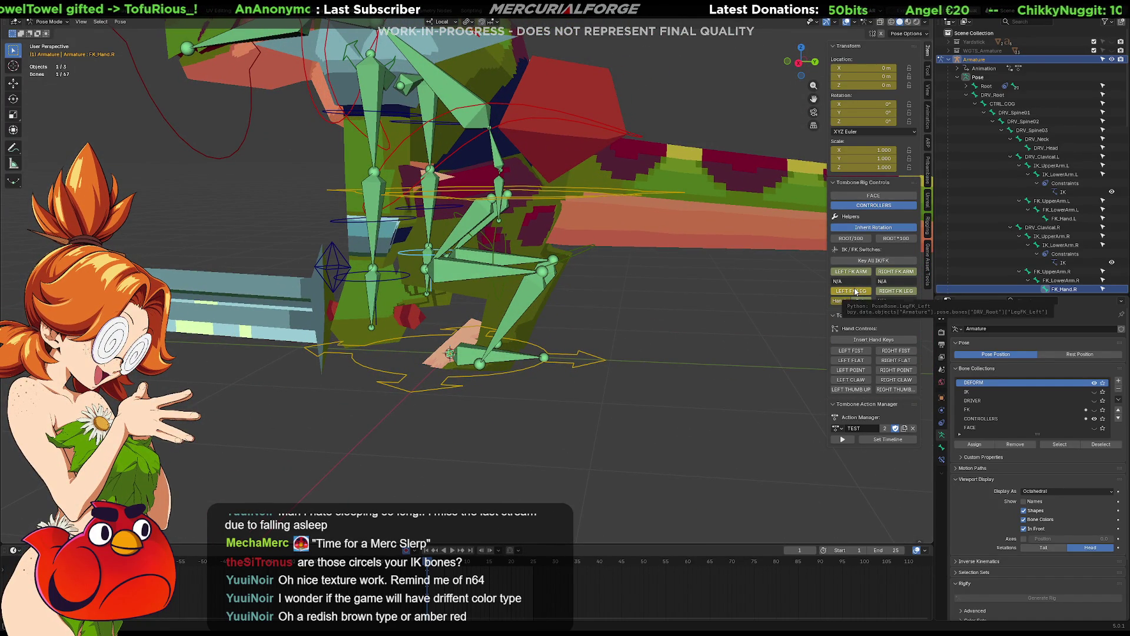
mouse_move(550, 273)
middle_mouse_down()
mouse_move(549, 306)
mouse_move(547, 280)
mouse_move(676, 277)
middle_mouse_up()
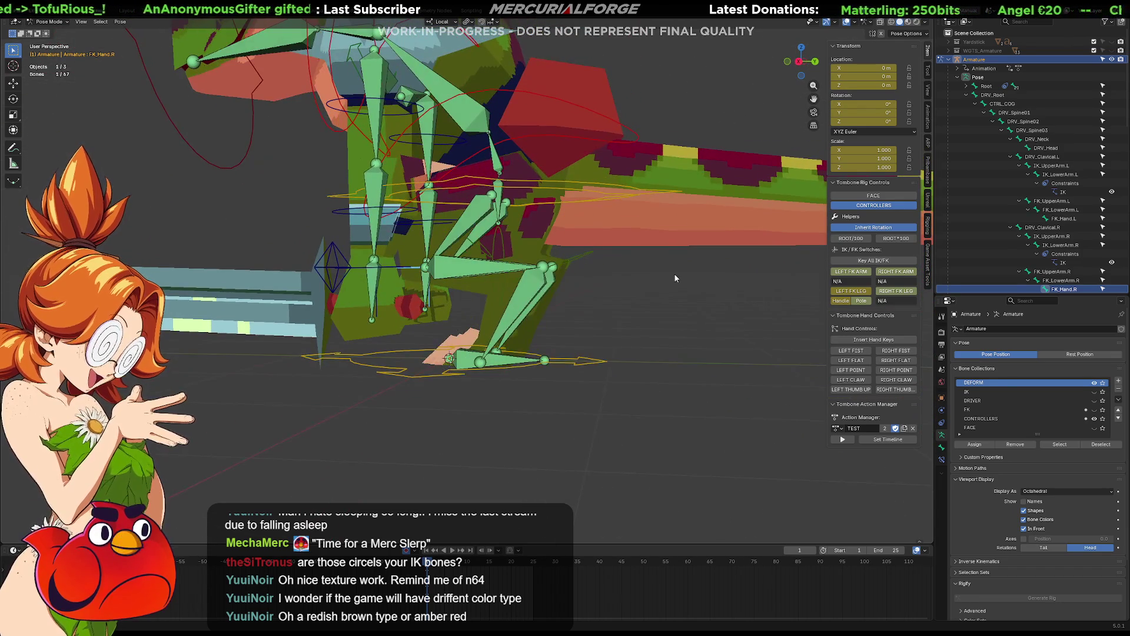
scroll(451, 216, "up", 2)
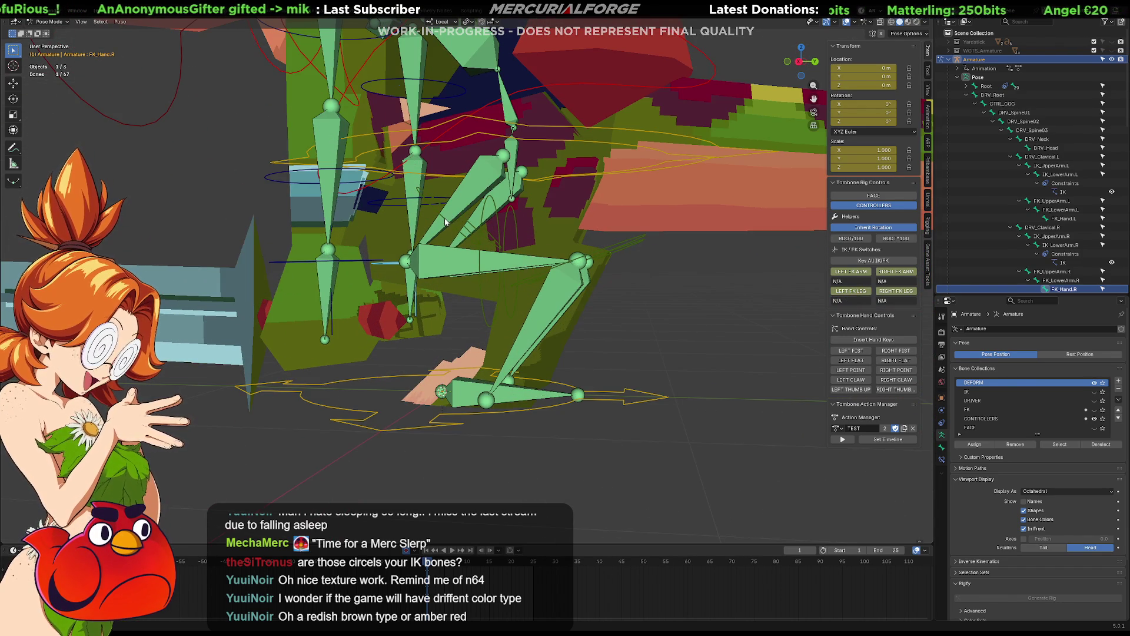
left_click(446, 220)
middle_click_drag(447, 220, 448, 239)
key("r")
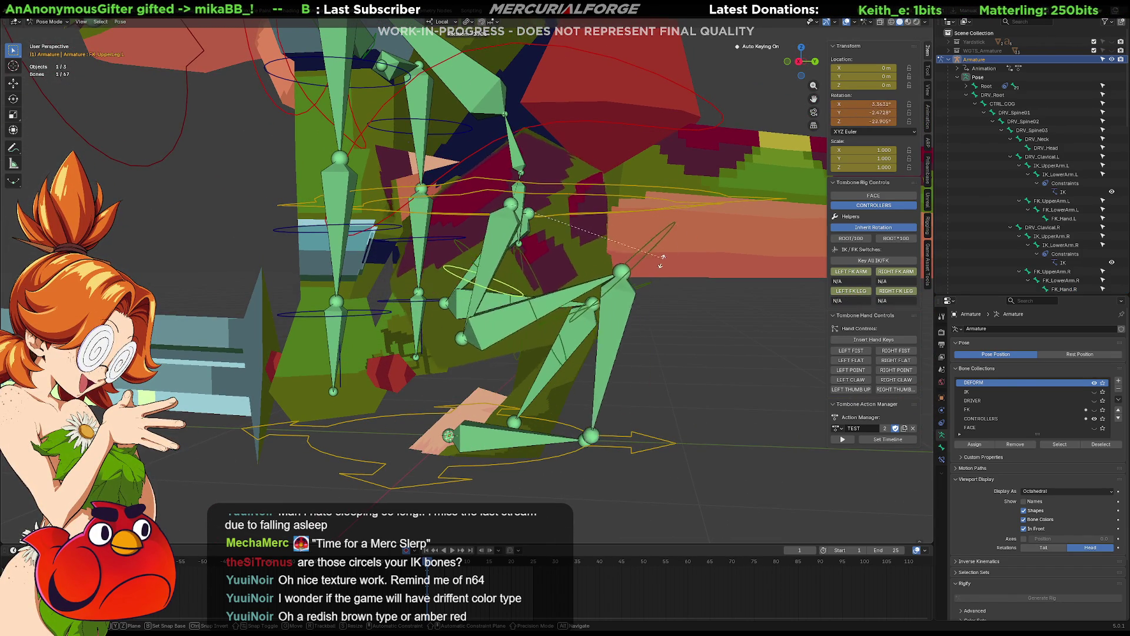
key("Escape")
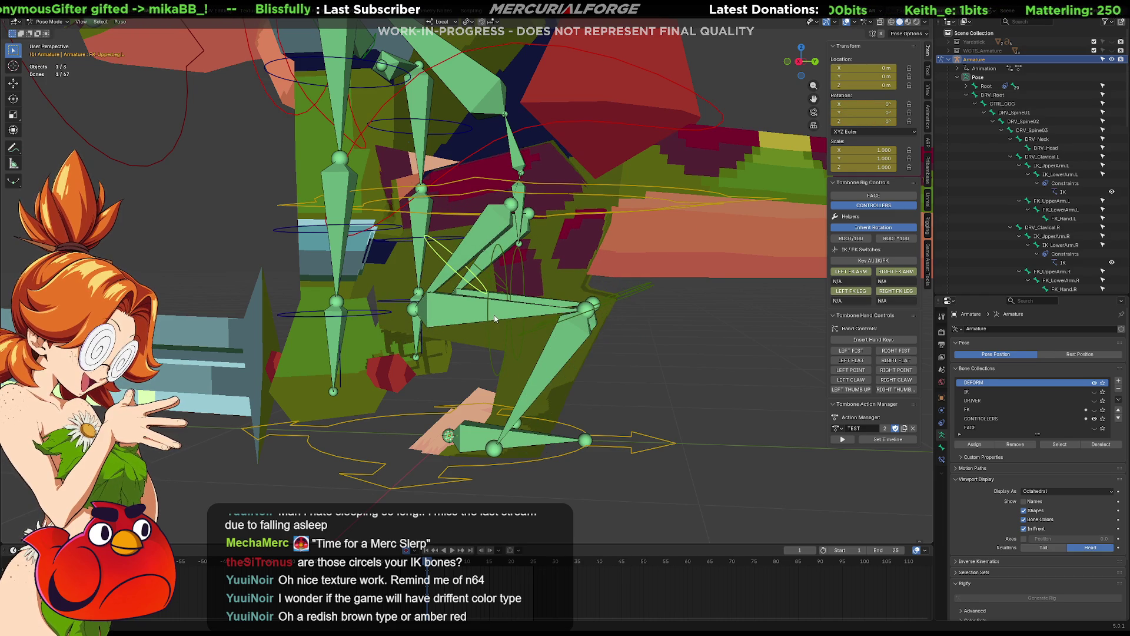
left_click(485, 322)
key("r")
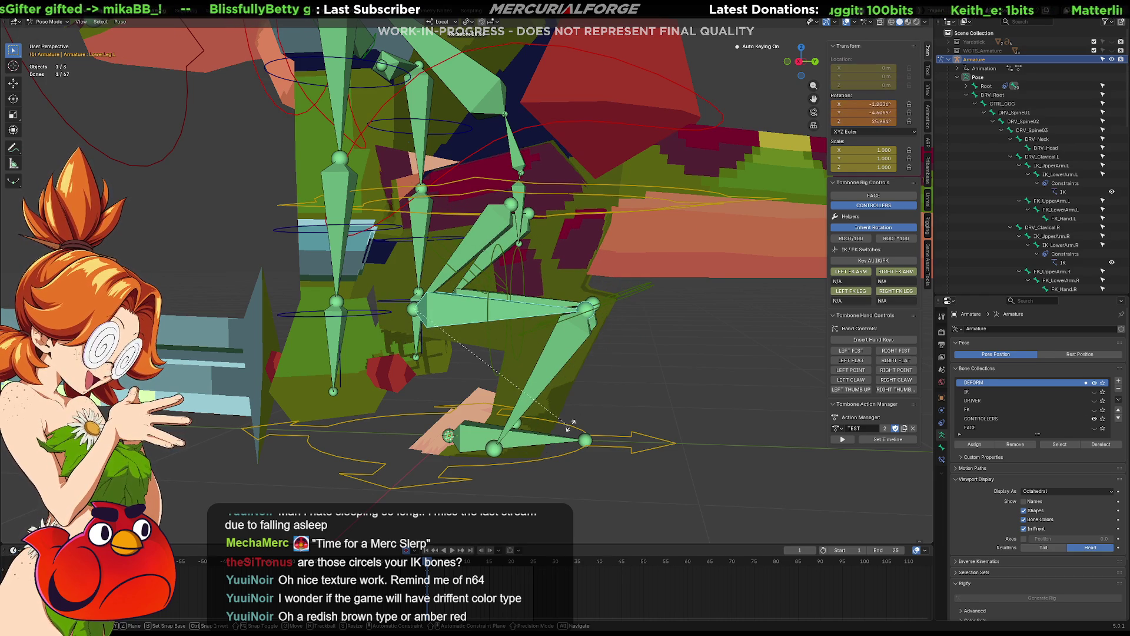
key("Escape")
middle_click_drag(506, 306, 493, 292)
left_click(436, 325)
middle_click_drag(455, 332, 471, 356)
key("r")
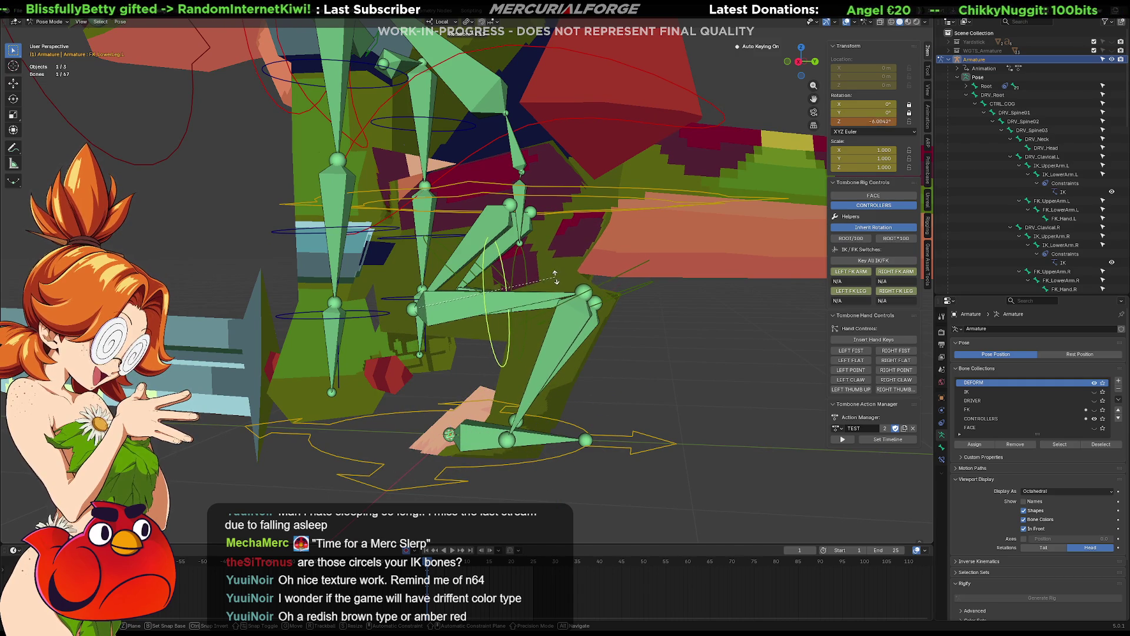
key("Escape")
middle_click_drag(601, 269, 605, 240)
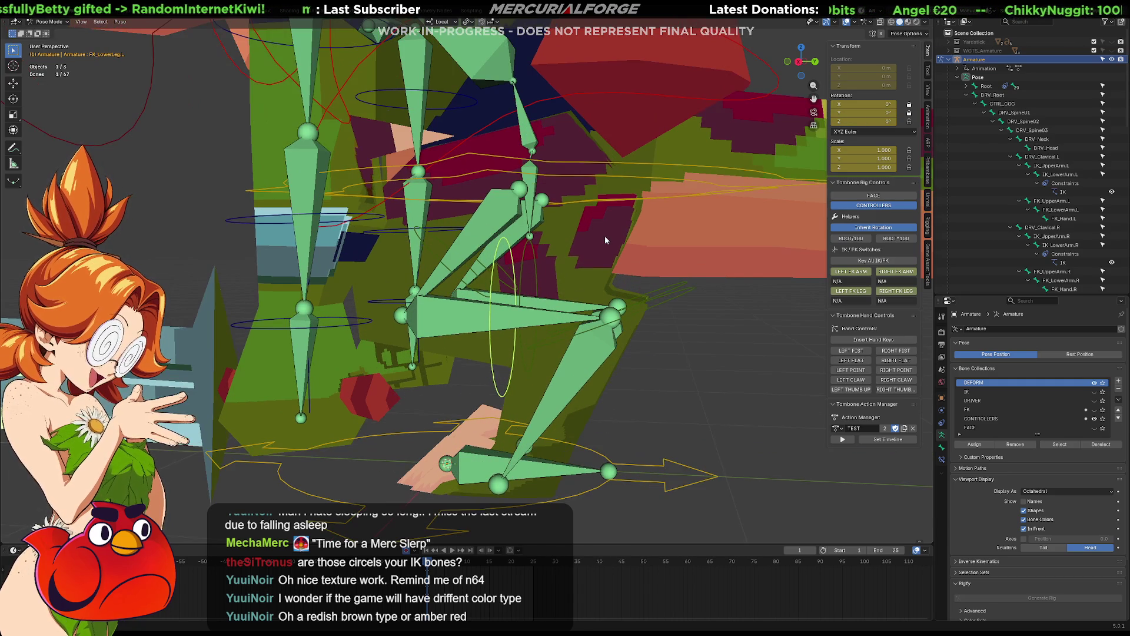
key("ctrl+Tab")
left_click(566, 275)
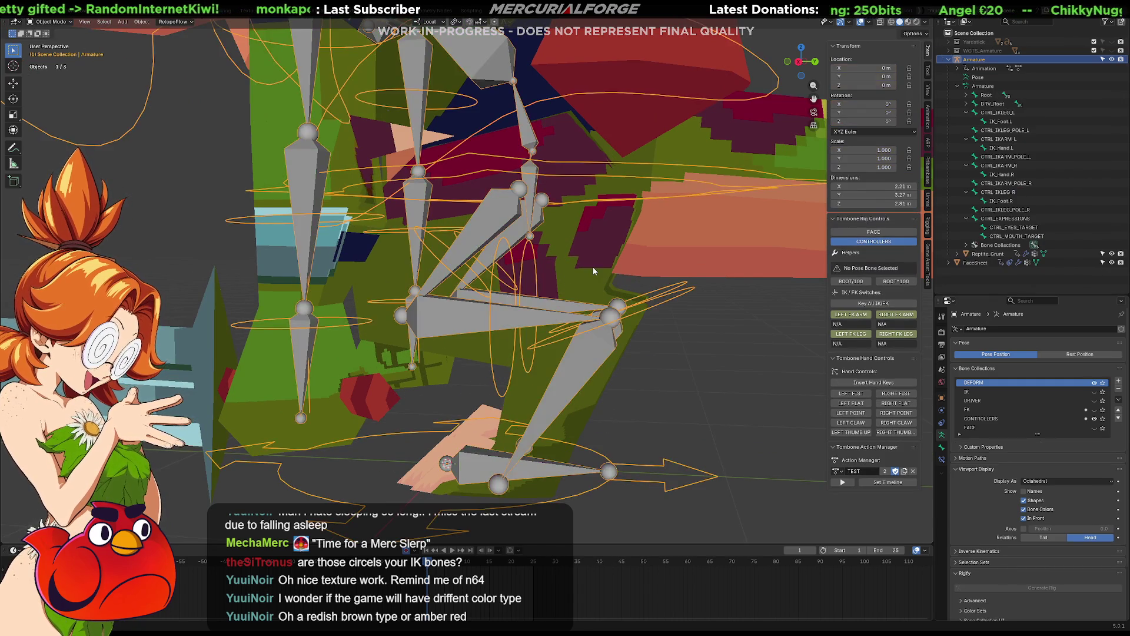
Step: Switch the grunt mesh into Edit Mode
scroll(581, 270, "up", 2)
middle_click_drag(580, 271, 574, 269)
key("ctrl+Tab")
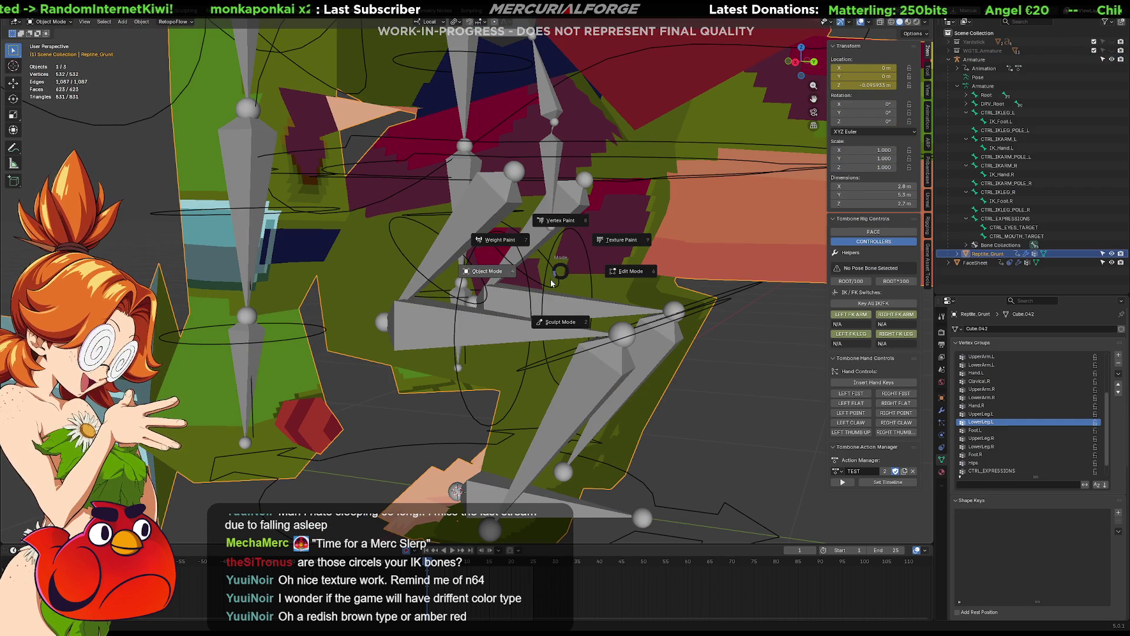
left_click(627, 270)
Step: Select two knee vertices and give them full 1.000 weight in UpperLeg.L
left_click(612, 296)
middle_click_drag(612, 296, 540, 309)
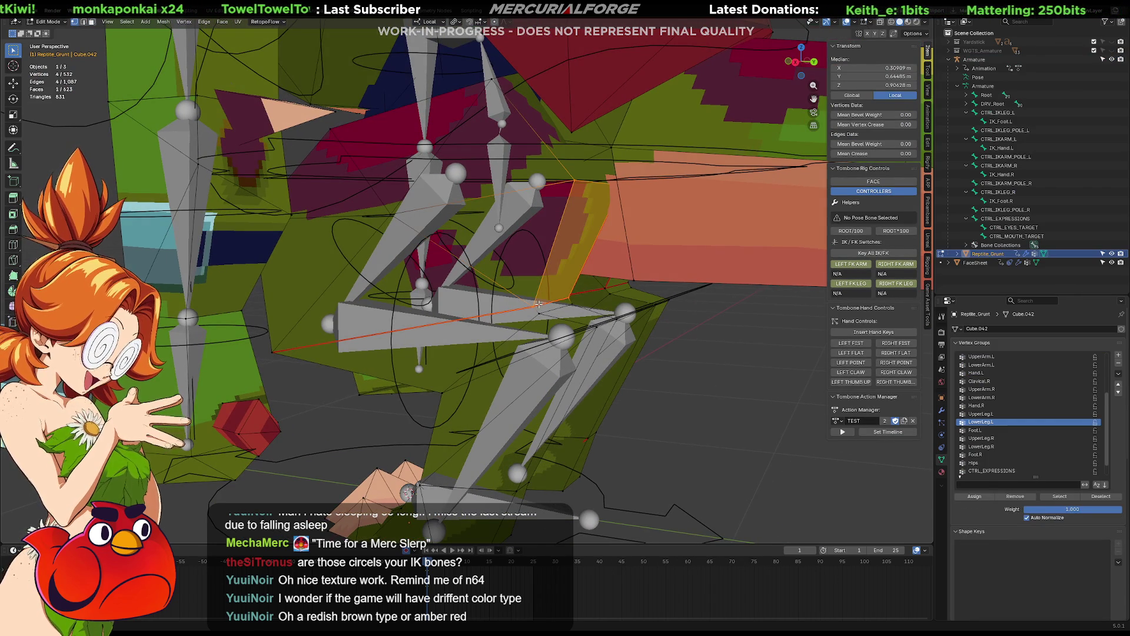
left_click(538, 303)
left_click(566, 296, "shift")
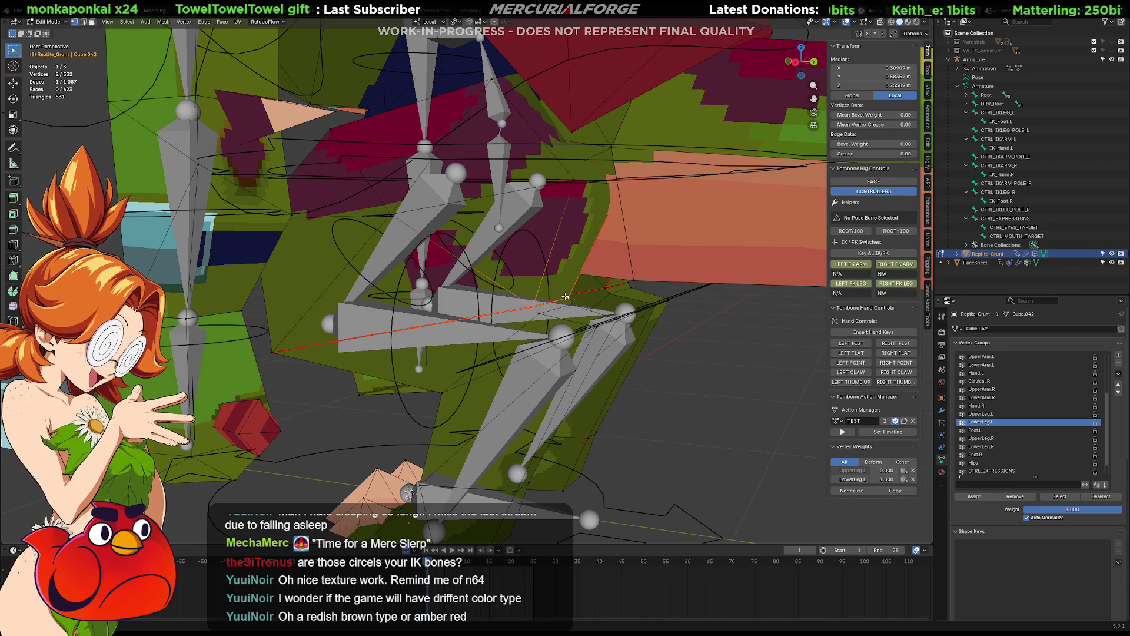
left_click(1015, 496)
left_click(981, 414)
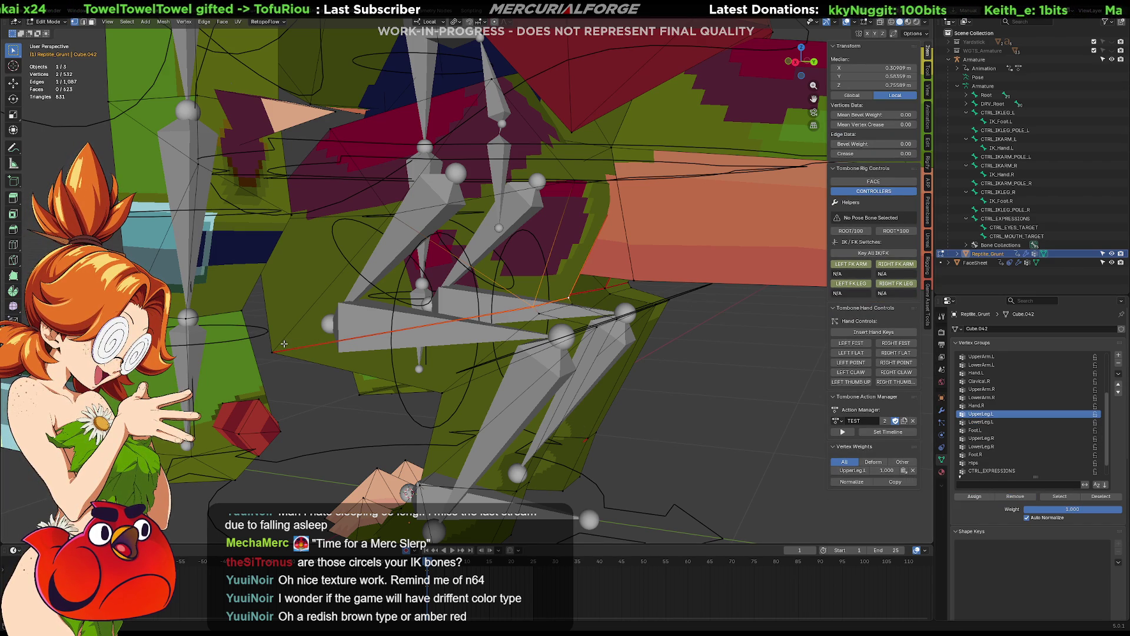
Step: Return to Object Mode, select the armature and switch it to Pose Mode
key("Tab")
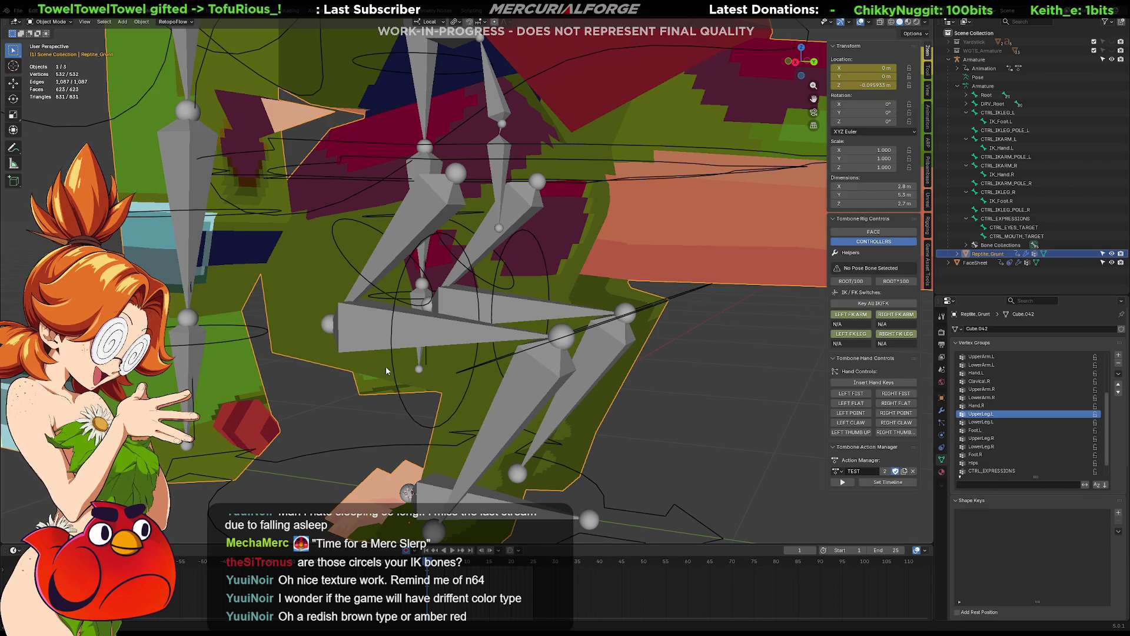
left_click(395, 365)
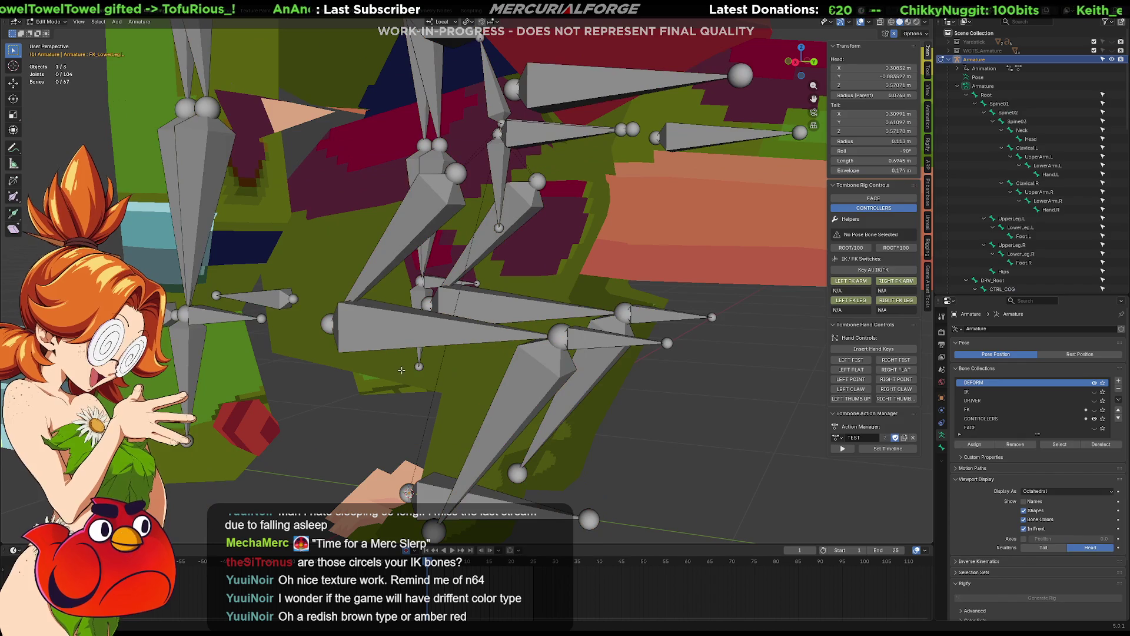
key("ctrl+Tab")
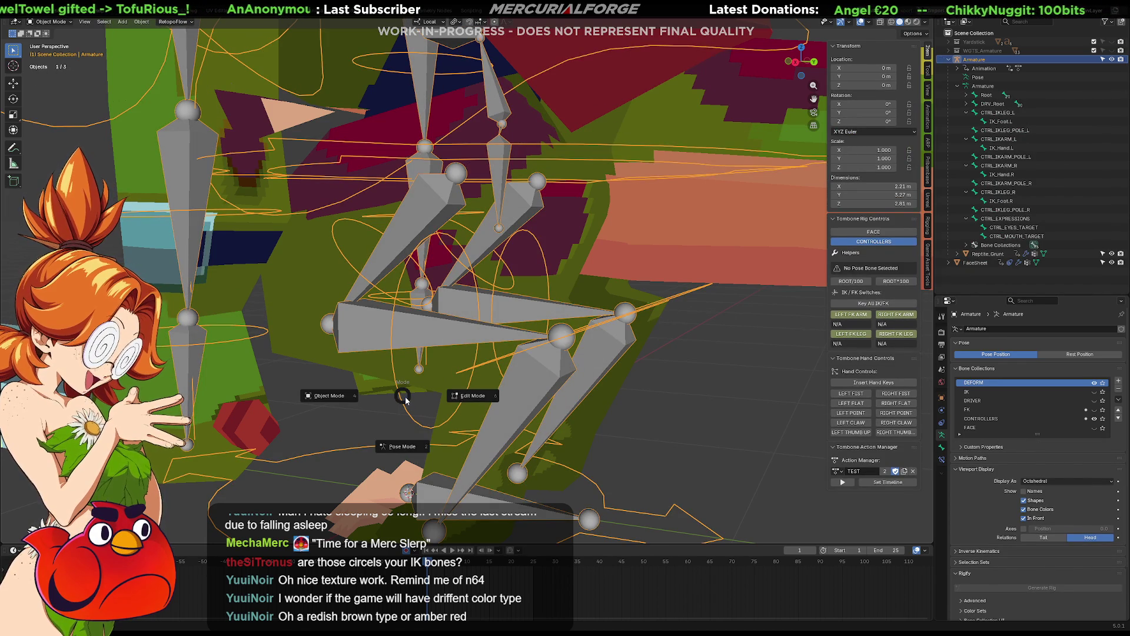
left_click(403, 399)
key("ctrl+Tab")
left_click(489, 405)
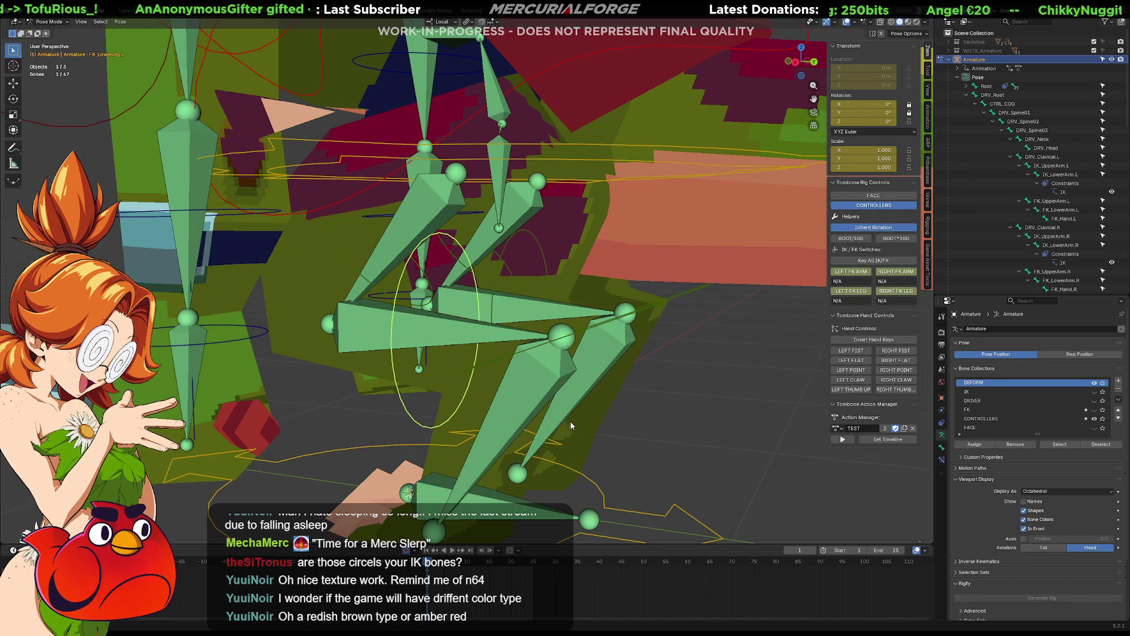
key("r")
key("x")
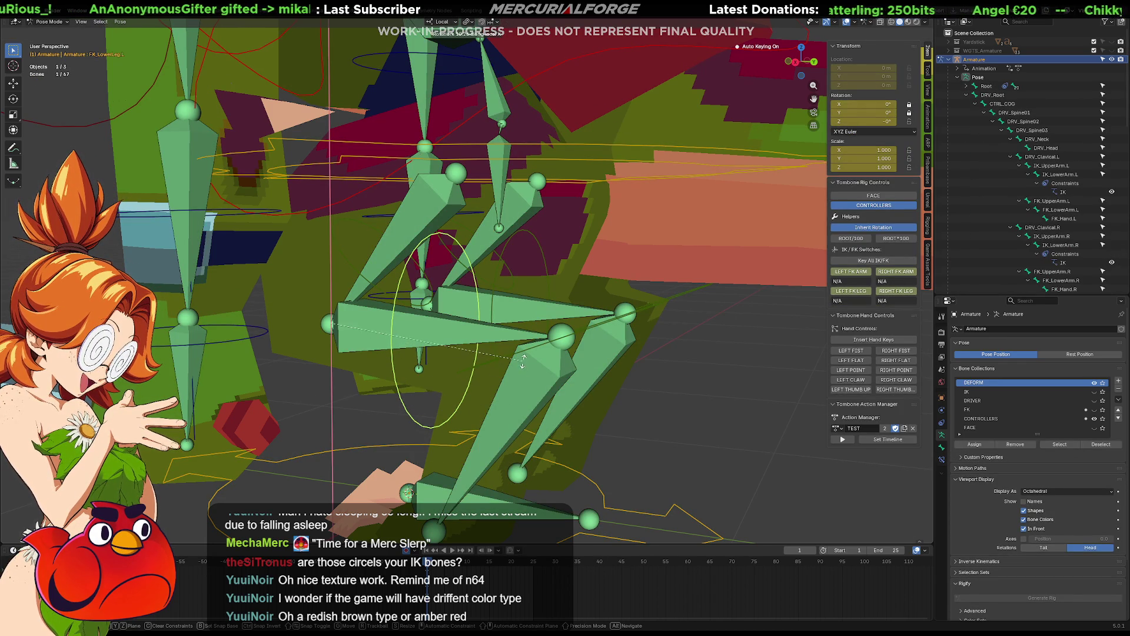
key("z")
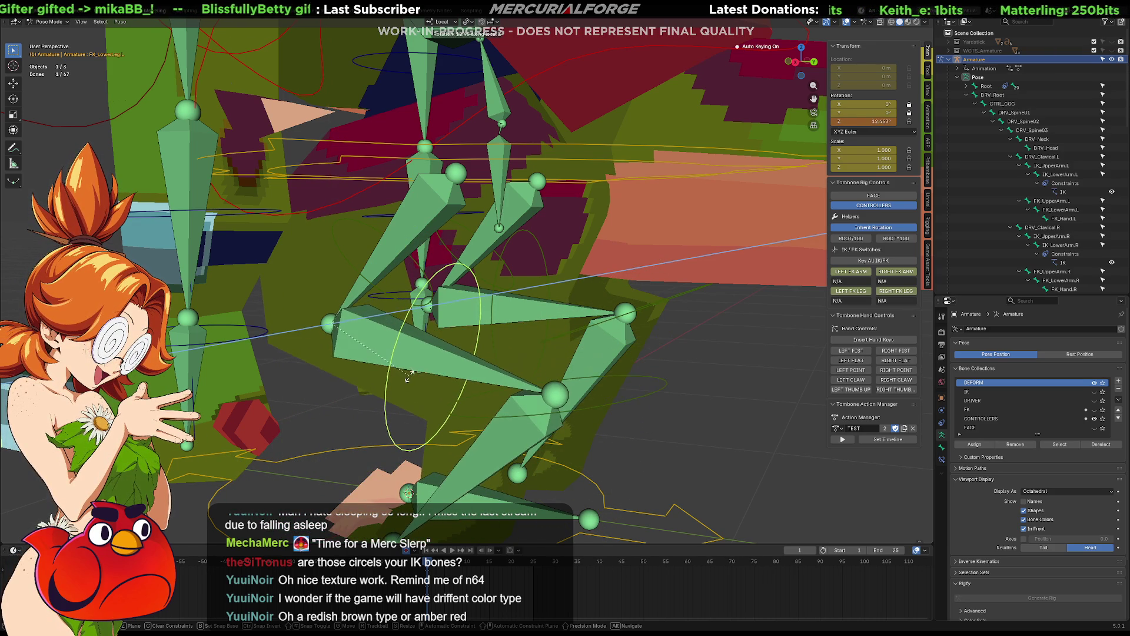
left_click(419, 353)
mouse_move(419, 353)
middle_mouse_down()
mouse_move(438, 287)
mouse_move(502, 280)
mouse_move(414, 285)
middle_mouse_up()
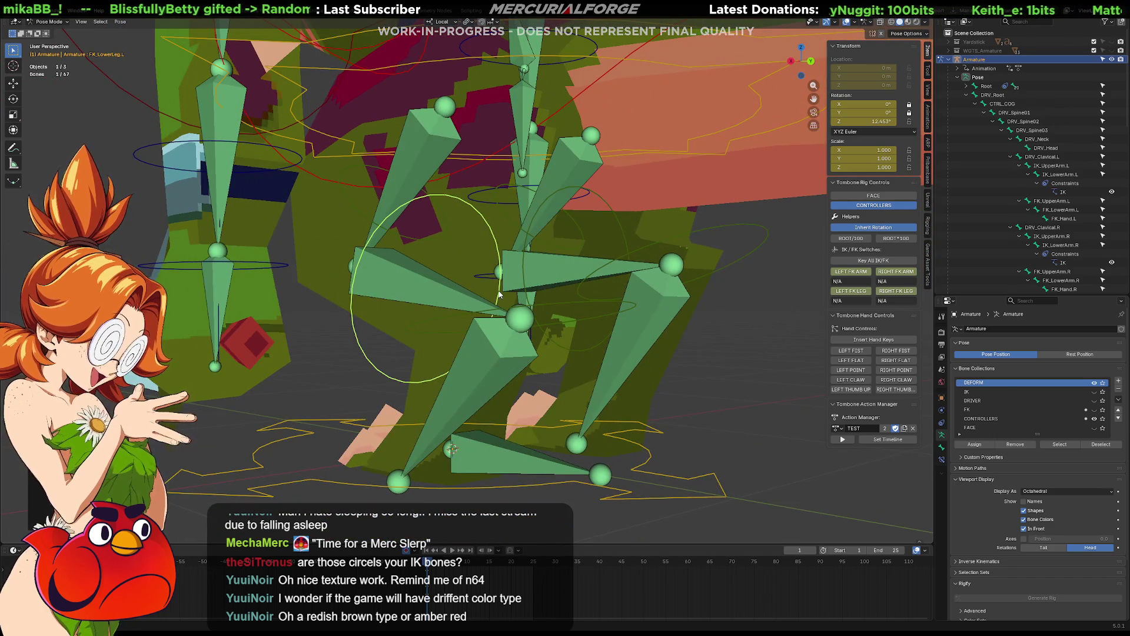
key("alt+r")
mouse_move(499, 294)
middle_mouse_down()
mouse_move(535, 337)
mouse_move(556, 312)
mouse_move(462, 293)
middle_mouse_up()
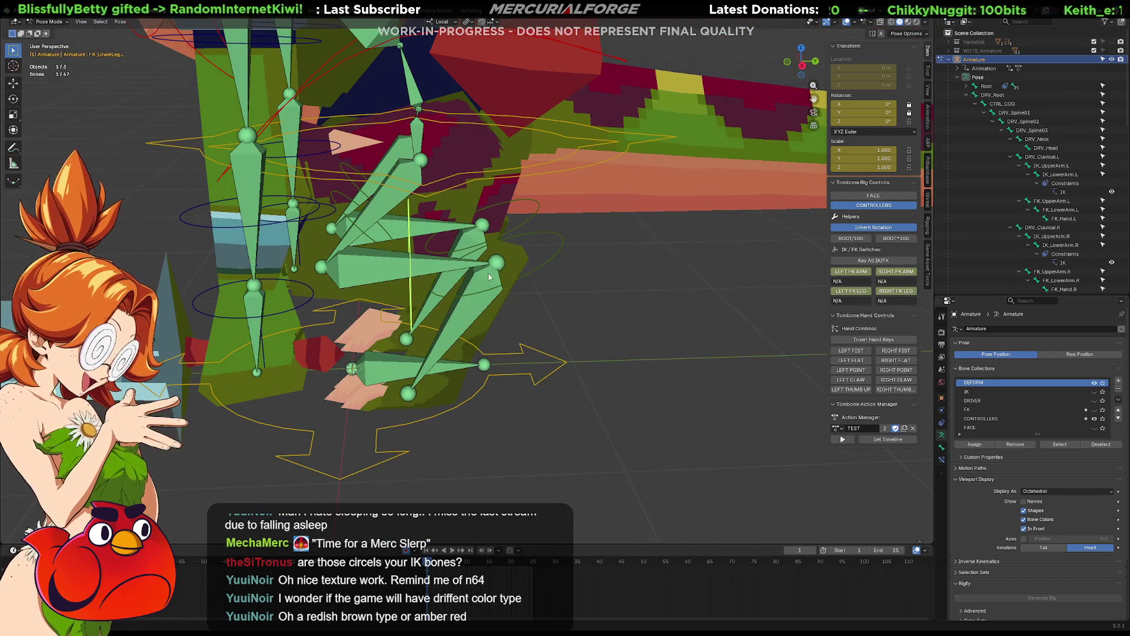
middle_click_drag(730, 165, 825, 101)
left_click(909, 24)
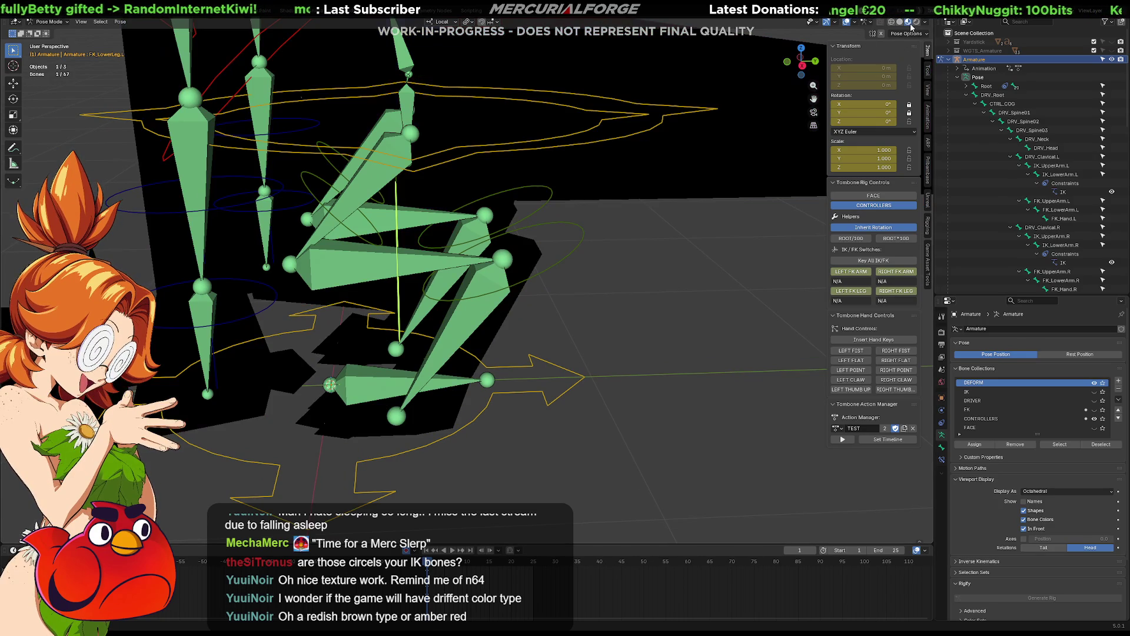
left_click(917, 23)
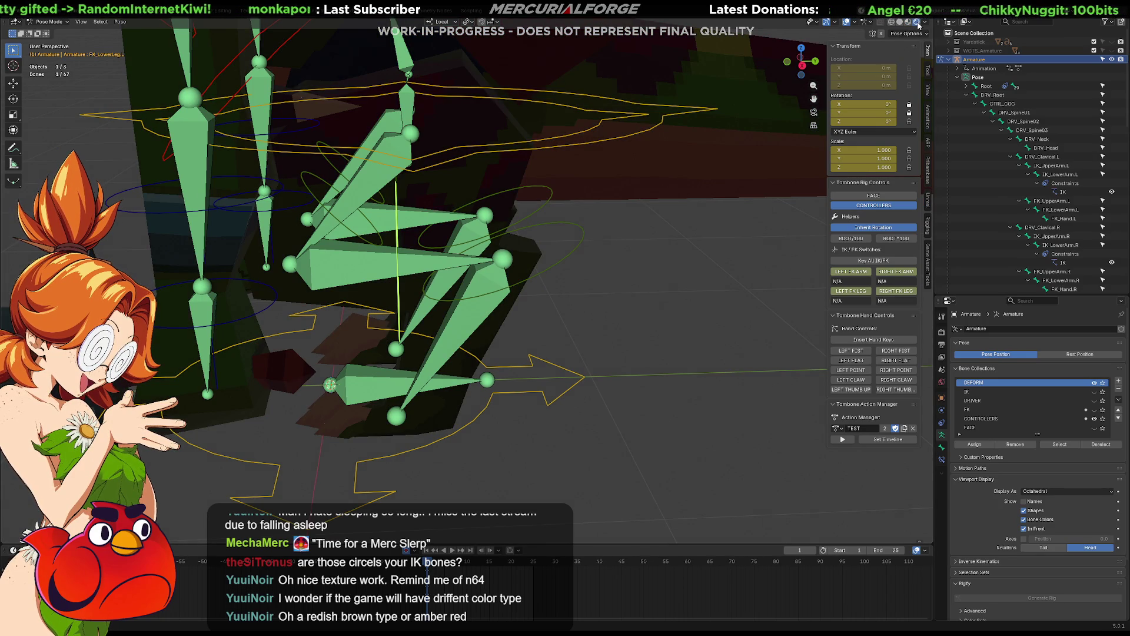
left_click(900, 23)
mouse_move(563, 300)
middle_mouse_down()
mouse_move(545, 271)
mouse_move(536, 292)
mouse_move(559, 262)
mouse_move(558, 273)
middle_mouse_up()
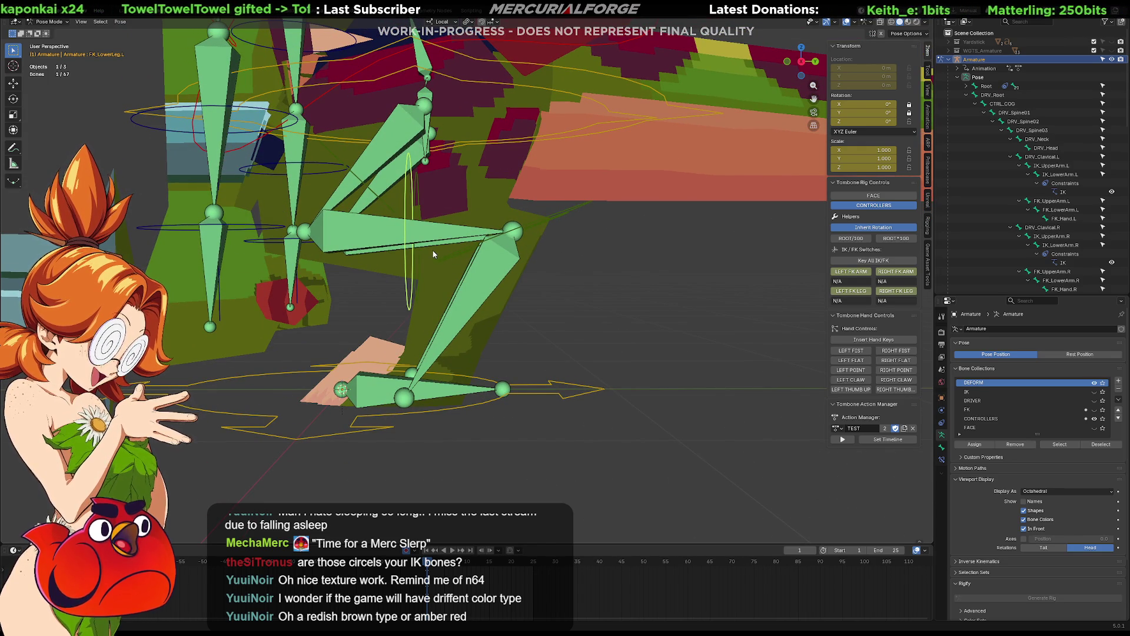
mouse_move(429, 254)
middle_mouse_down()
mouse_move(425, 273)
mouse_move(425, 253)
mouse_move(535, 246)
mouse_move(584, 257)
mouse_move(468, 246)
mouse_move(346, 257)
mouse_move(419, 254)
middle_mouse_up()
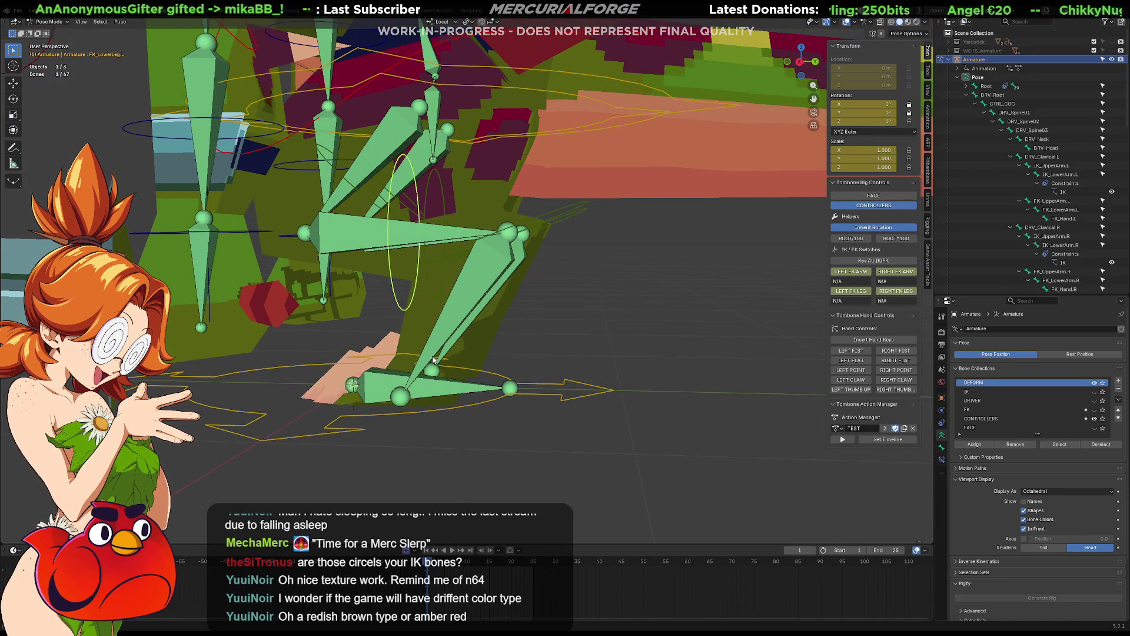
left_click(577, 205)
key("r")
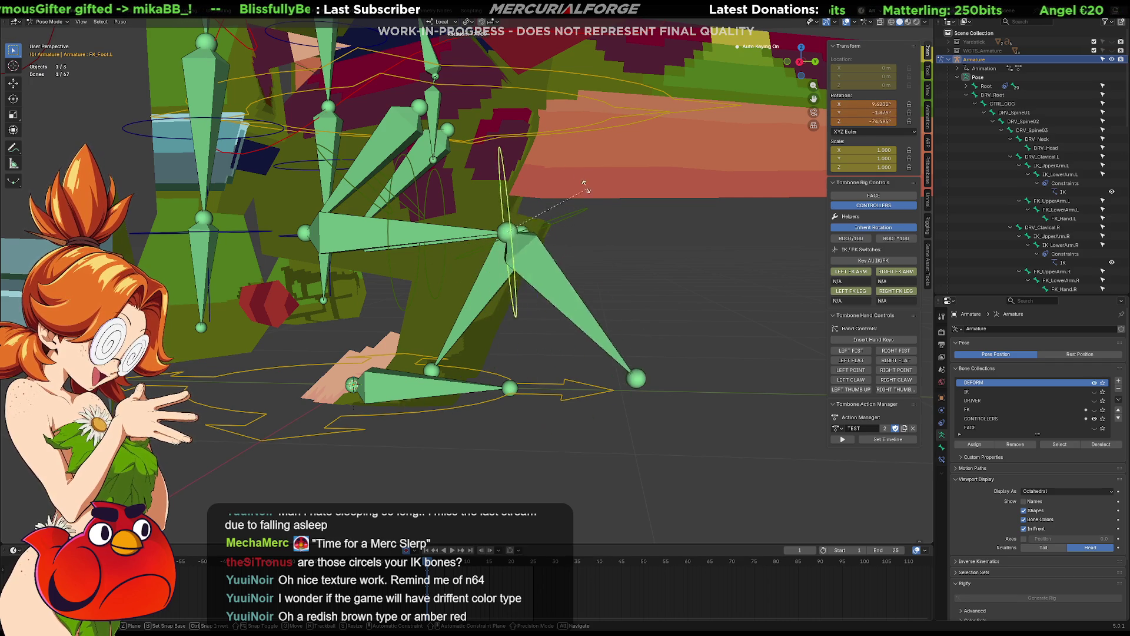
right_click(538, 278)
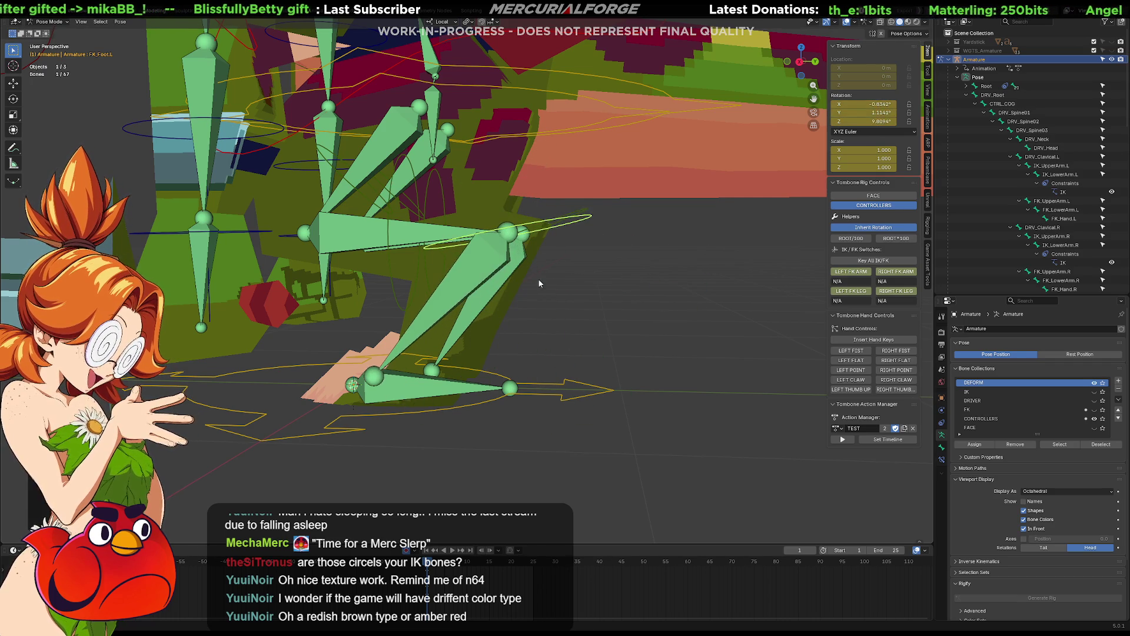
Step: Switch the left leg from FK to IK in the rig controls
mouse_move(520, 276)
middle_mouse_down()
mouse_move(502, 333)
mouse_move(609, 329)
middle_mouse_up()
left_click(853, 291)
left_click(856, 291)
left_click(859, 292)
left_click(861, 292)
left_click(860, 293)
left_click(857, 294)
left_click(845, 292)
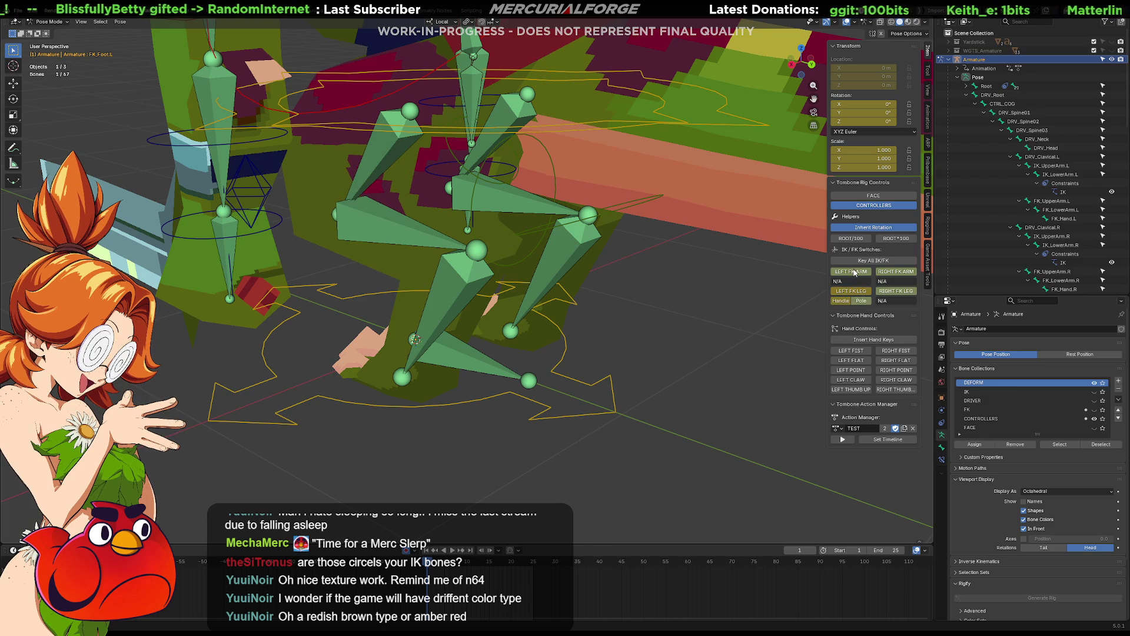
Step: Switch the right leg from FK to IK
left_click(888, 293)
left_click(889, 293)
left_click(888, 293)
left_click(889, 293)
left_click(889, 293)
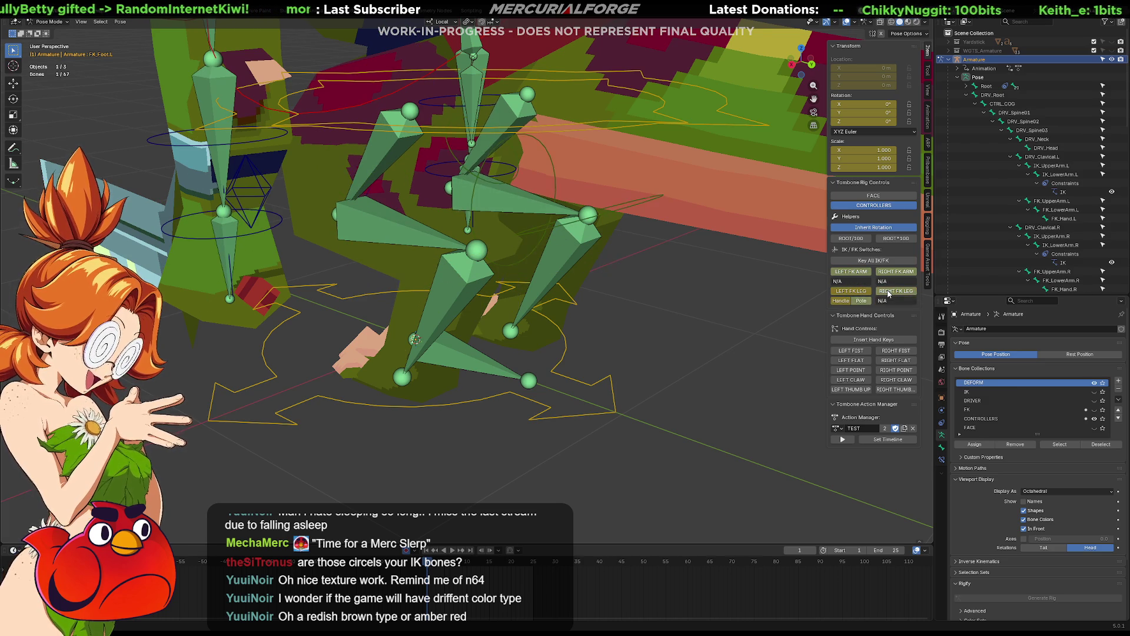
left_click(888, 293)
left_click(888, 293)
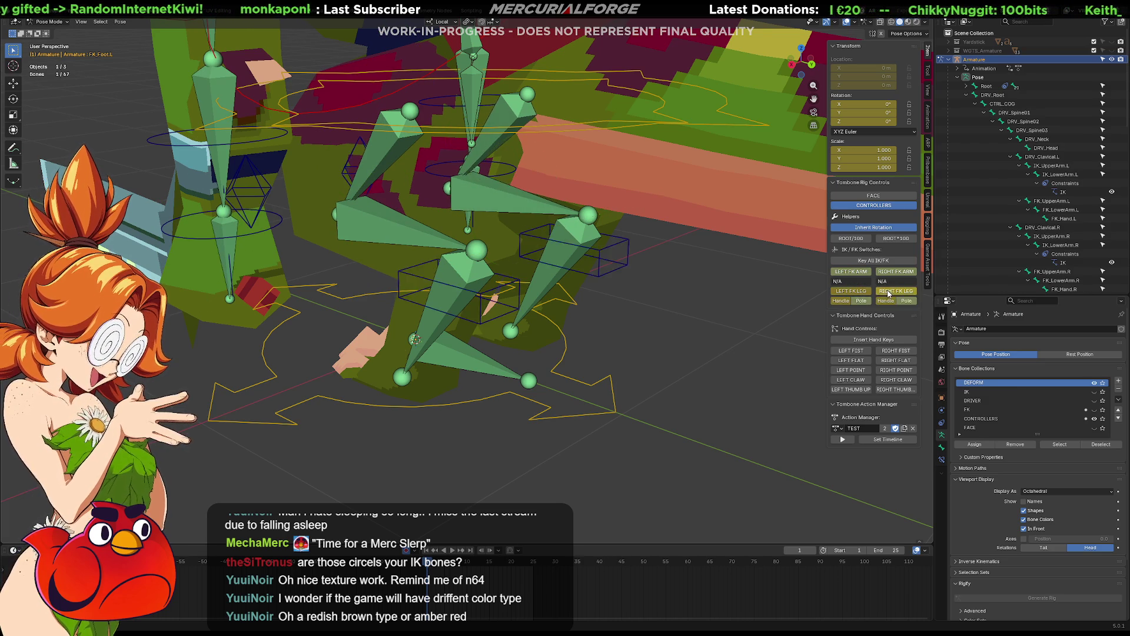
left_click(888, 293)
left_click(888, 293)
Step: Test-move the left IK leg control, then cancel and undo to restore the pose
mouse_move(711, 314)
middle_mouse_down()
mouse_move(598, 299)
mouse_move(489, 260)
middle_mouse_up()
left_click(512, 270)
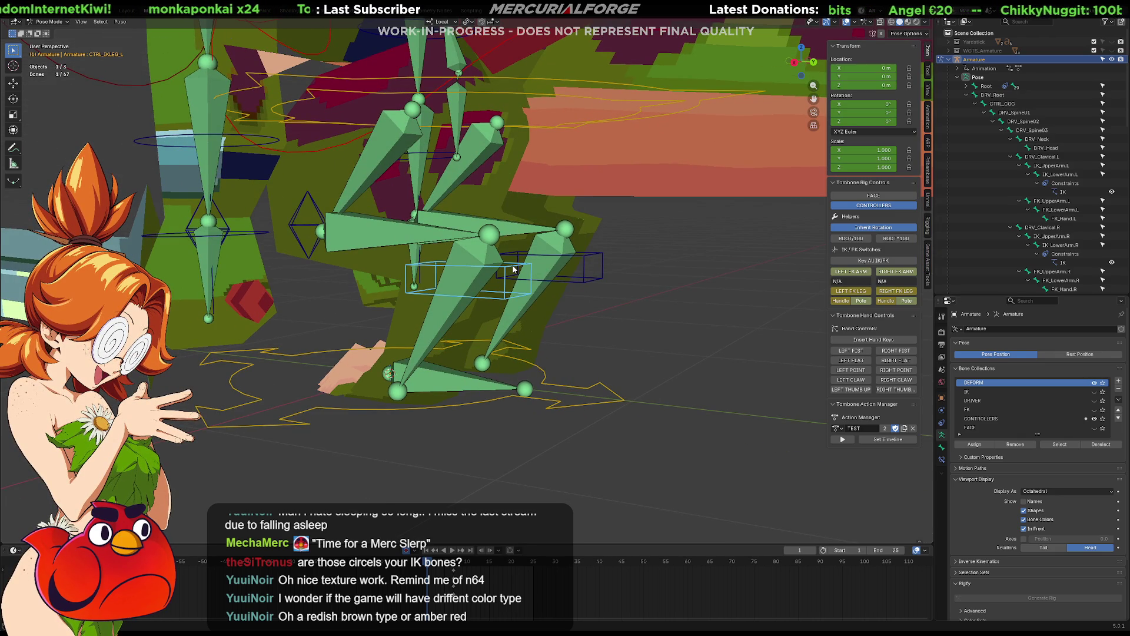
key("g")
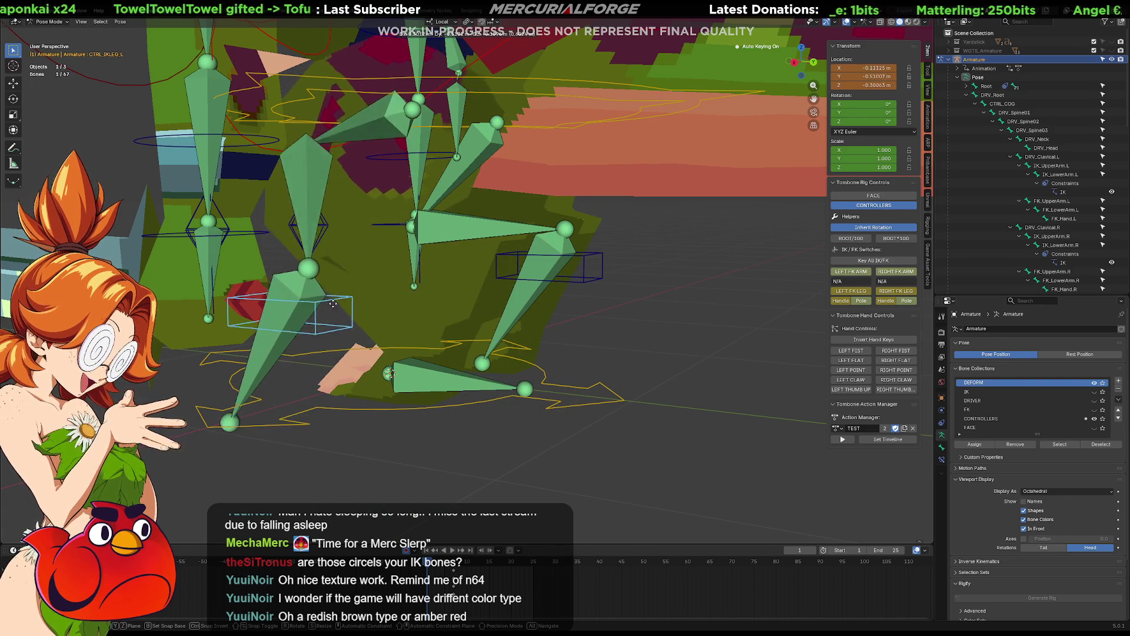
right_click(406, 238)
key("ctrl+z")
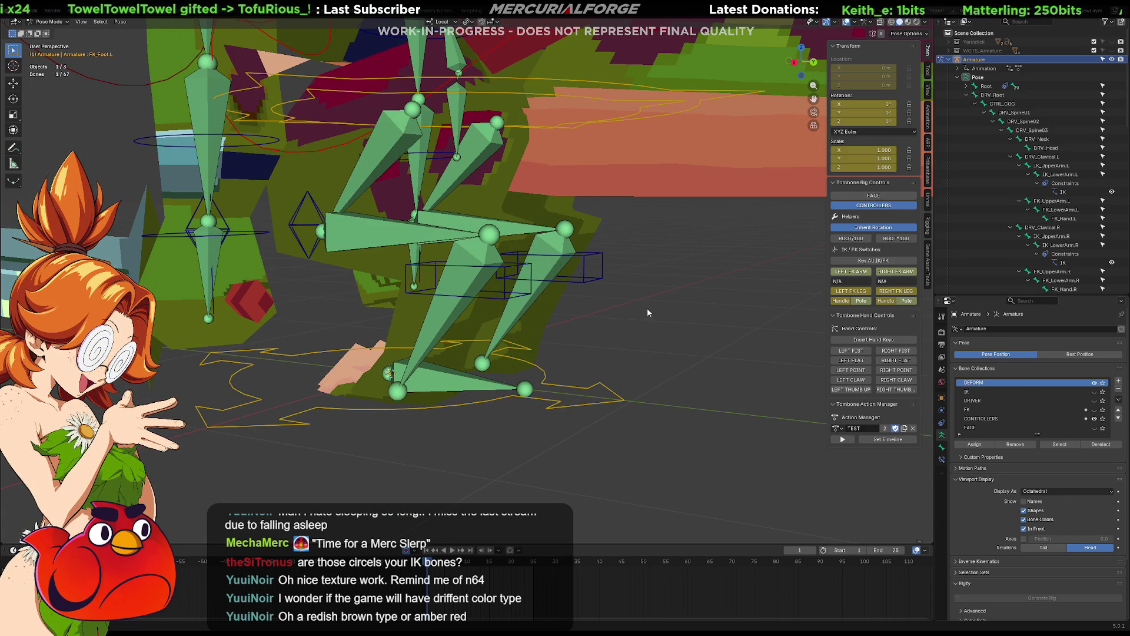
left_click(682, 290)
mouse_move(682, 289)
middle_mouse_down()
mouse_move(595, 325)
mouse_move(298, 293)
mouse_move(459, 273)
mouse_move(611, 275)
middle_mouse_up()
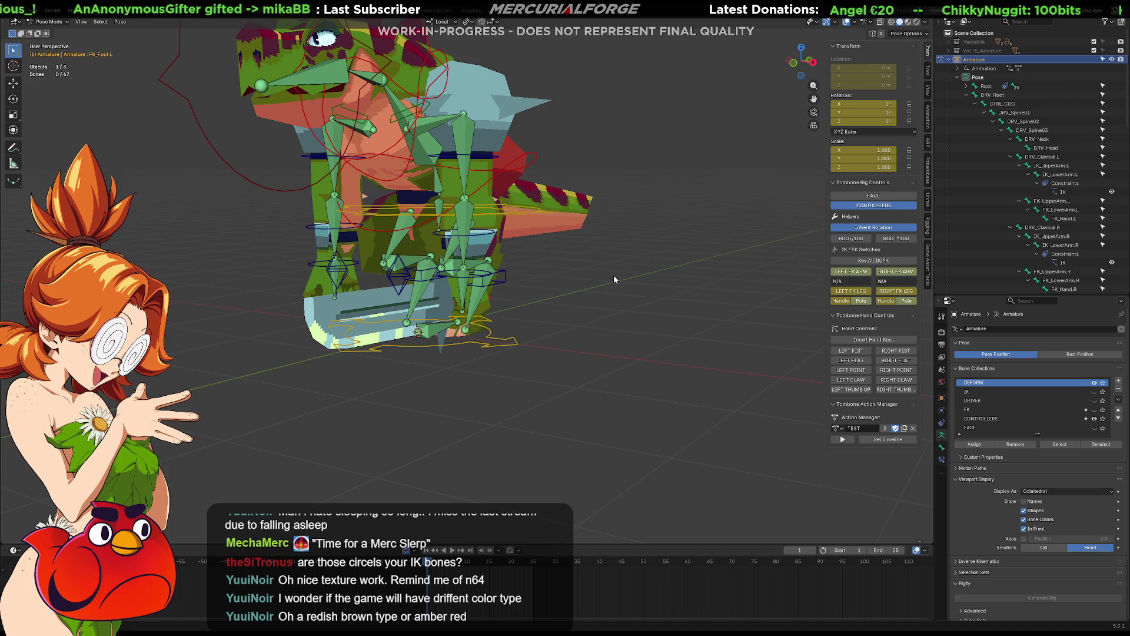
Step: Inspect the grunt from several angles, then delete the old armature with X
mouse_move(613, 275)
middle_mouse_down()
mouse_move(608, 259)
mouse_move(615, 270)
middle_mouse_up()
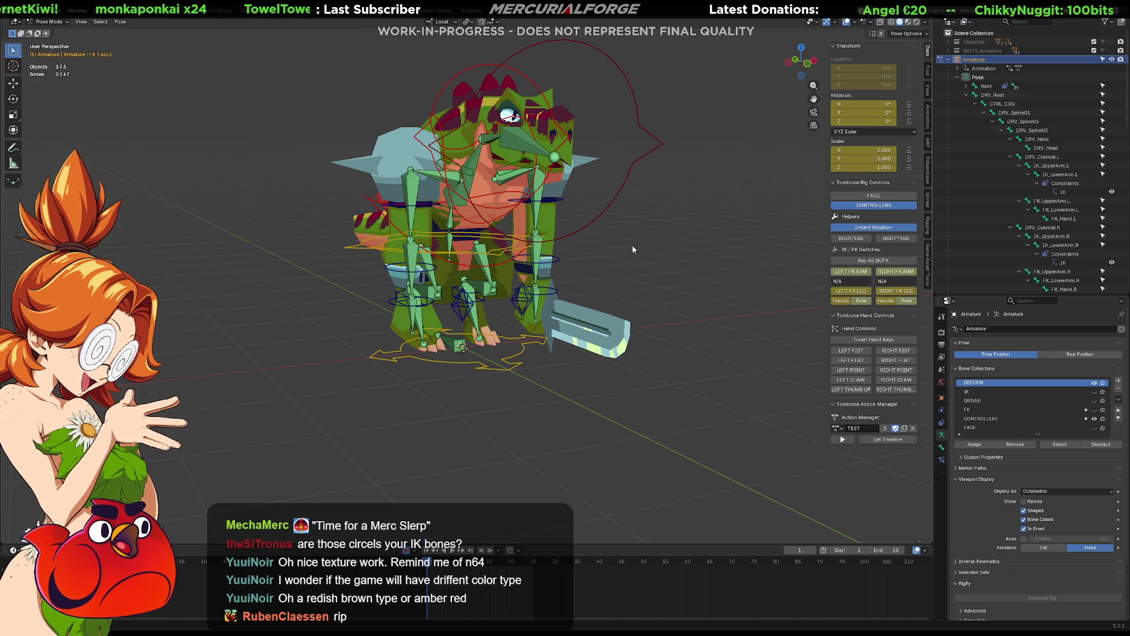
mouse_move(564, 180)
middle_mouse_down()
mouse_move(524, 195)
mouse_move(578, 222)
middle_mouse_up()
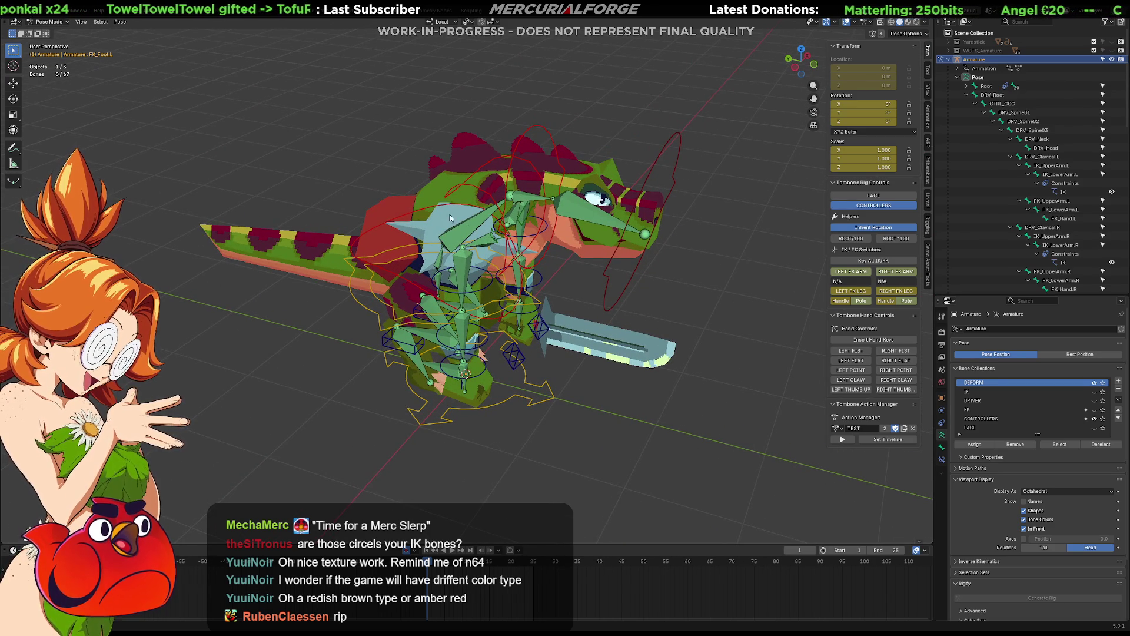
middle_click_drag(564, 249, 552, 225)
mouse_move(621, 176)
middle_mouse_down()
mouse_move(521, 235)
mouse_move(589, 268)
mouse_move(690, 278)
mouse_move(817, 268)
mouse_move(782, 254)
middle_mouse_up()
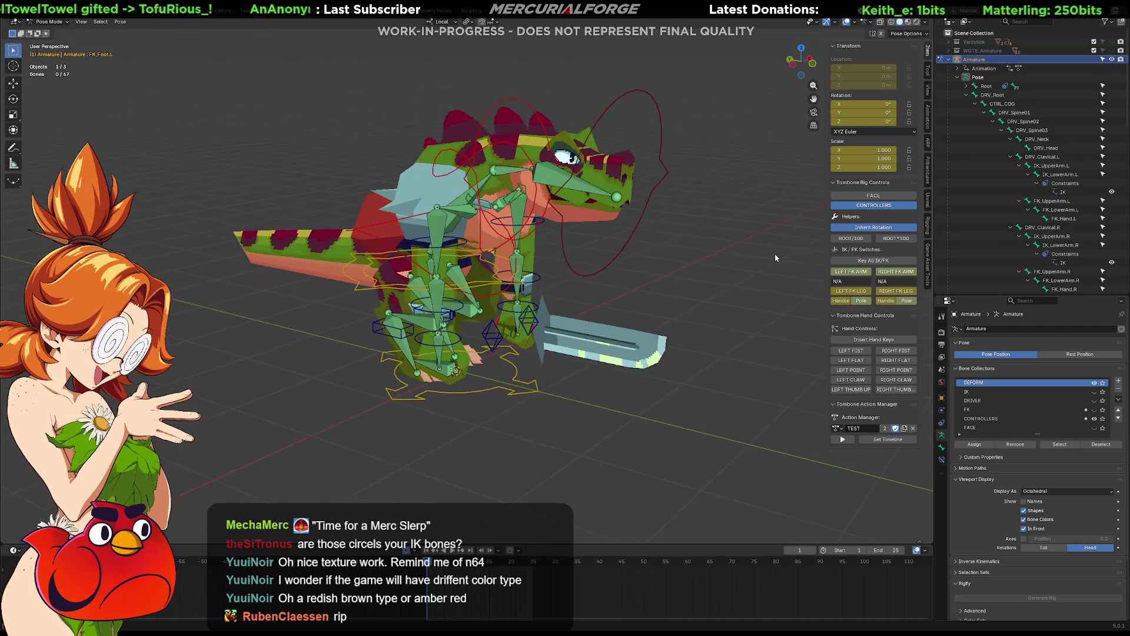
mouse_move(602, 220)
middle_mouse_down()
mouse_move(637, 263)
mouse_move(620, 262)
middle_mouse_up()
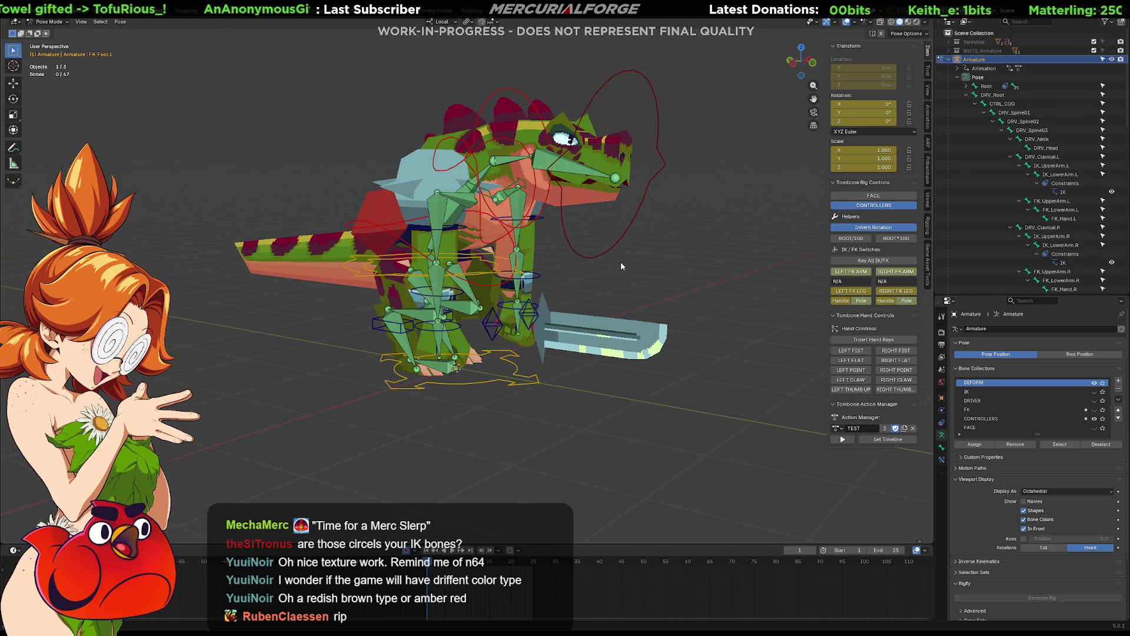
mouse_move(583, 205)
middle_mouse_down()
mouse_move(621, 313)
mouse_move(379, 291)
mouse_move(585, 352)
mouse_move(579, 317)
mouse_move(612, 309)
middle_mouse_up()
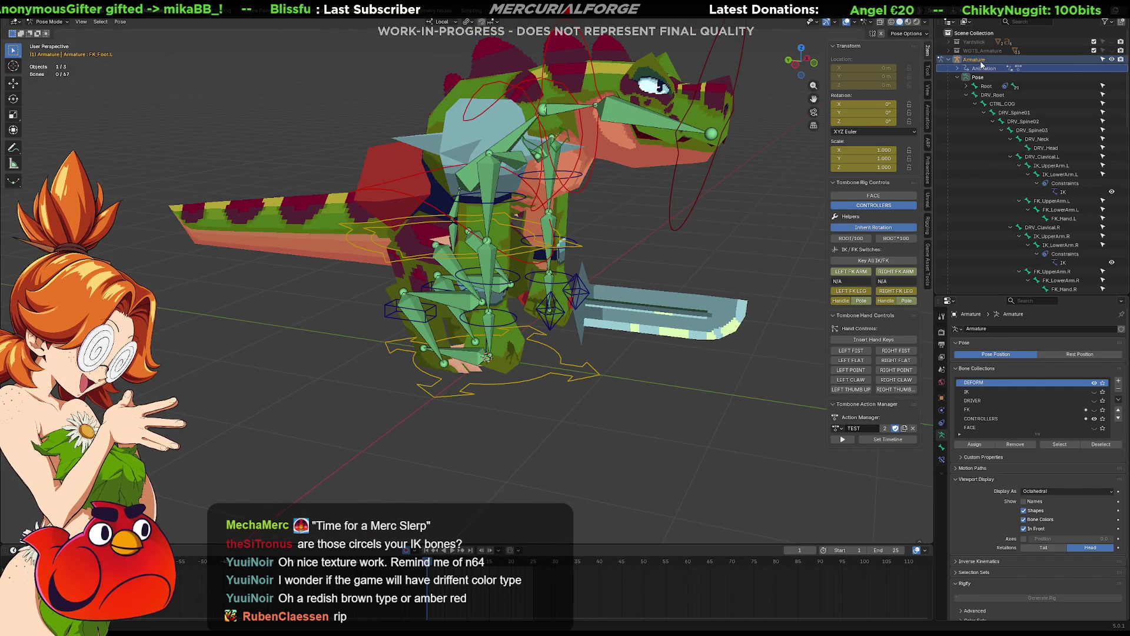
key("x")
middle_click_drag(749, 221, 723, 228)
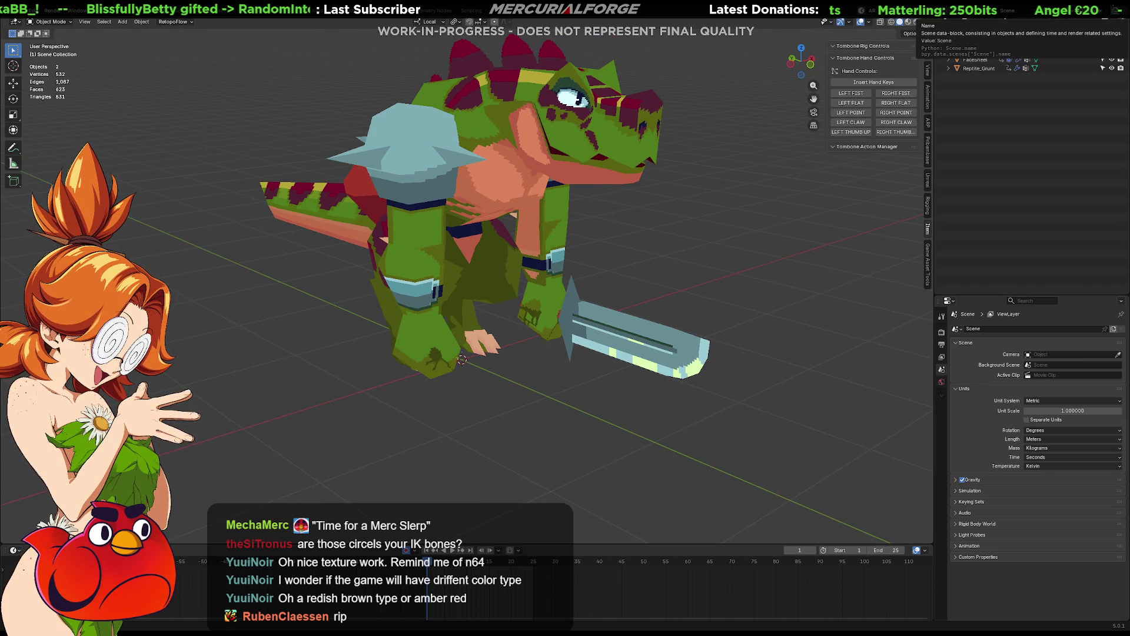
Step: Quit Blender with Ctrl+Q and view the reopened, rig-free Reptile_Grunt scene from the front
key("ctrl+q")
left_click(576, 332)
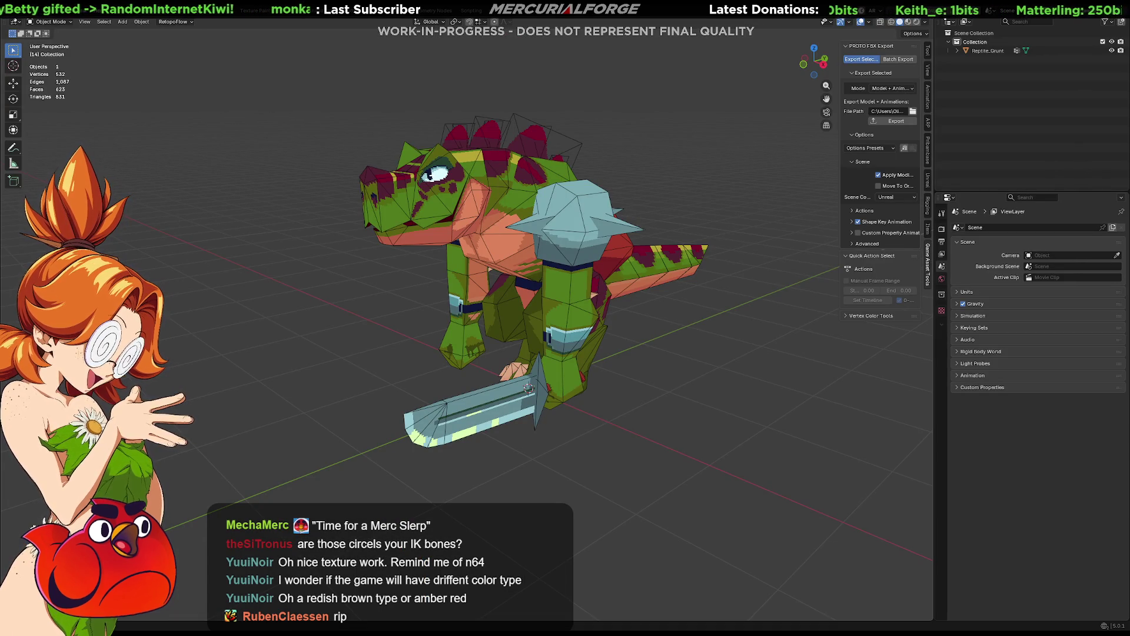
mouse_move(676, 305)
middle_mouse_down()
mouse_move(742, 301)
mouse_move(673, 330)
mouse_move(756, 330)
mouse_move(662, 313)
mouse_move(680, 295)
middle_mouse_up()
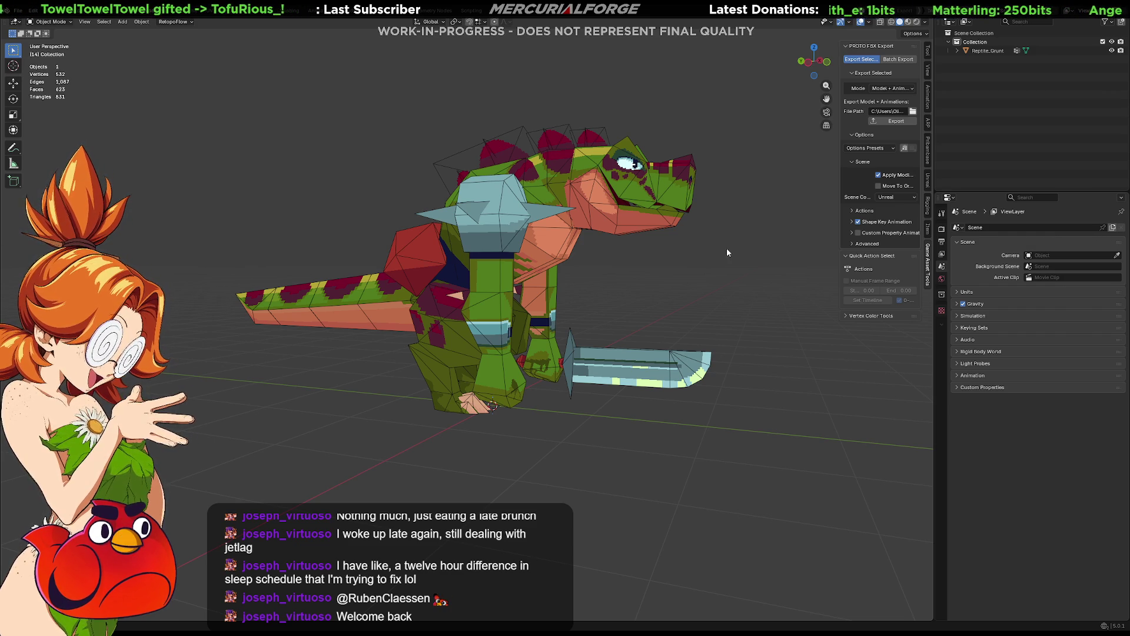
Step: Play the grunt's animation, set the numpad-1 Front view, and bring up the Shift+A add menu
key("space")
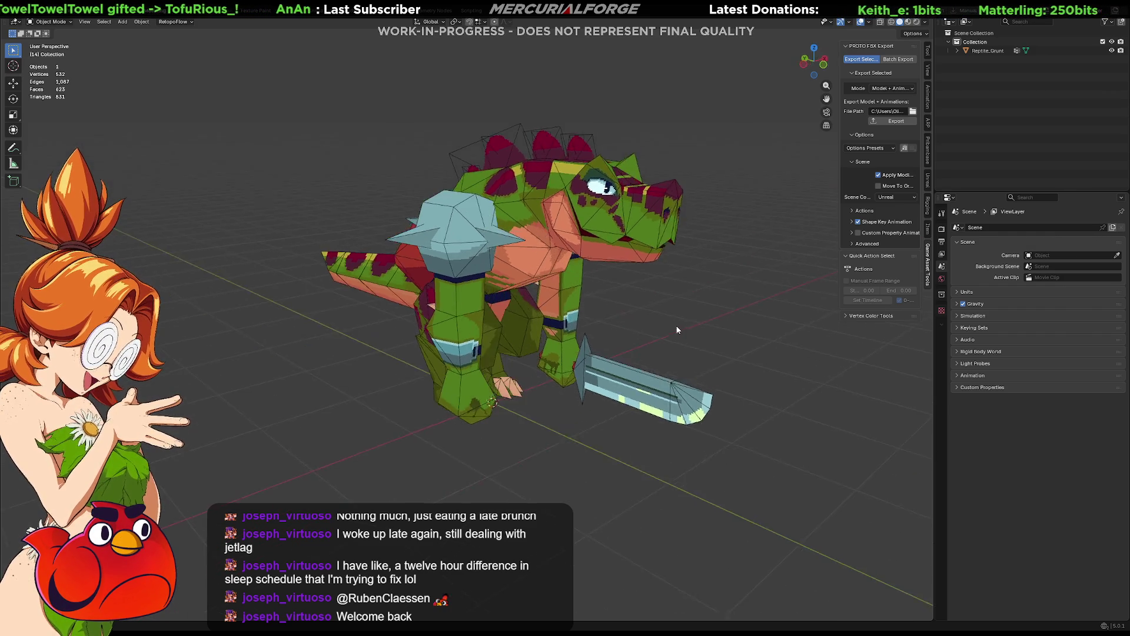
middle_click_drag(516, 321, 516, 312)
scroll(524, 341, "up", 5)
mouse_move(537, 315)
middle_mouse_down()
mouse_move(556, 336)
mouse_move(546, 347)
mouse_move(747, 336)
middle_mouse_up()
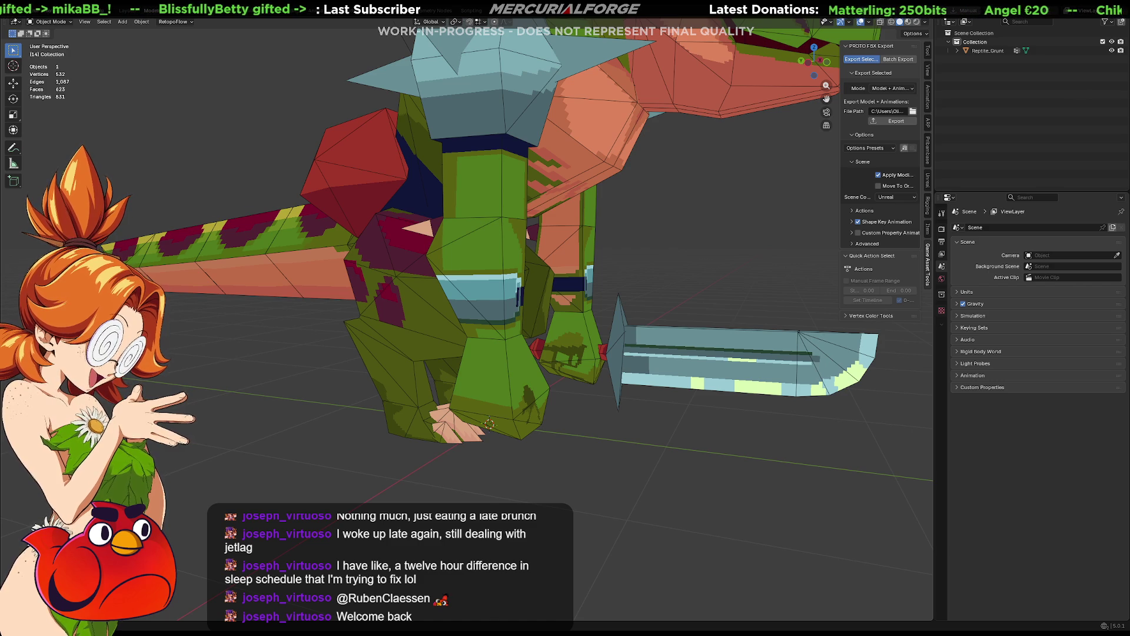
key("KP_1")
scroll(718, 352, "down", 3)
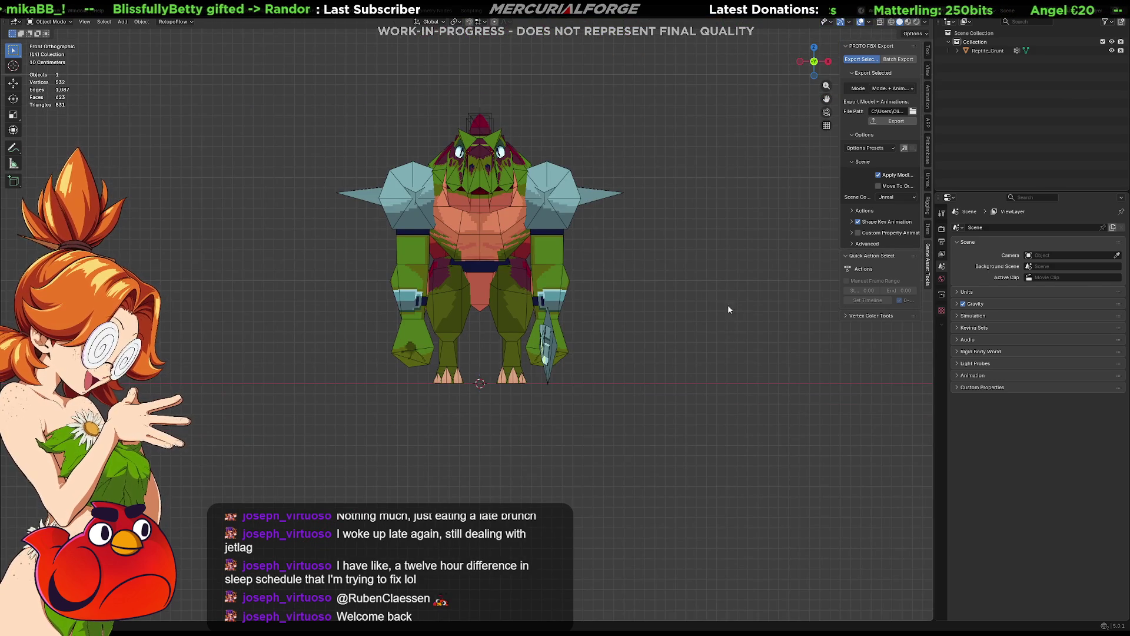
key("shift+a")
Step: Add a single-bone armature at the grunt's feet
mouse_move(669, 287)
mouse_move(649, 359)
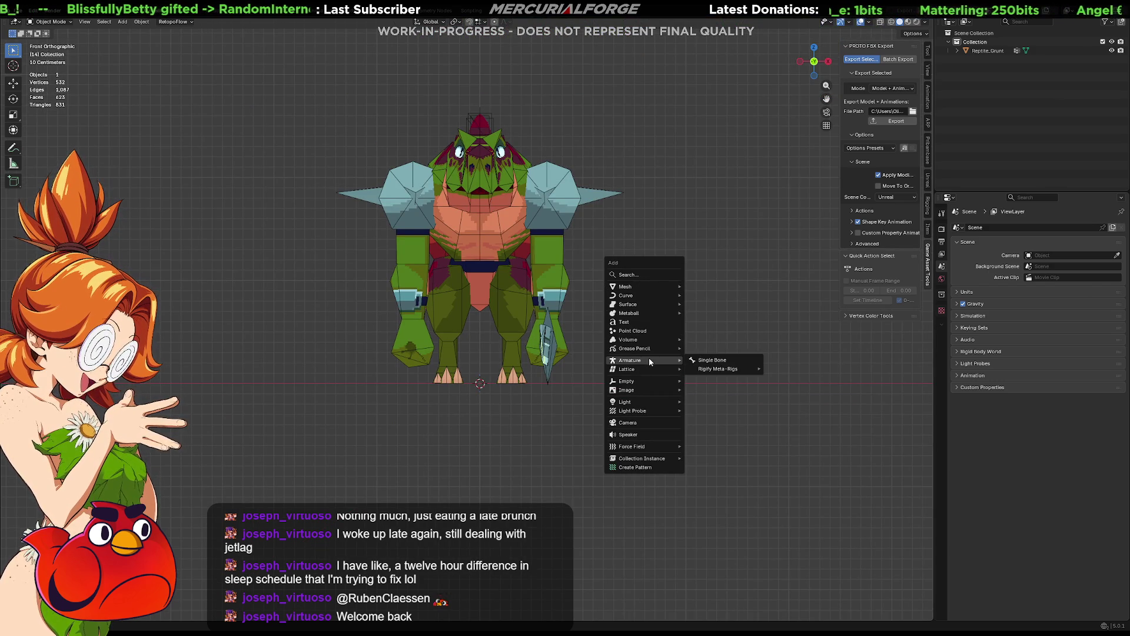
left_click(691, 356)
scroll(617, 343, "up", 3)
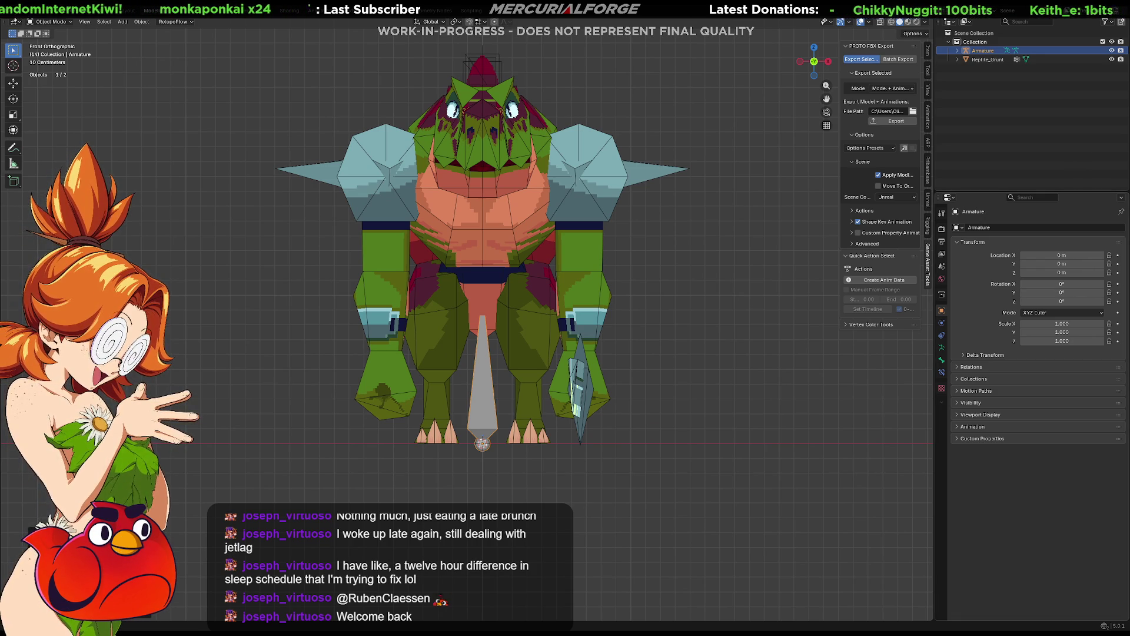
Step: Enable In Front in the armature's Viewport Display settings so bones draw over the mesh
left_click(941, 335)
left_click(941, 347)
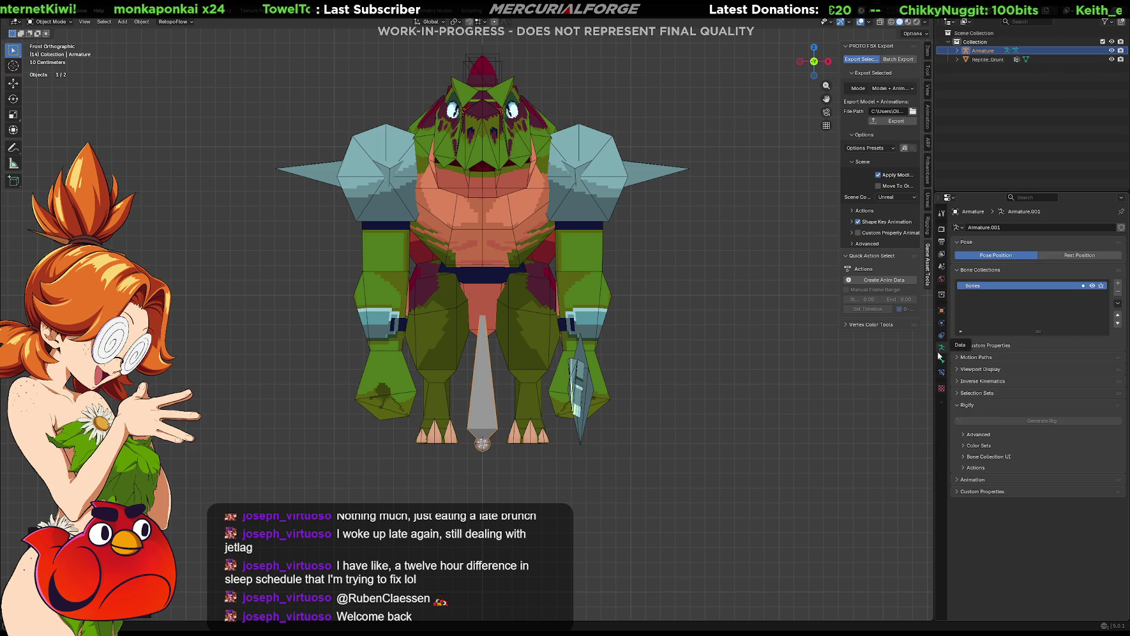
left_click(959, 370)
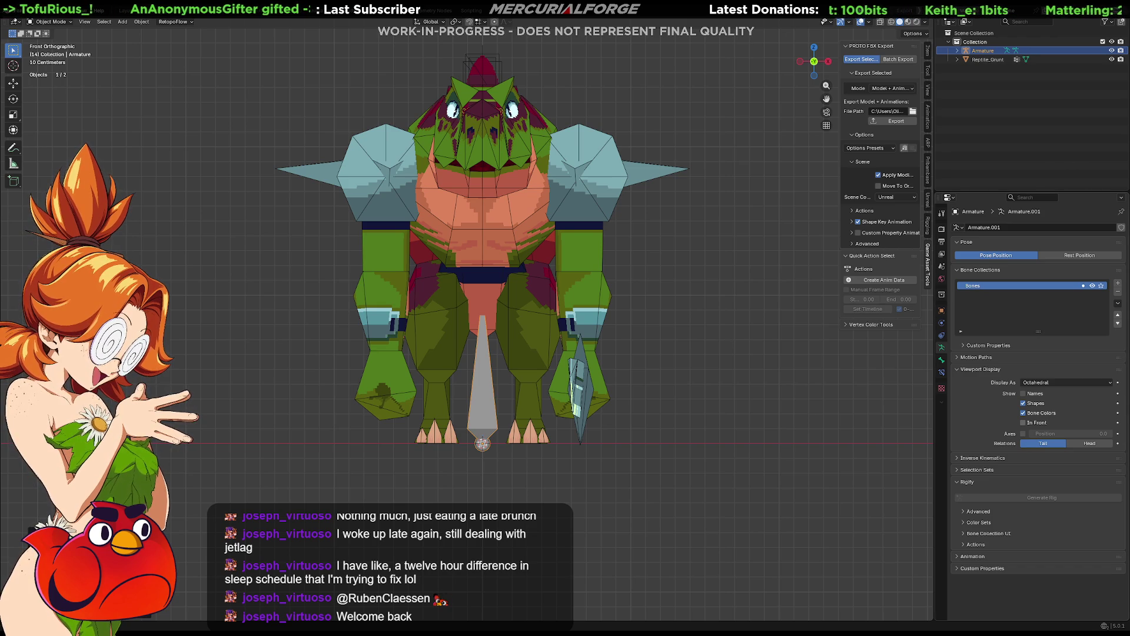
left_click(1024, 423)
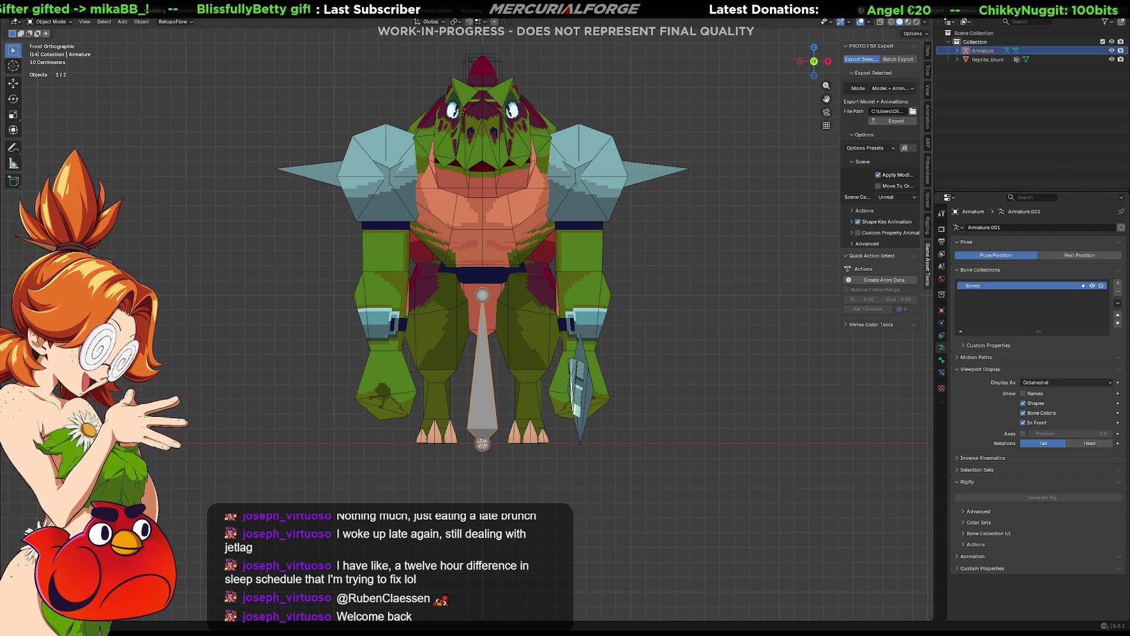
Step: In Right view and Edit Mode, lay the bone flat on the ground, tail pointing back
left_click(791, 372)
key("KP_3")
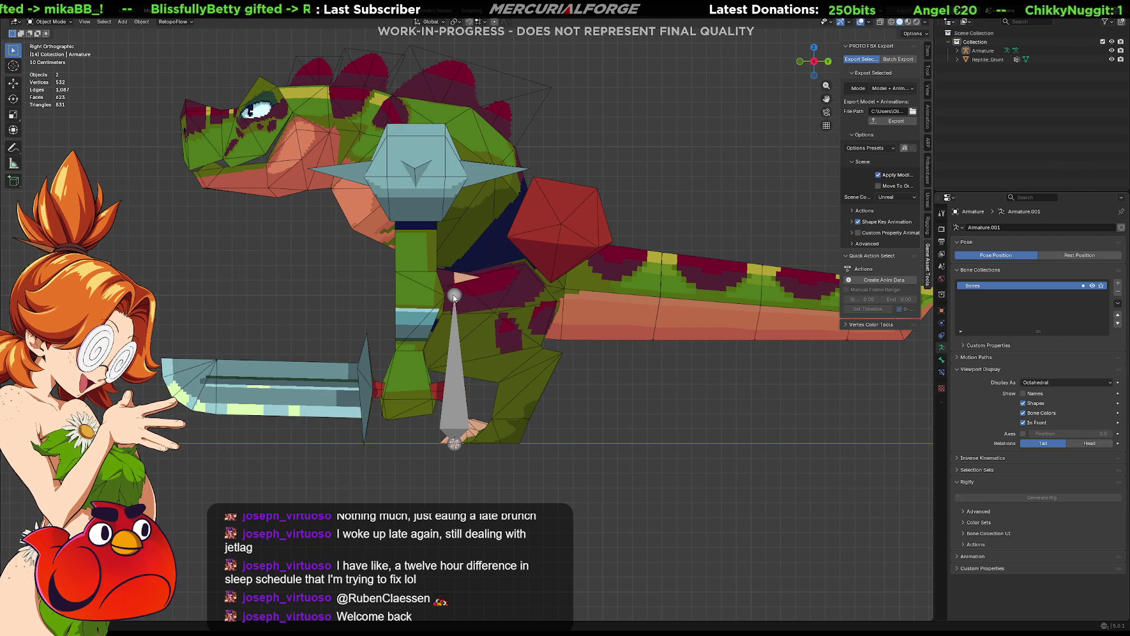
left_click(453, 298)
key("Tab")
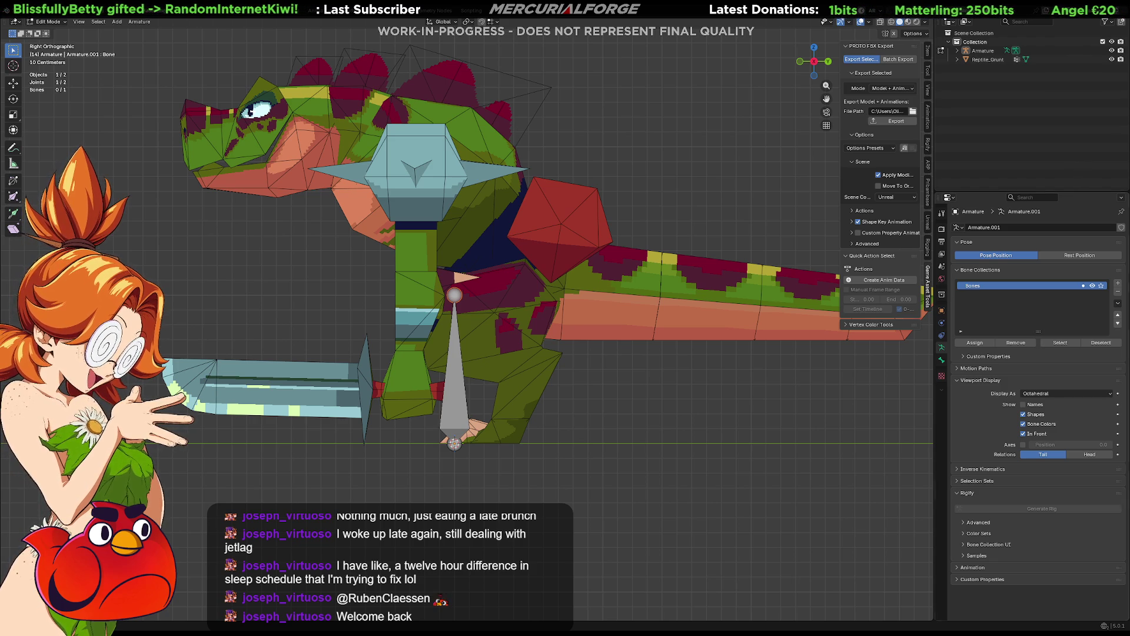
key("g")
key("z")
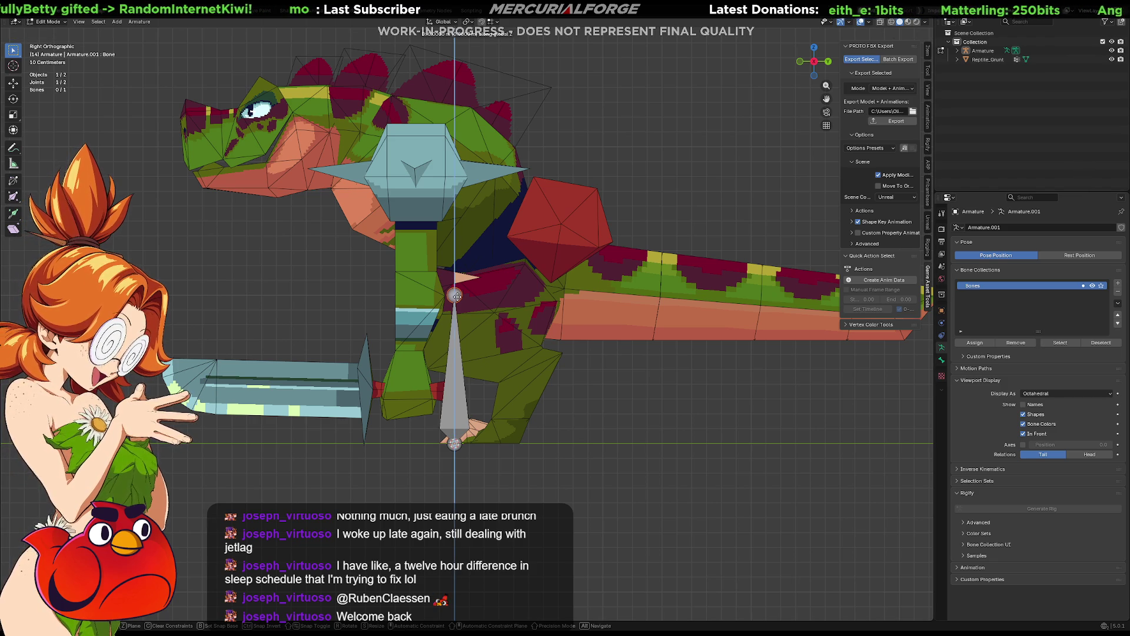
left_click(460, 320)
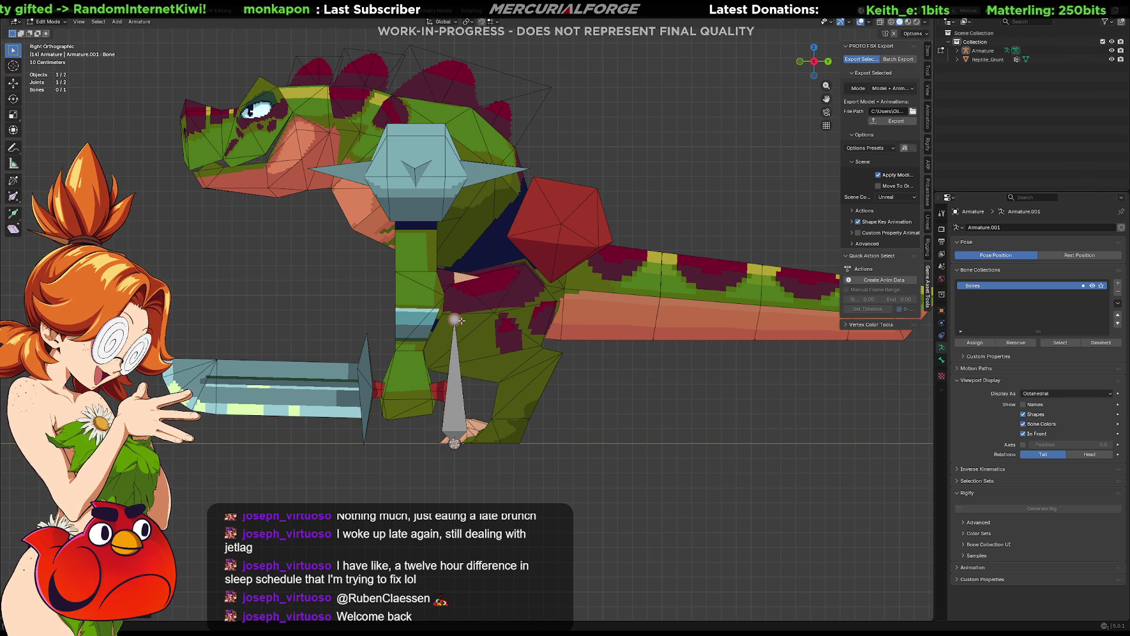
key("g")
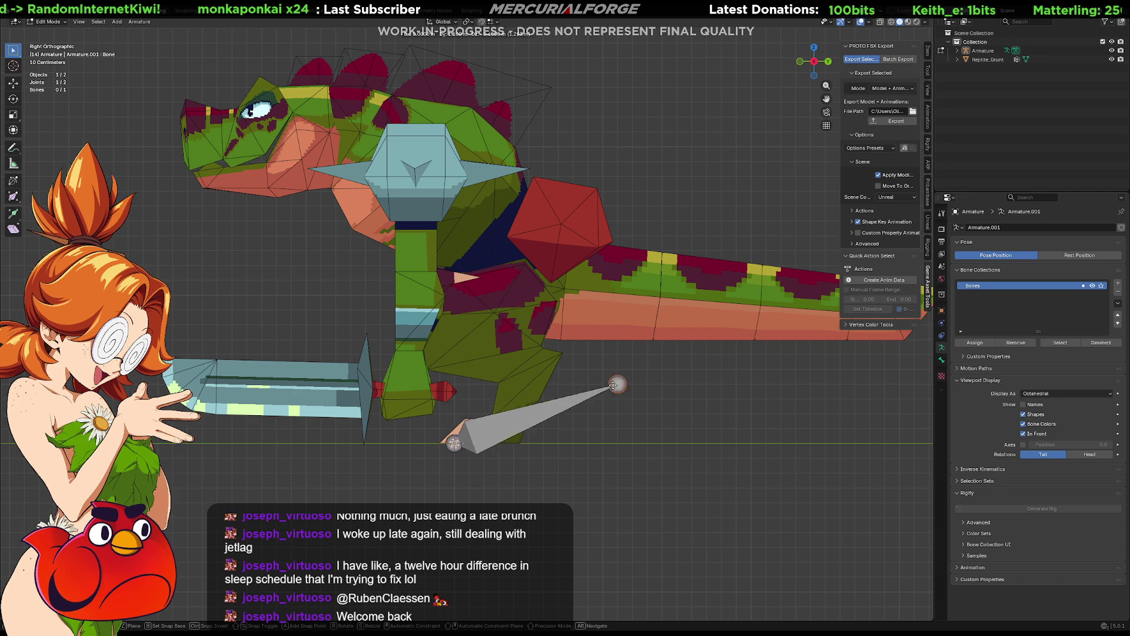
left_click(663, 443)
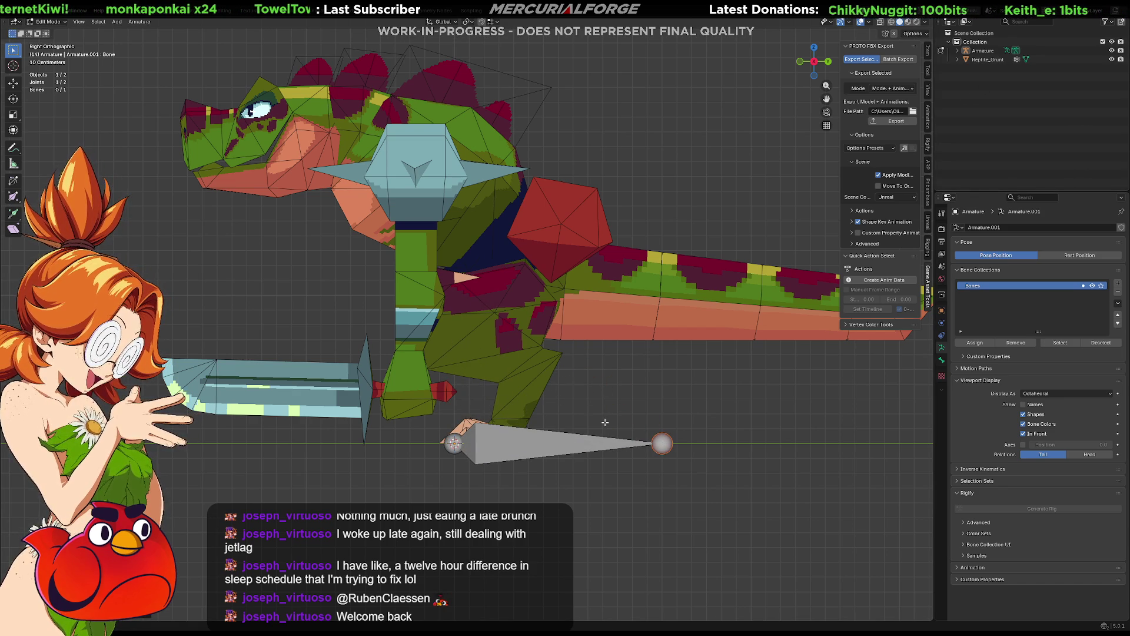
Step: Rename the bone to 'Root', fixing the capitalisation
key("F2")
type("rOOT")
key("Return")
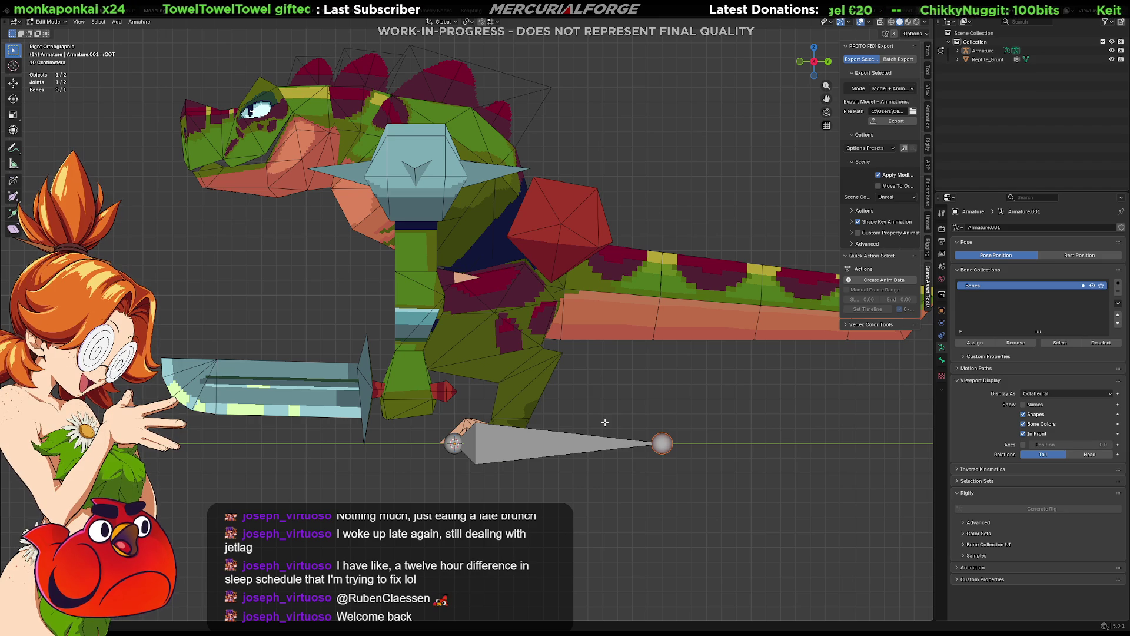
key("F2")
type("Root")
key("Return")
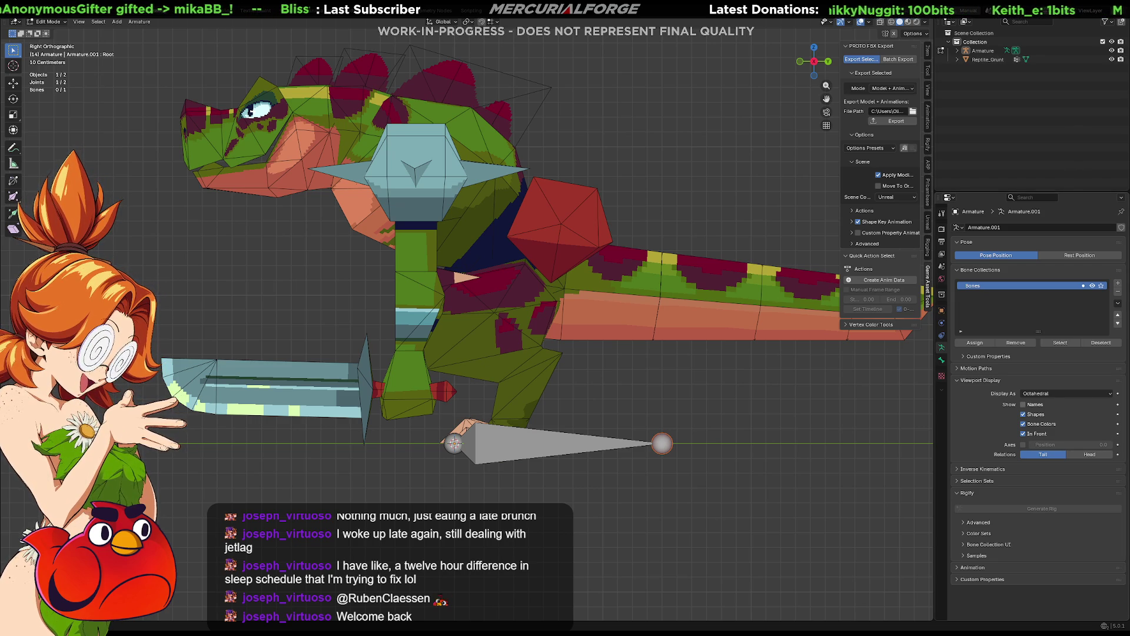
left_click(1023, 445)
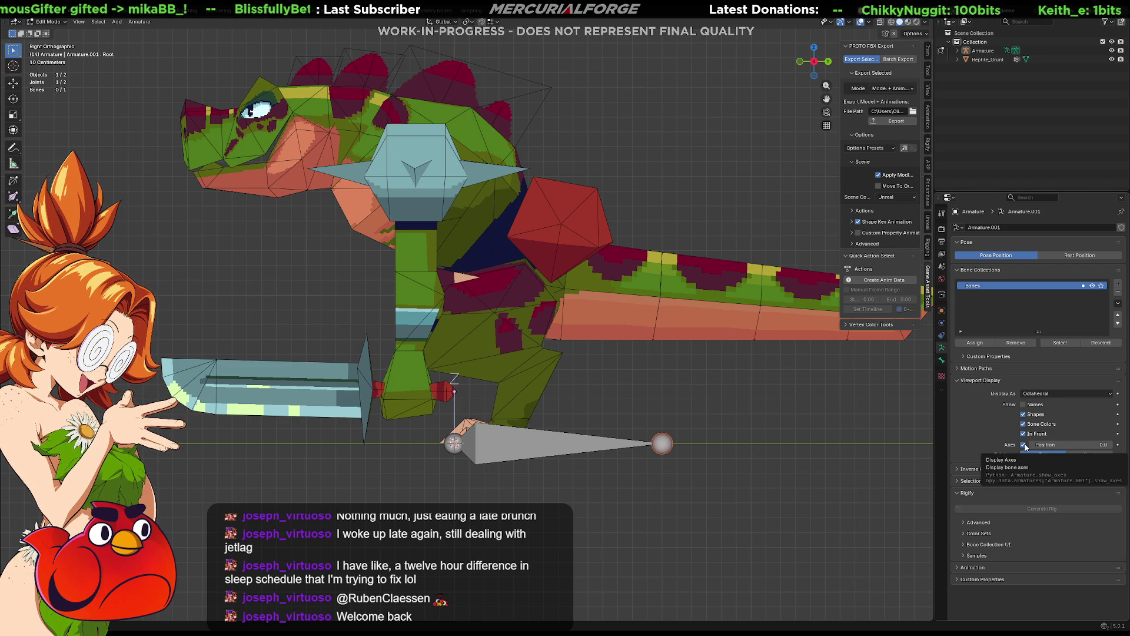
scroll(704, 443, "down", 10)
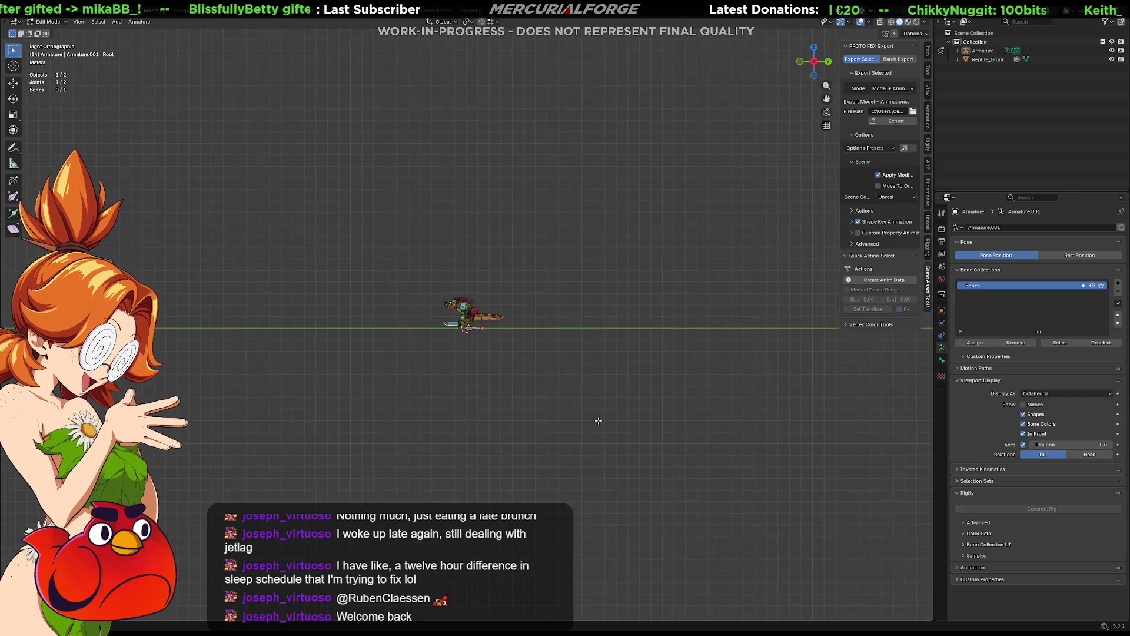
scroll(597, 419, "up", 6)
scroll(597, 418, "up", 6)
mouse_move(1040, 445)
left_mouse_down()
mouse_move(1098, 445)
mouse_move(1029, 445)
left_mouse_up()
left_click(1022, 445)
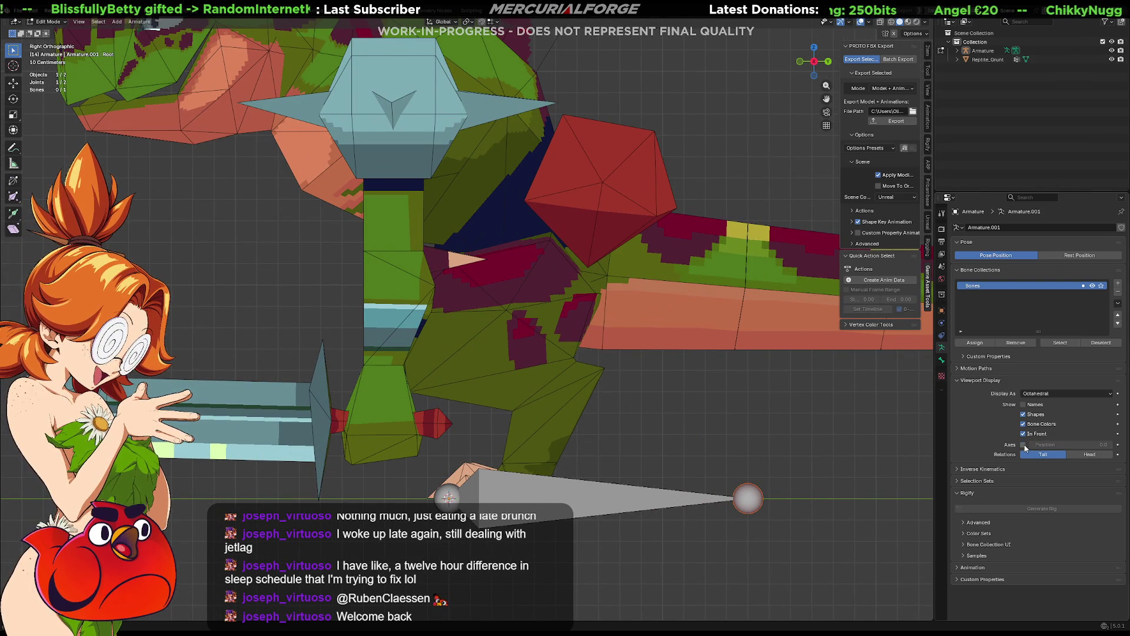
left_click(1089, 455)
left_click(1042, 454)
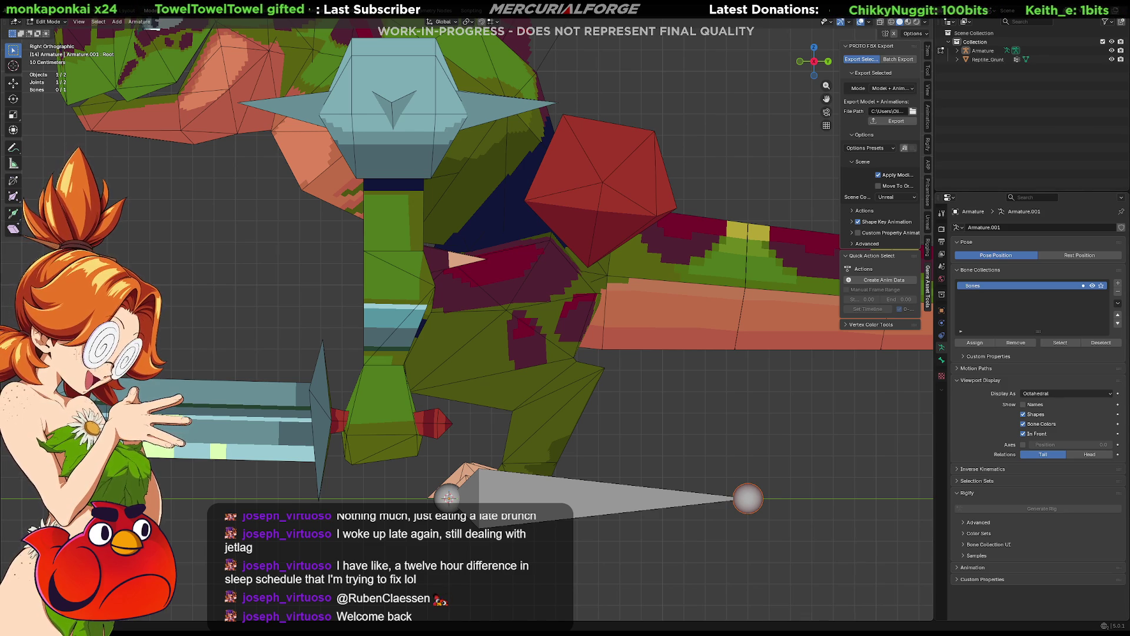
Step: Add a second bone and move it up inside the grunt's body, checking from front and side
key("KP_1")
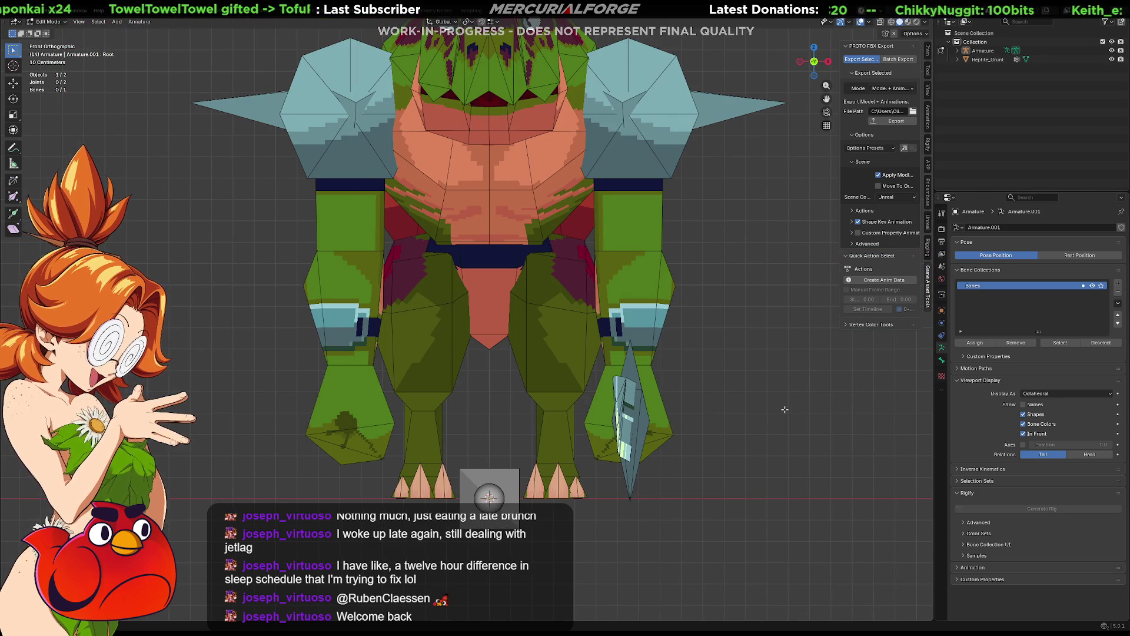
key("shift+a")
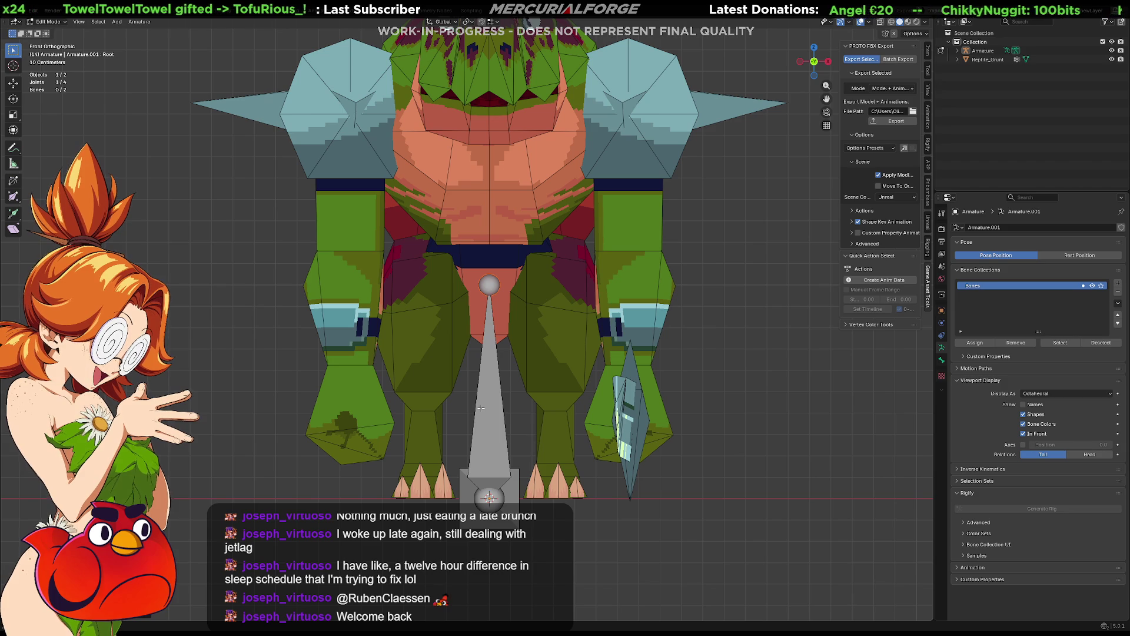
left_click(482, 411)
key("g")
key("z")
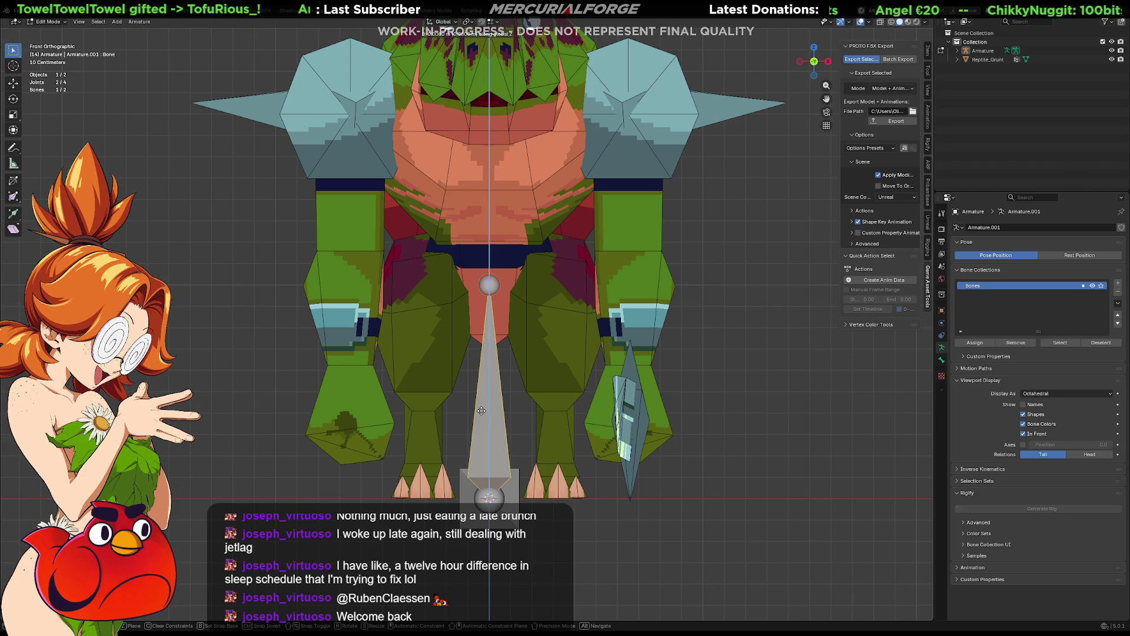
left_click(499, 199)
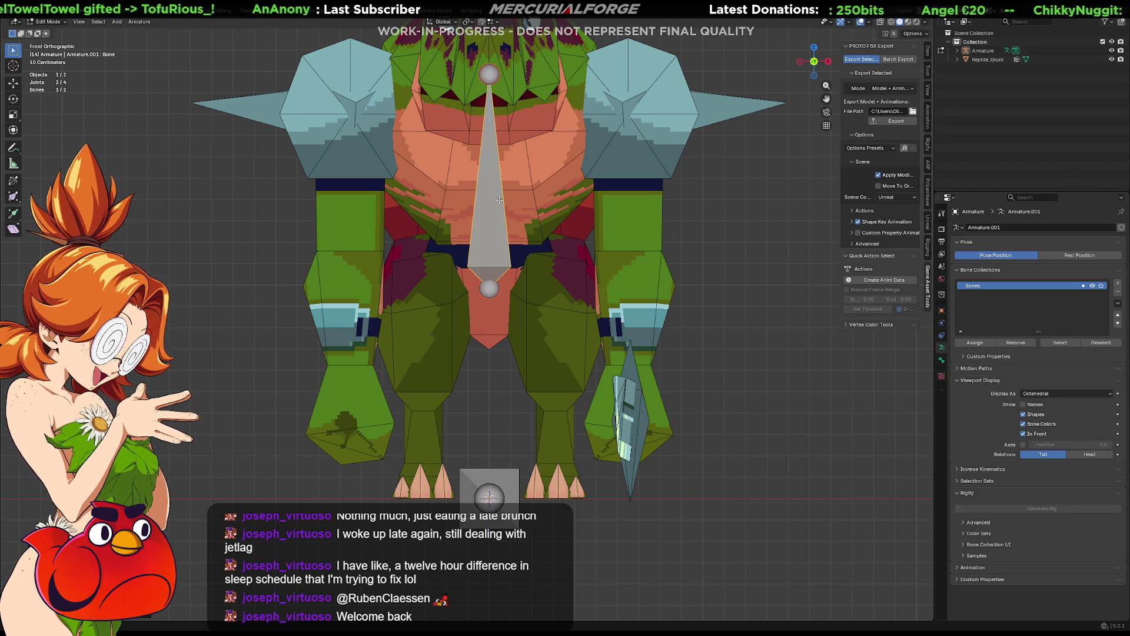
key("KP_3")
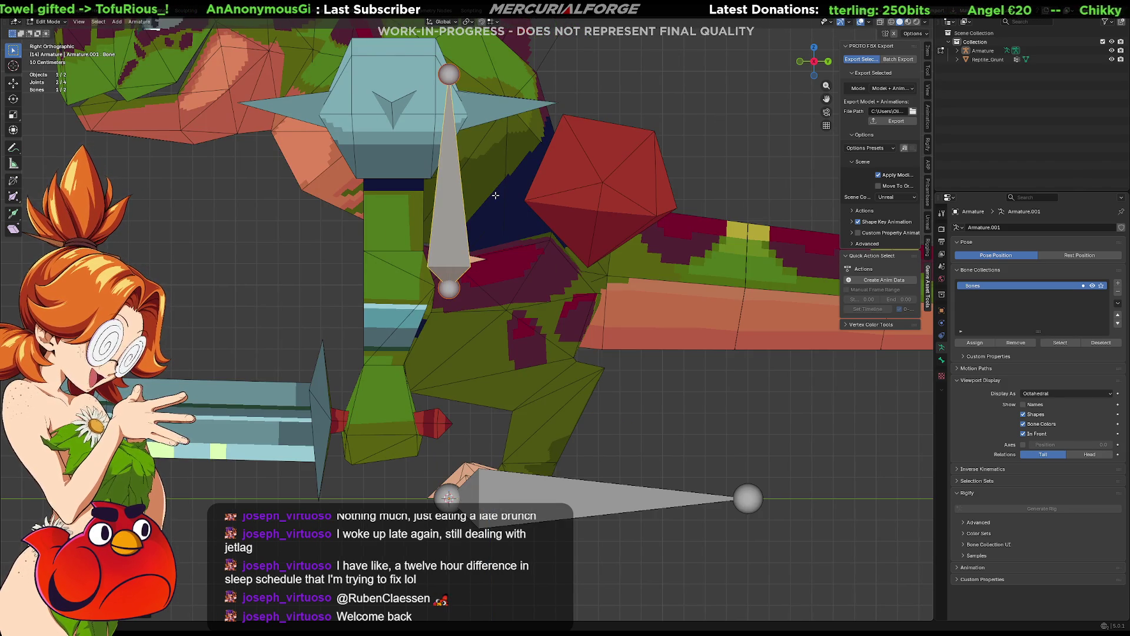
key("g")
left_click(637, 183)
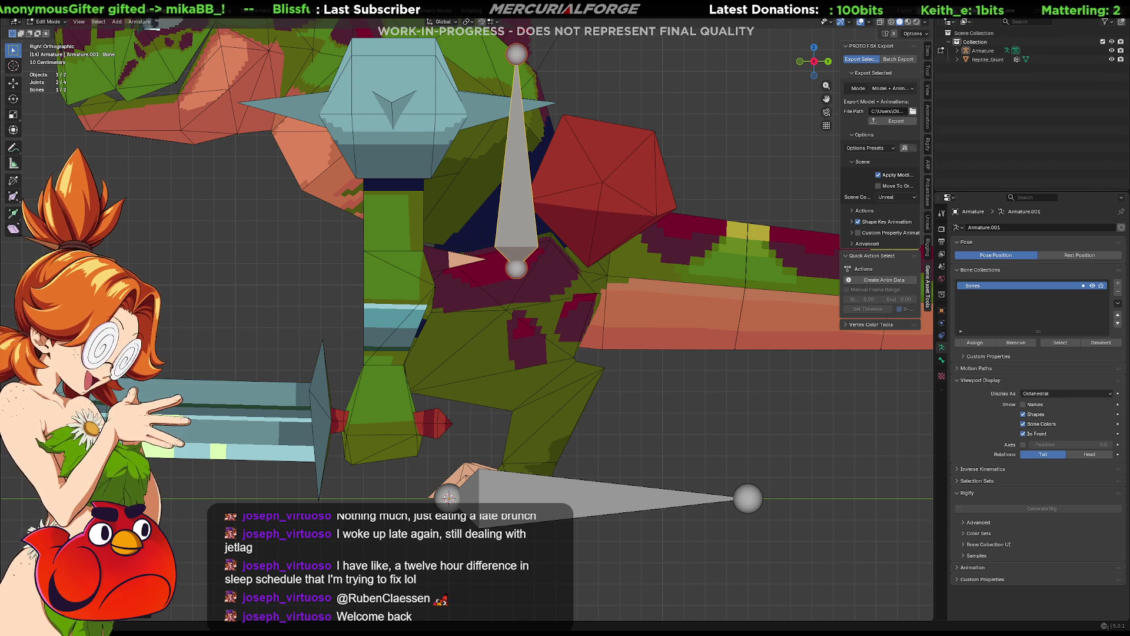
left_click_drag(519, 218, 512, 225)
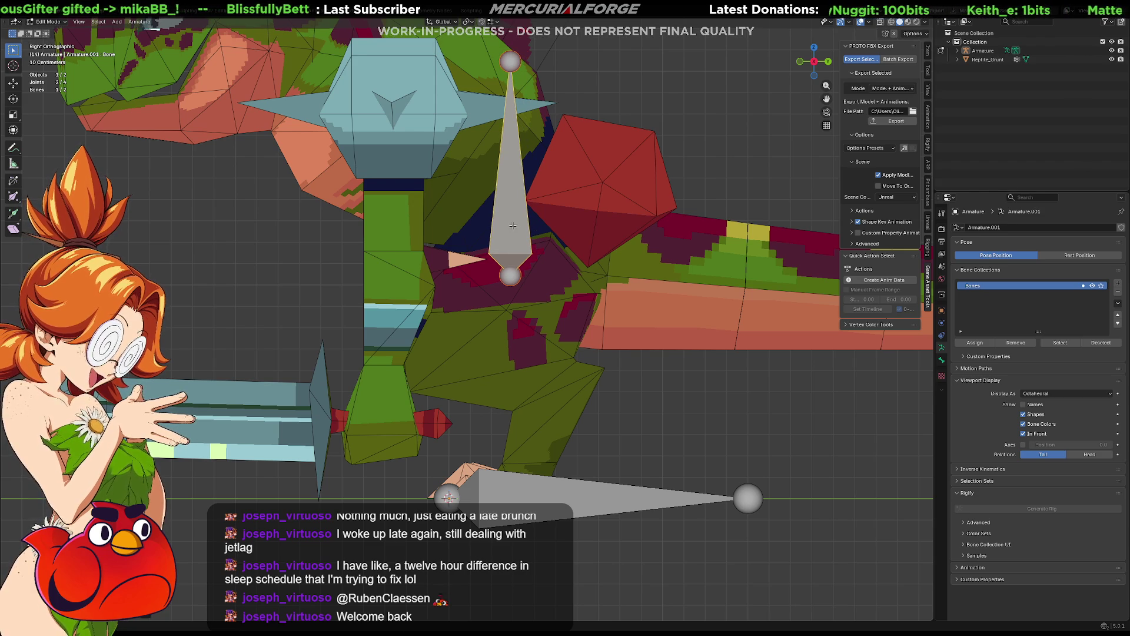
Step: Flip the bone to point upward, drop it to the hips and shorten it
key("alt+f")
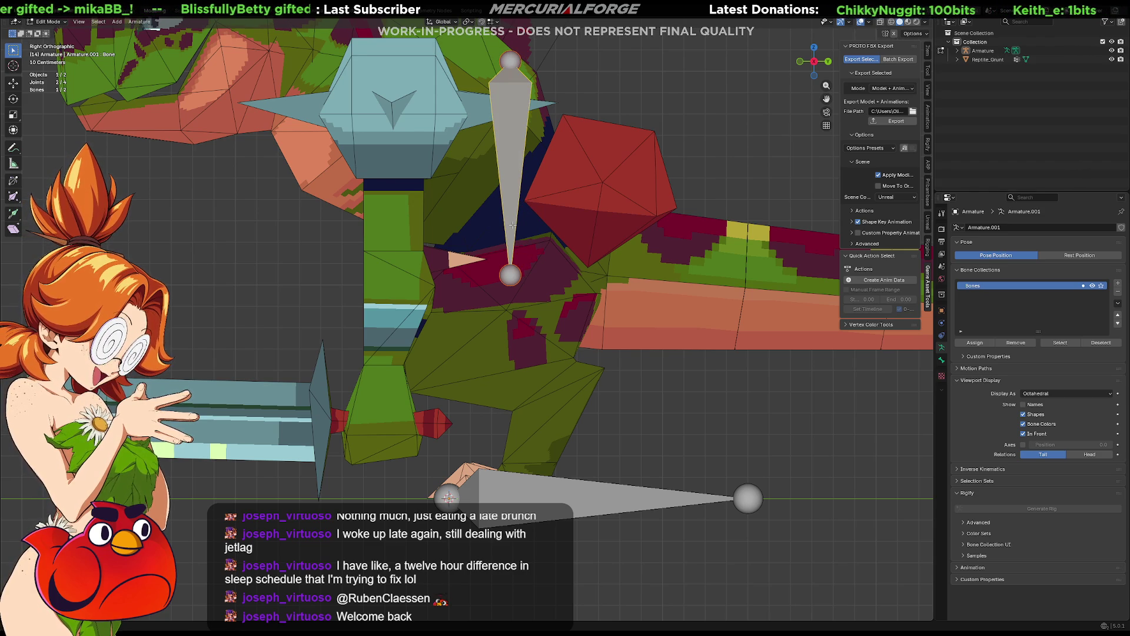
key("g")
left_click(493, 459)
left_click_drag(508, 459, 516, 328)
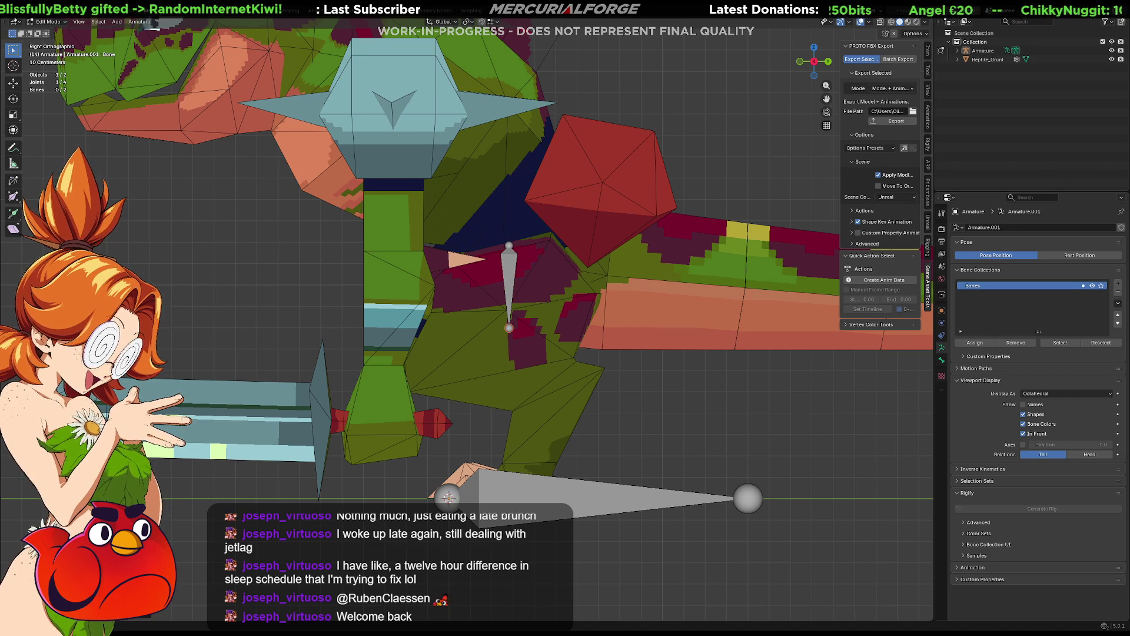
Step: Duplicate the hip bone and place the copy over the other thigh
key("KP_1")
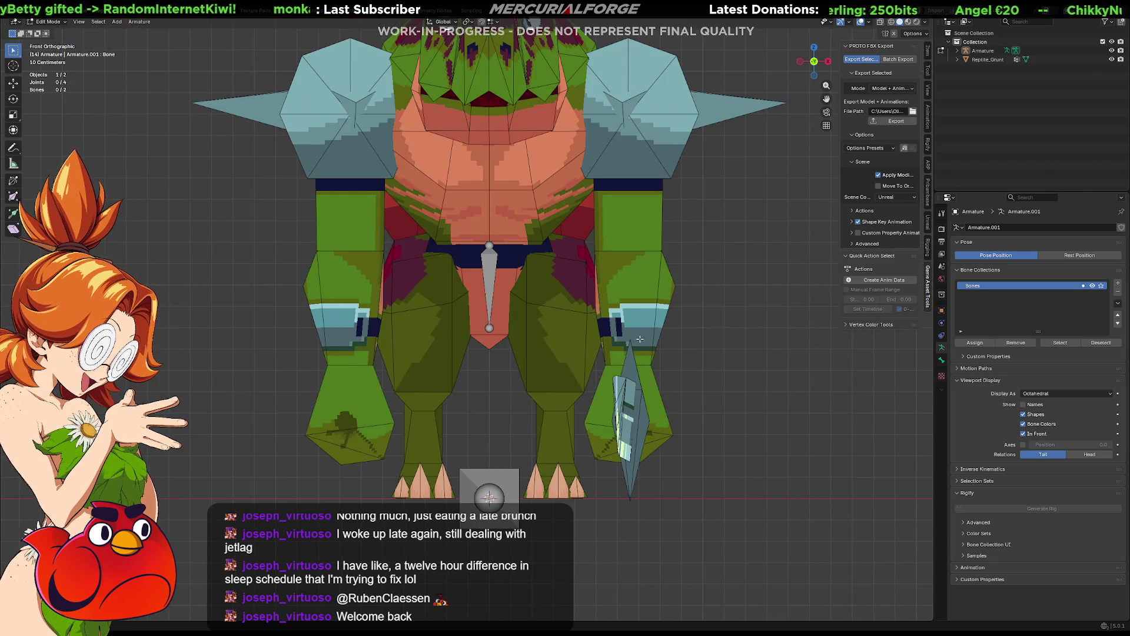
left_click(488, 262)
key("shift+d")
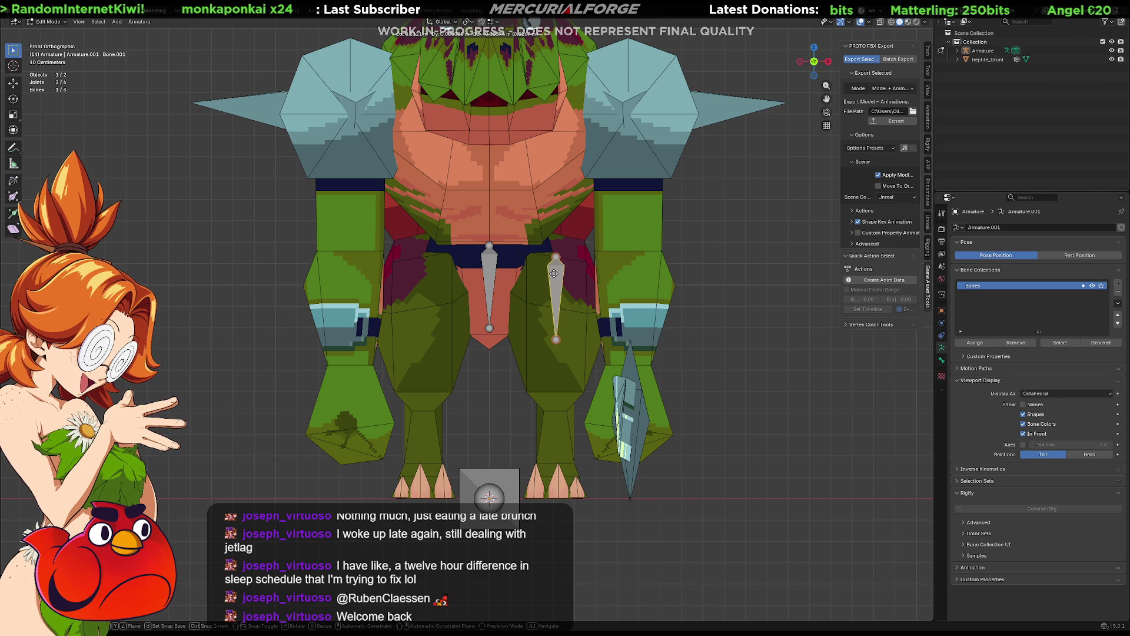
left_click(553, 271)
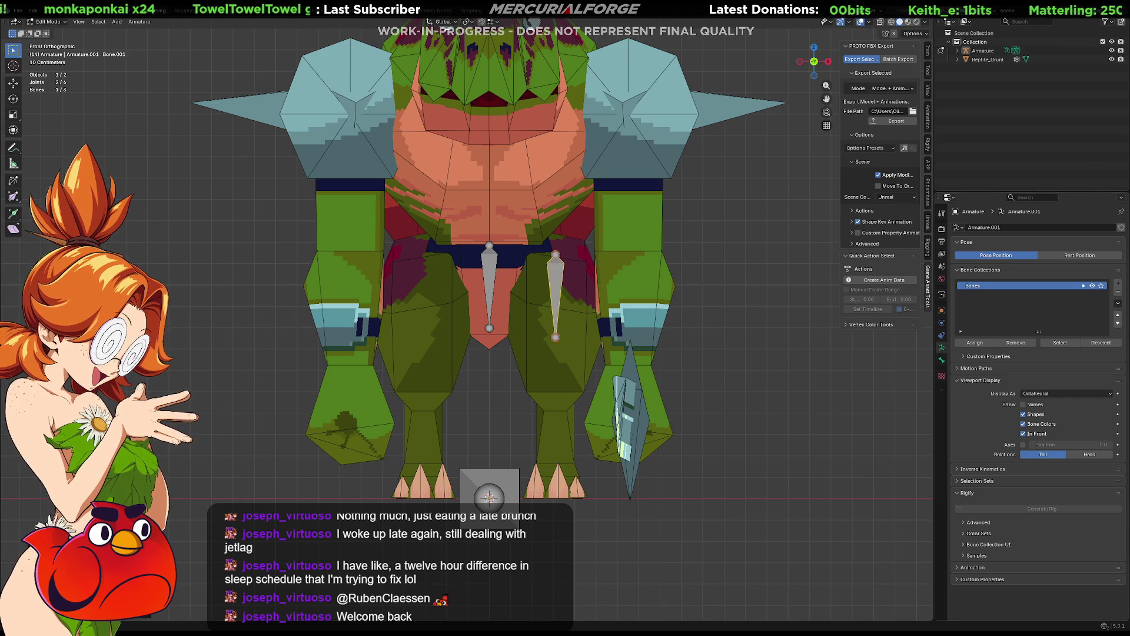
Step: In side view, move the copied bone's tail joint to the front of the thigh
key("alt+a")
key("KP_3")
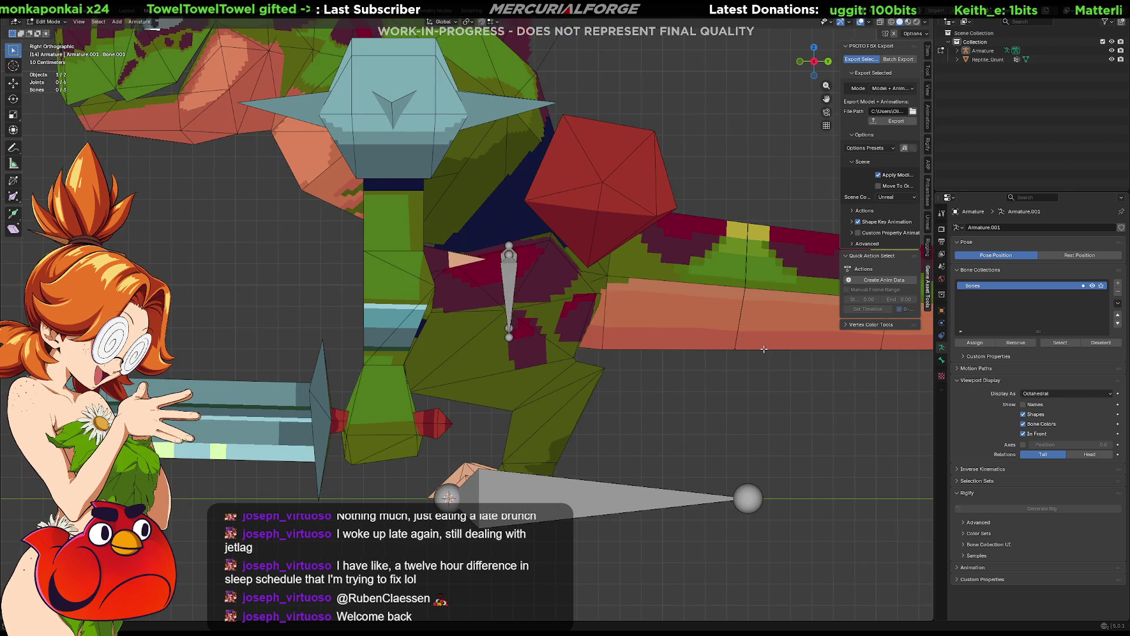
left_click(509, 337)
key("g")
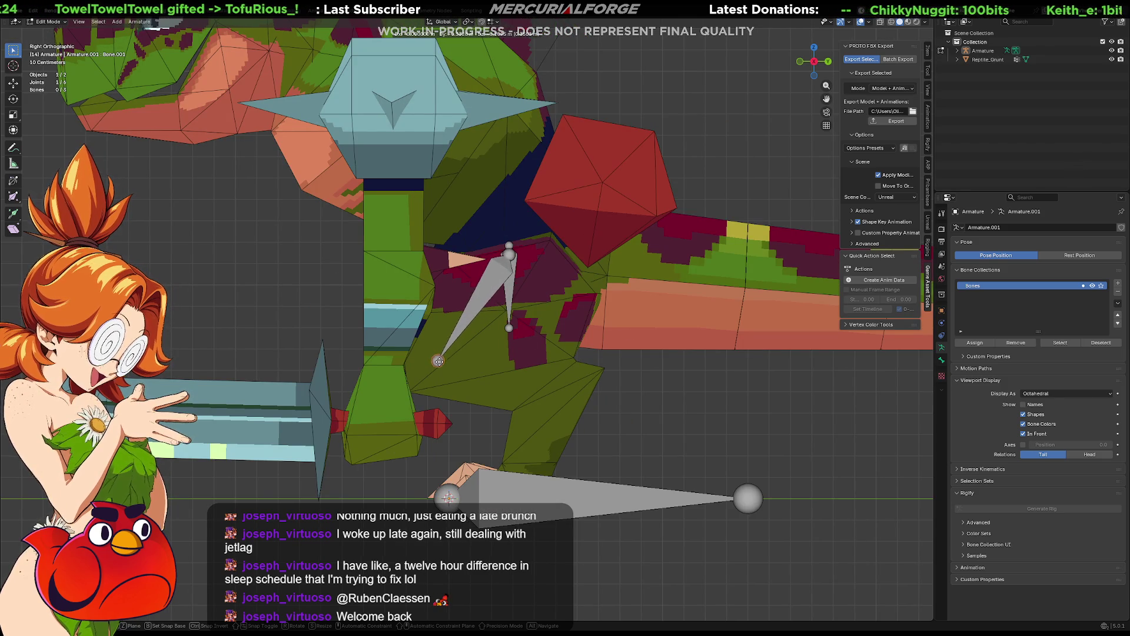
left_click(438, 366)
Step: Extrude thigh, shin and foot bones from the hip down to the toes
key("e")
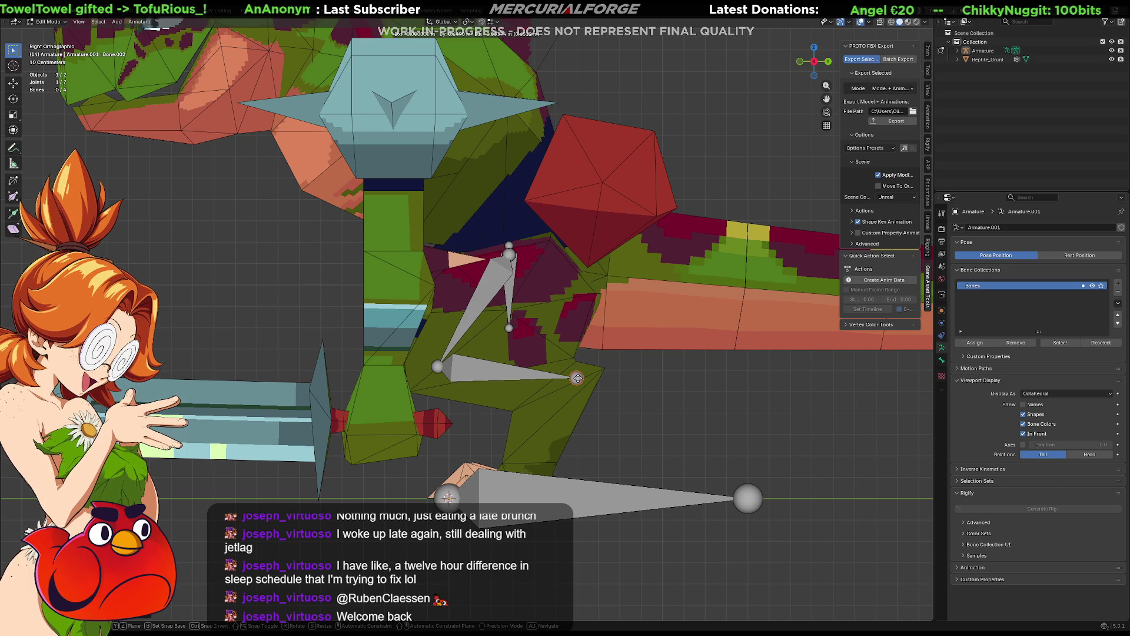
left_click(578, 377)
key("e")
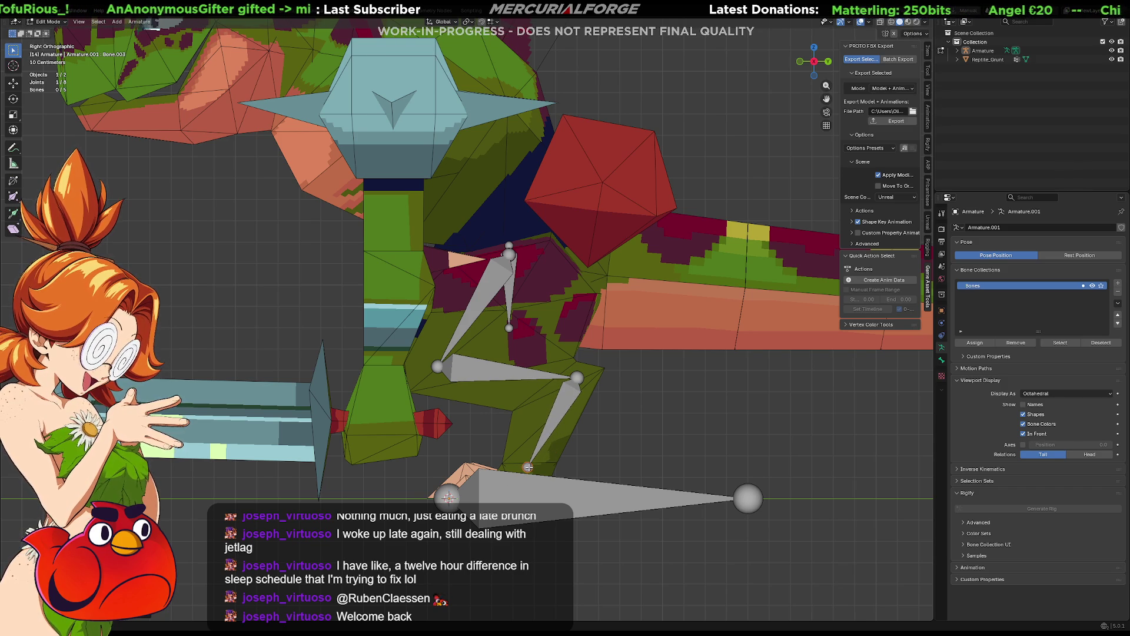
left_click(528, 467)
key("e")
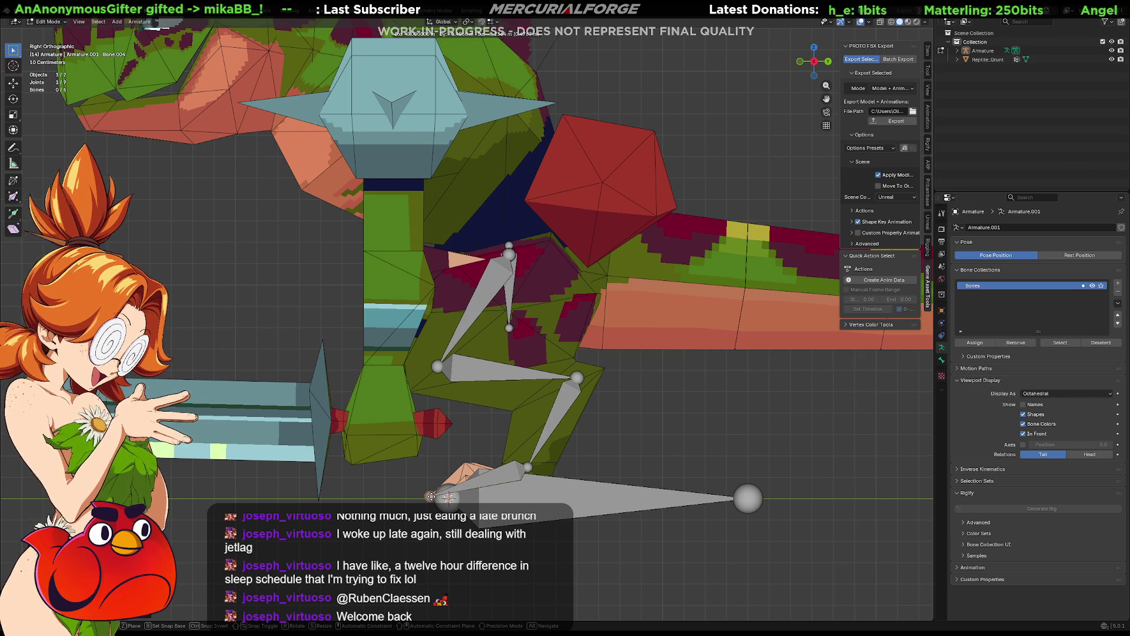
left_click(431, 496)
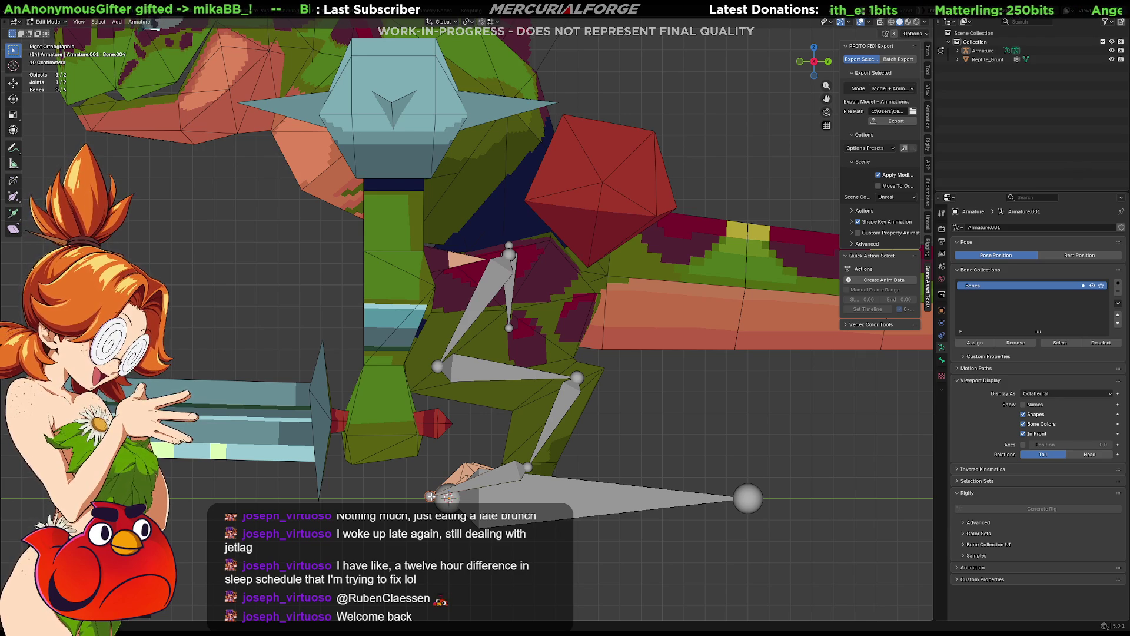
Step: Try adjusting the knee and thigh joints, cancelling both moves to keep them in place
left_click(578, 377)
key("g")
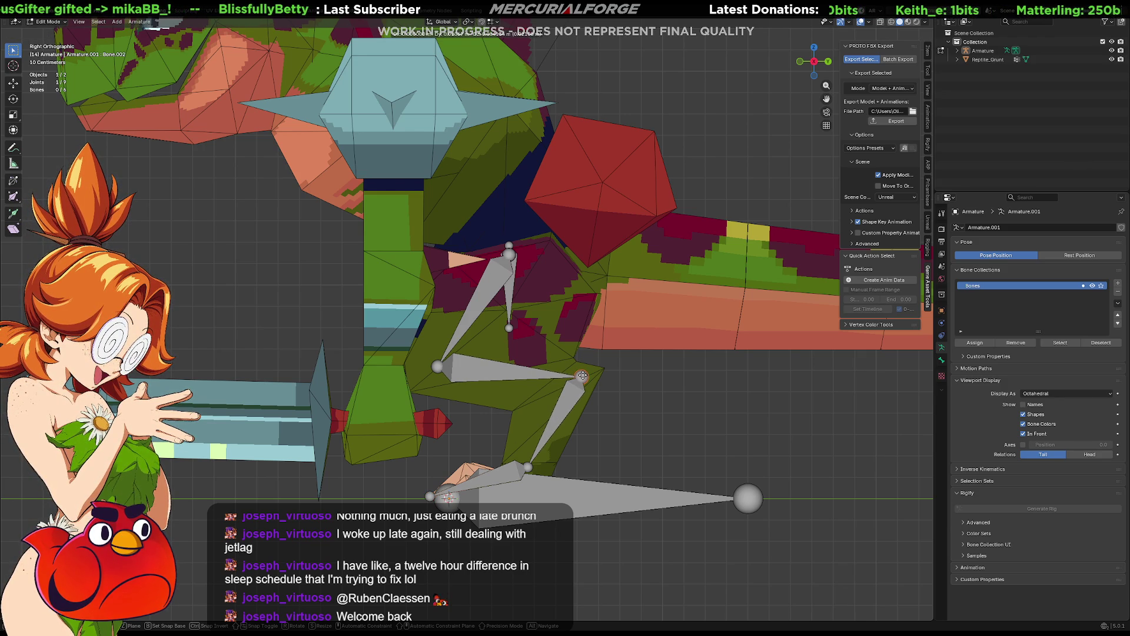
right_click(466, 376)
left_click(437, 366)
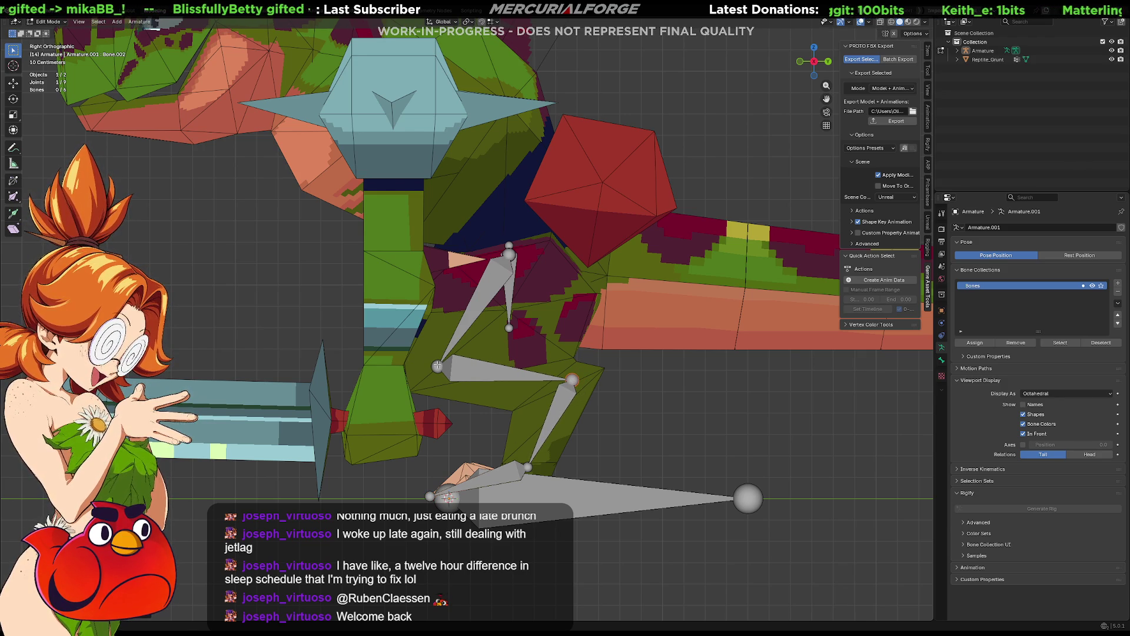
key("g")
right_click(436, 366)
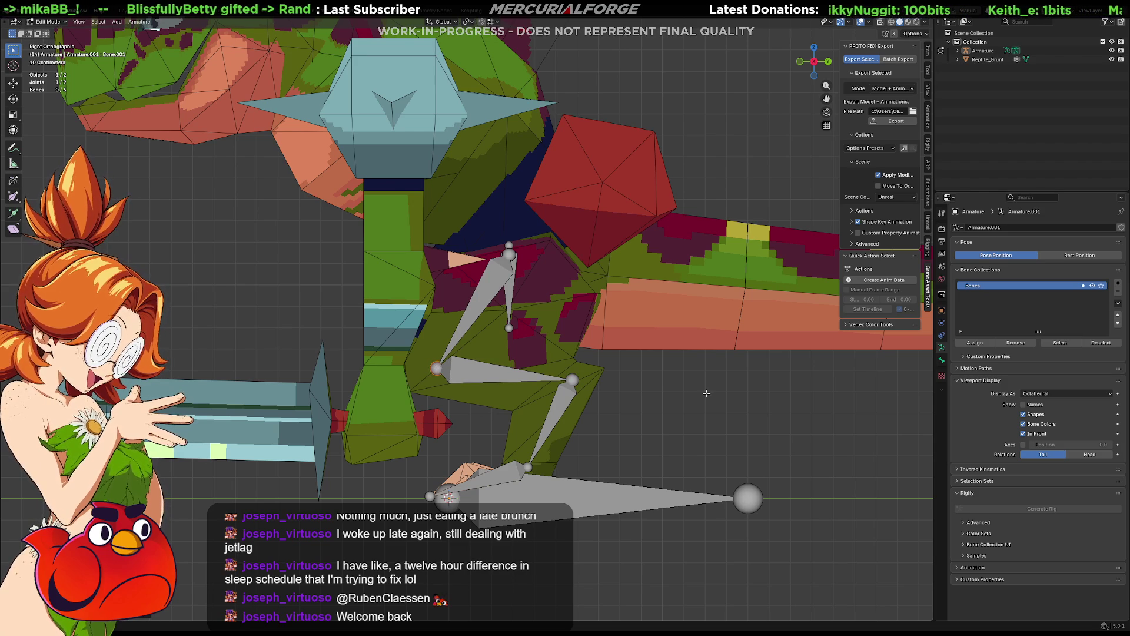
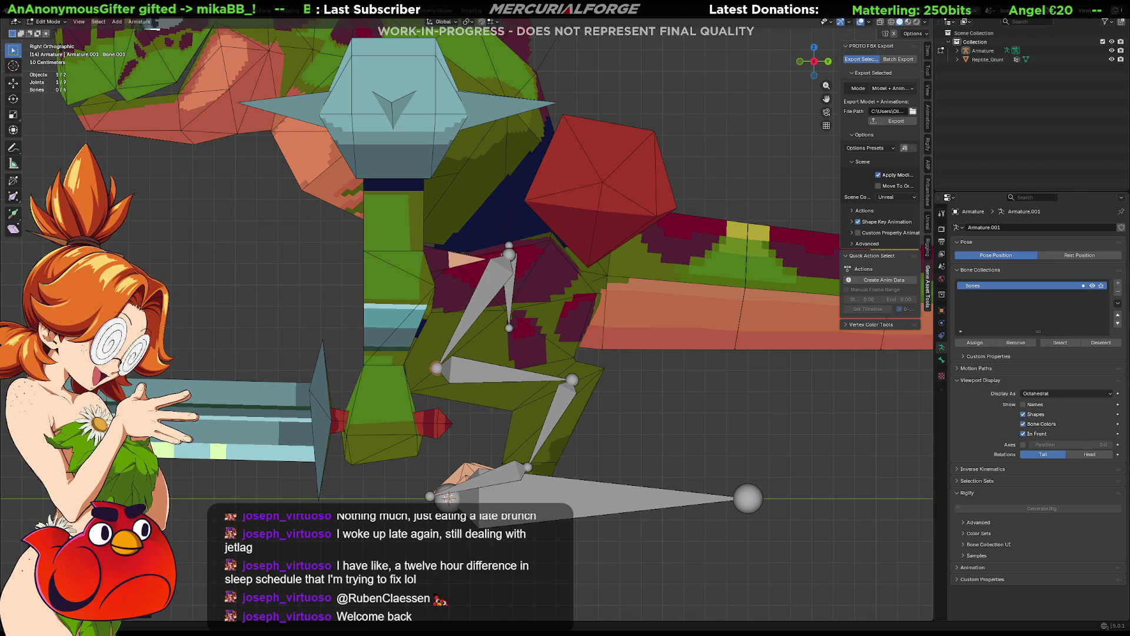
Step: In front view, extrude a new bone straight up along Z from the hip joint
left_click(797, 434)
key("KP_1")
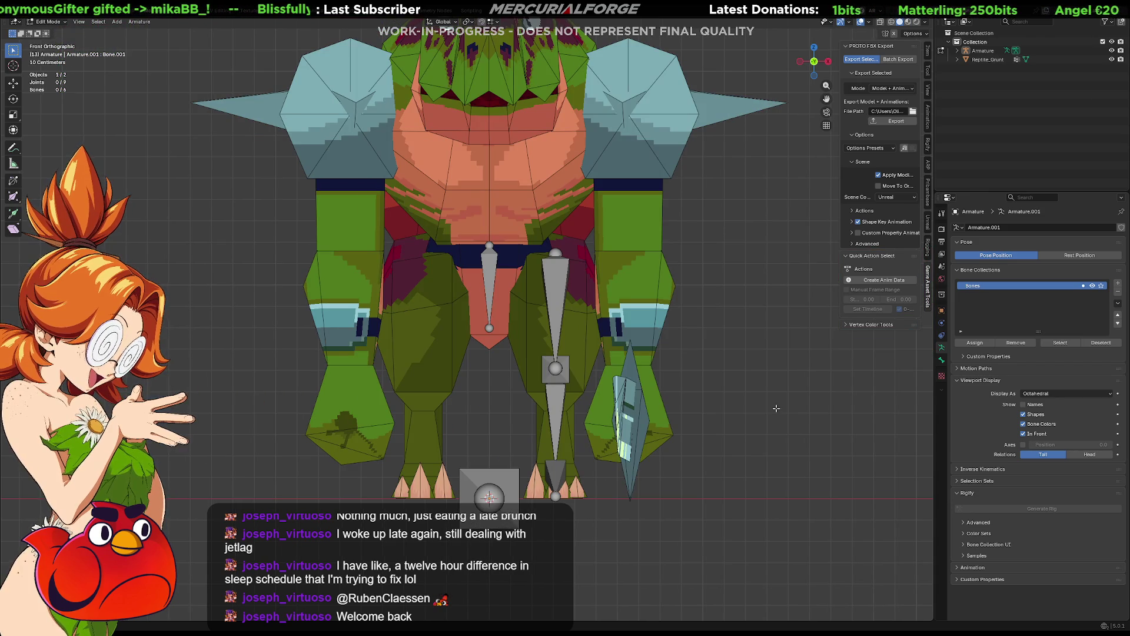
middle_click_drag(570, 269, 564, 355, "shift")
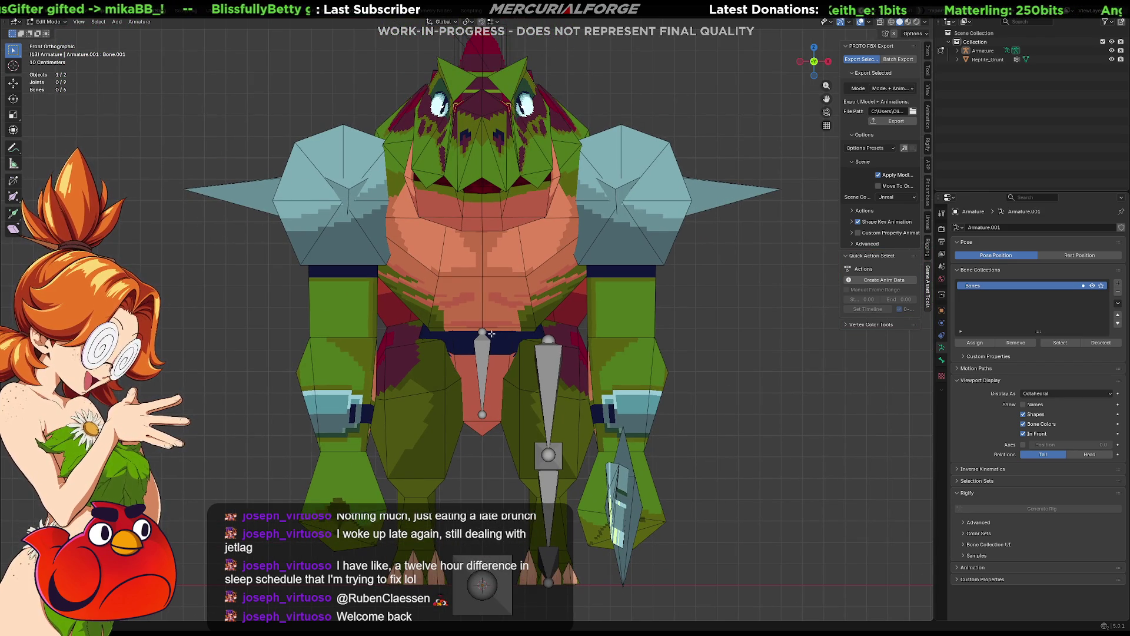
key("e")
key("z")
left_click(516, 243)
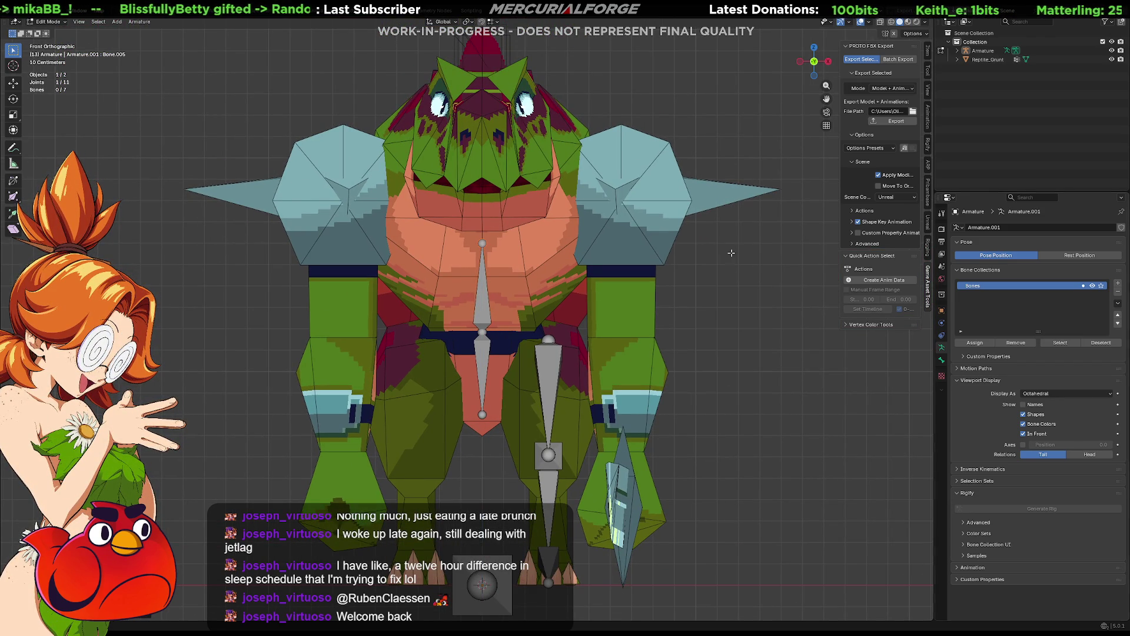
Step: In right side view, move the spine bone's tip to the base of the neck
key("alt+a")
key("KP_3")
middle_click_drag(519, 257, 559, 405, "shift")
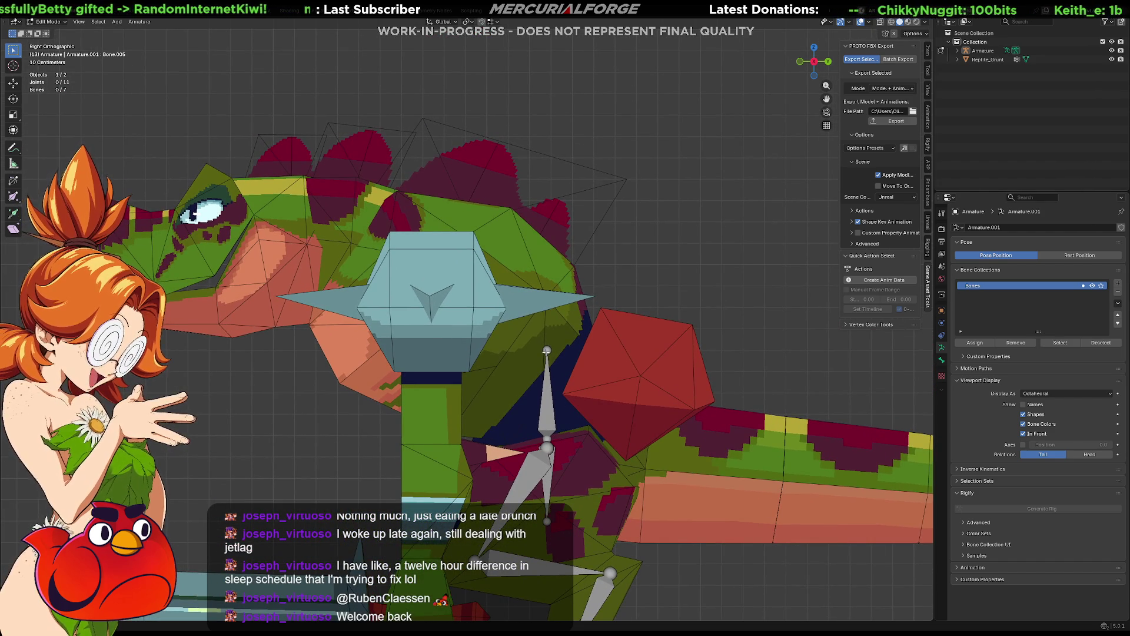
key("g")
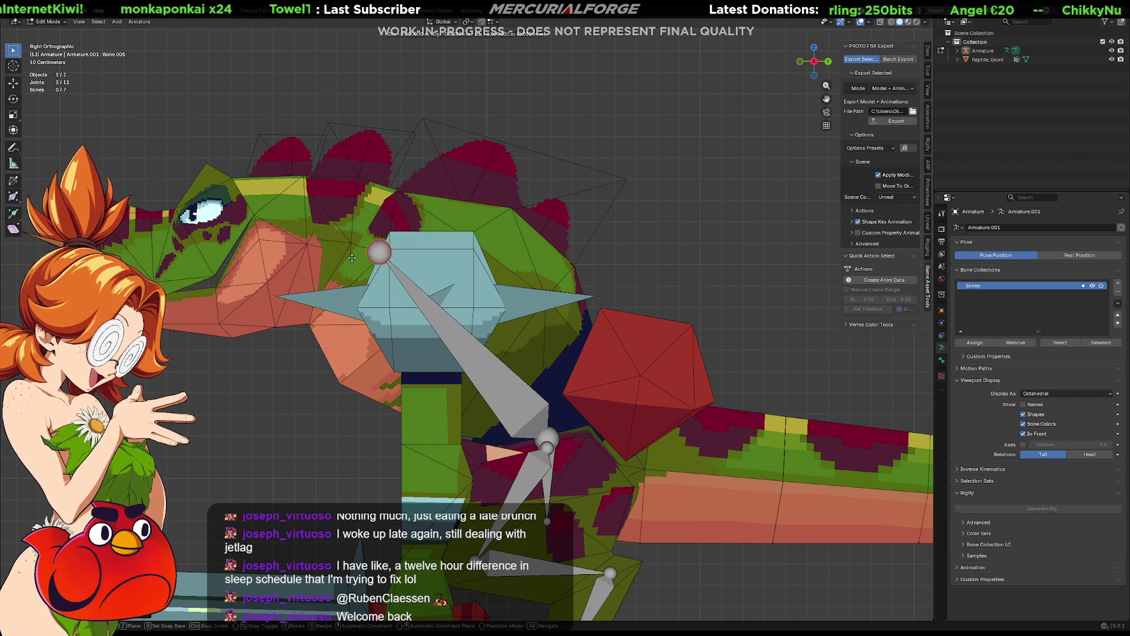
left_click(375, 263)
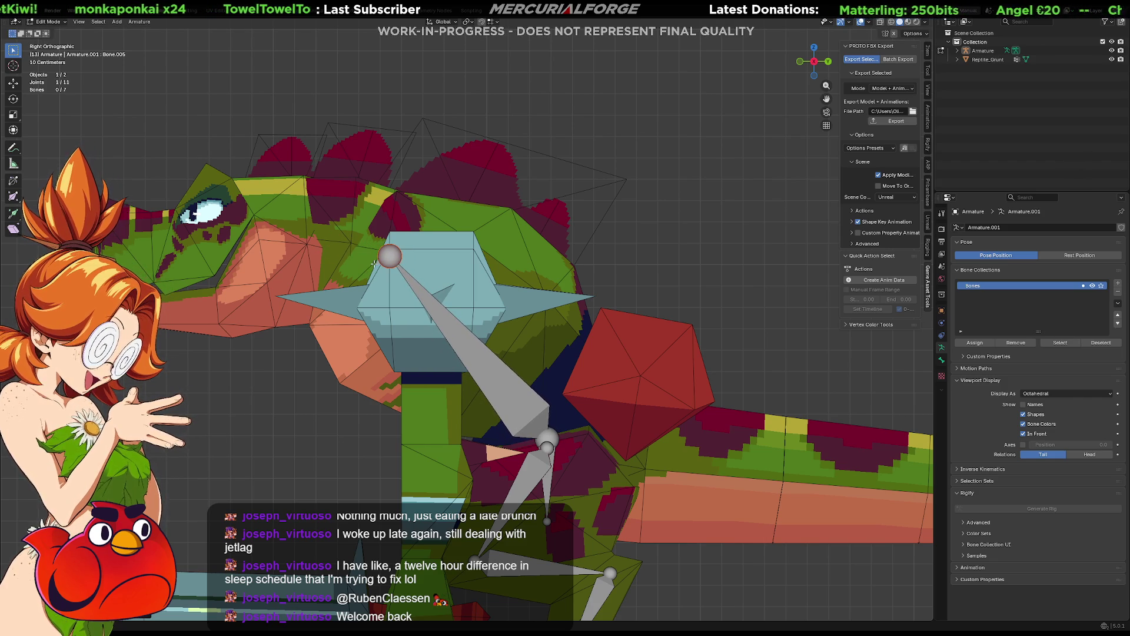
Step: In wireframe, reposition the neck joint and extrude a neck bone into the head
key("shift+z")
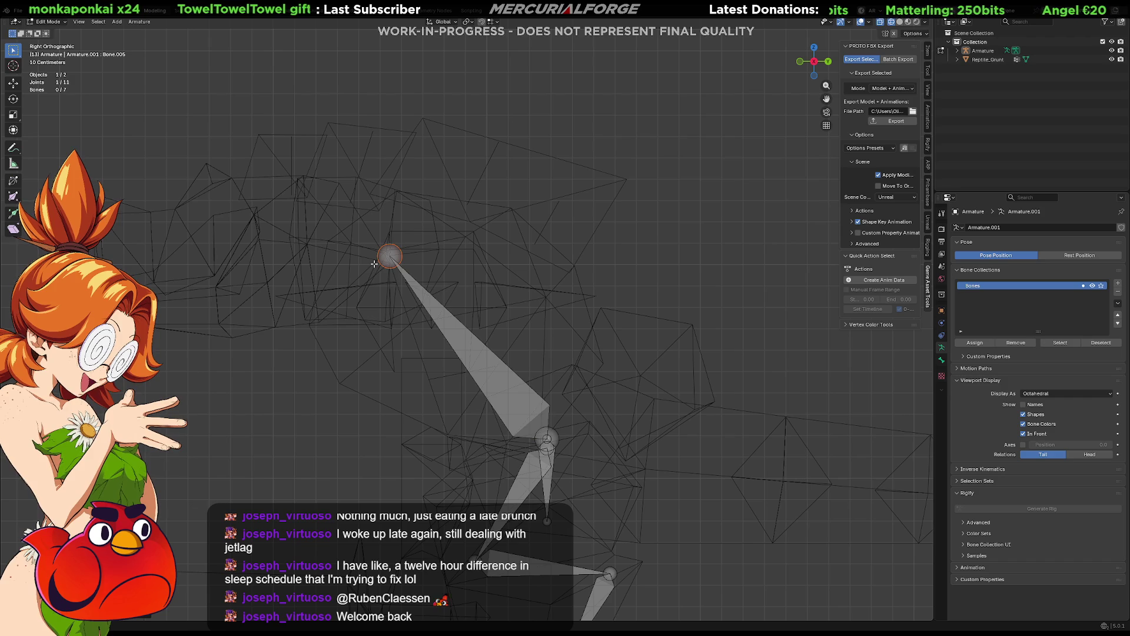
key("g")
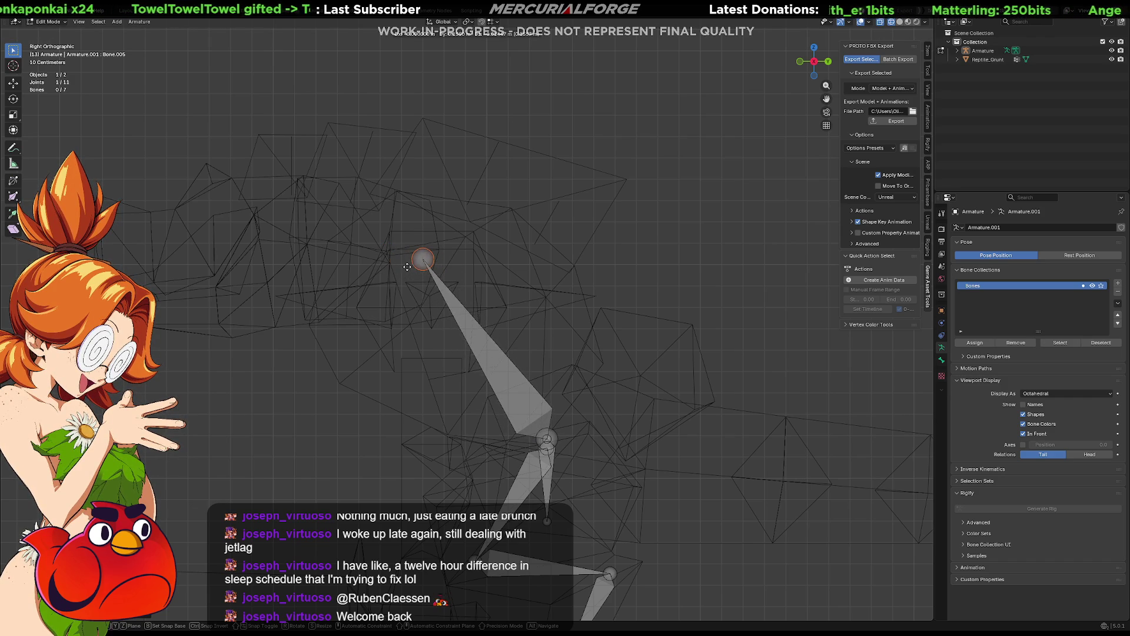
left_click(402, 267)
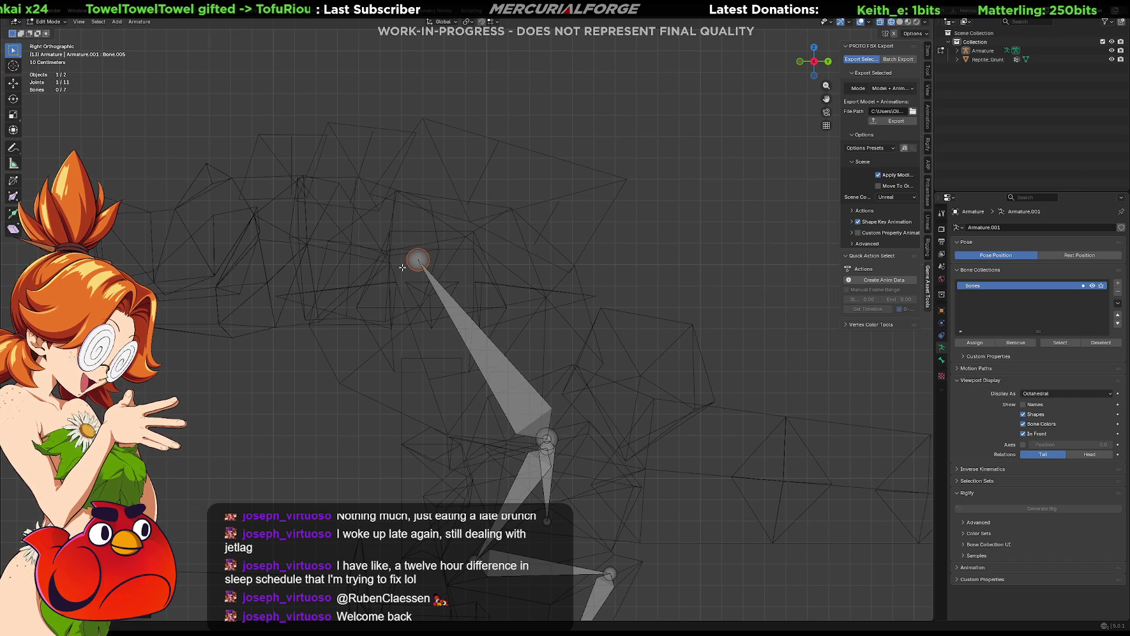
key("e")
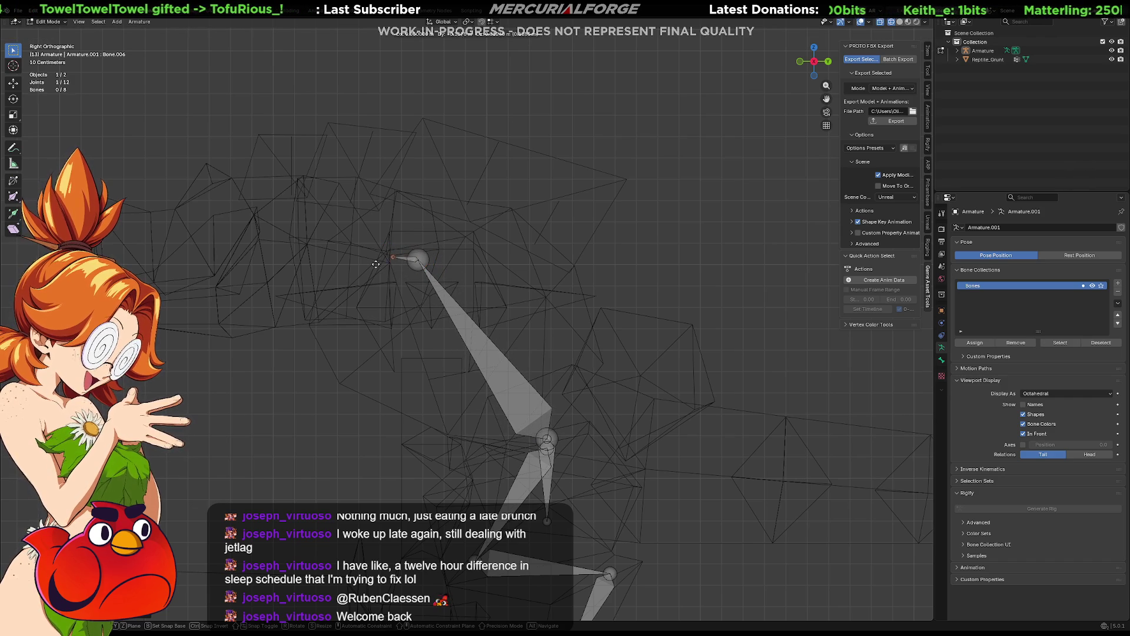
left_click(286, 250)
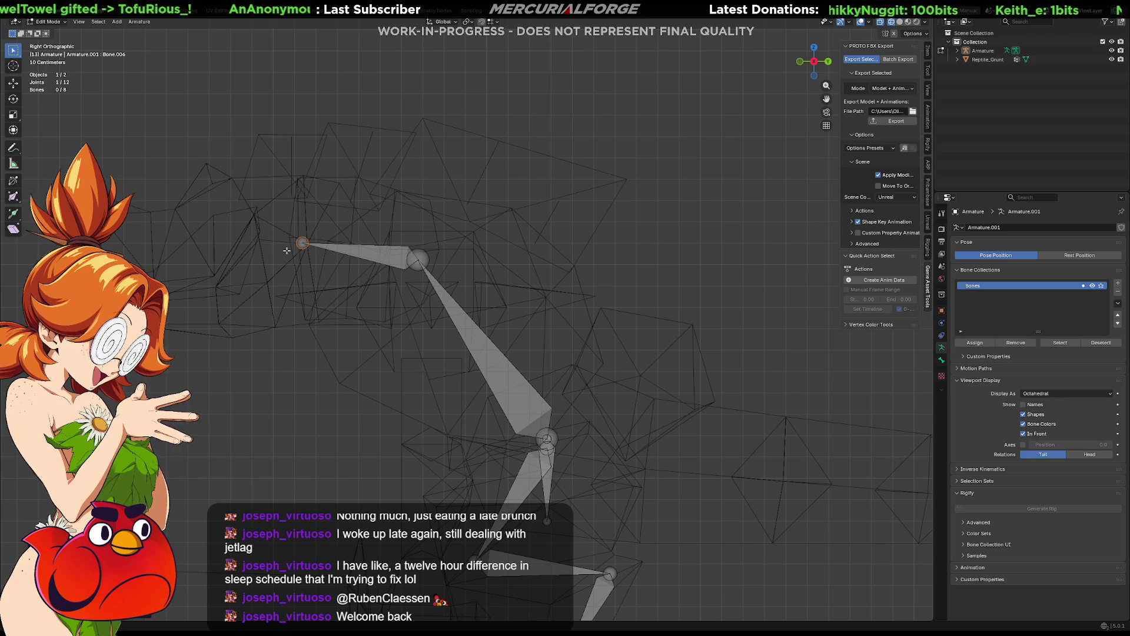
Step: Extrude a head bone out to the snout and a jaw bone down toward the lower jaw
key("e")
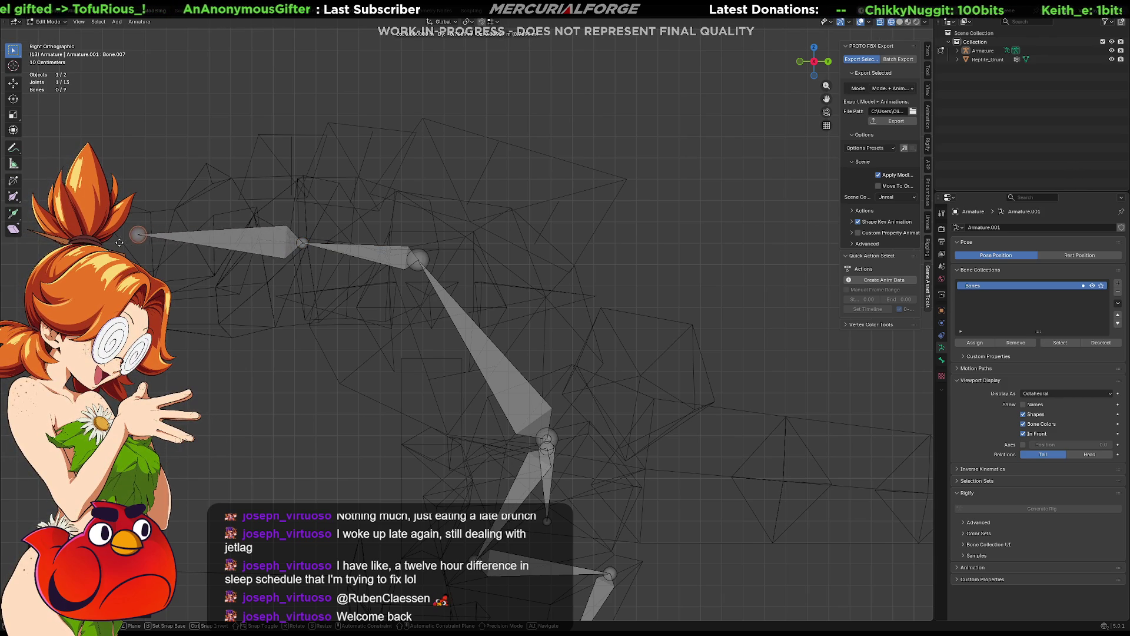
left_click(258, 249)
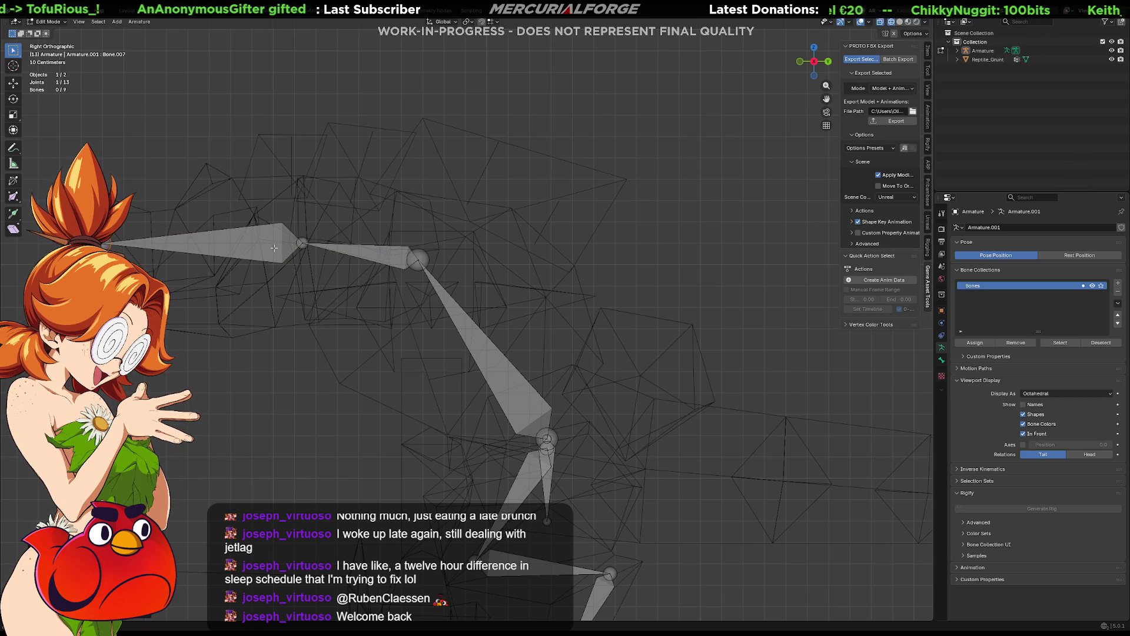
key("e")
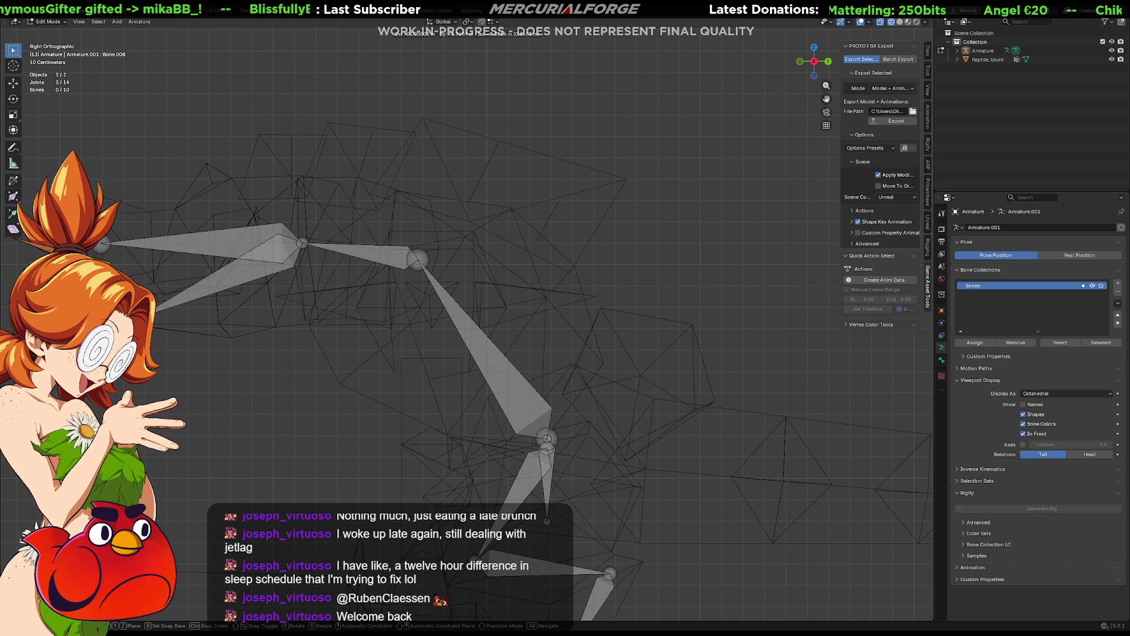
key("Return")
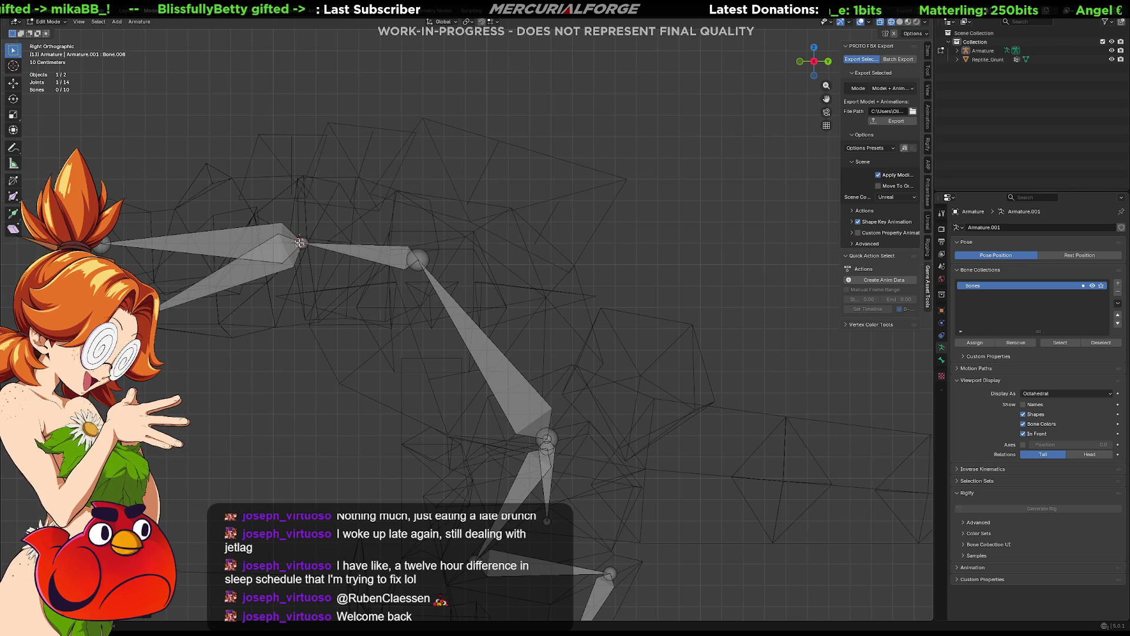
Step: Turn off In Front for the bones and return to wireframe shading
key("shift+z")
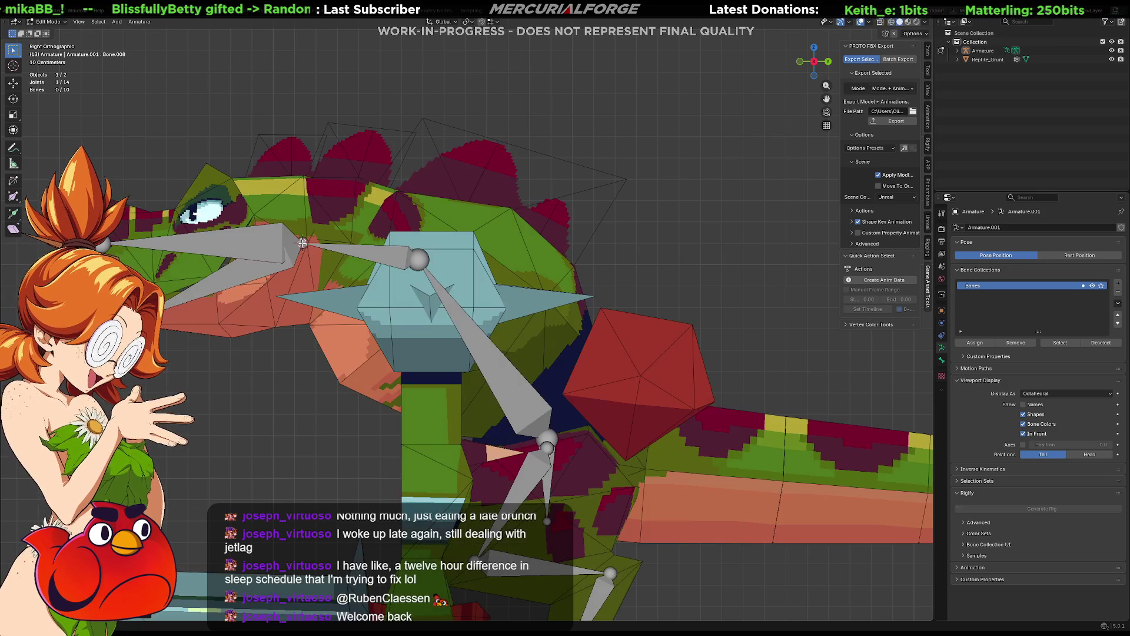
left_click(1040, 437)
middle_click_drag(349, 344, 574, 380, "shift")
scroll(574, 377, "up", 3)
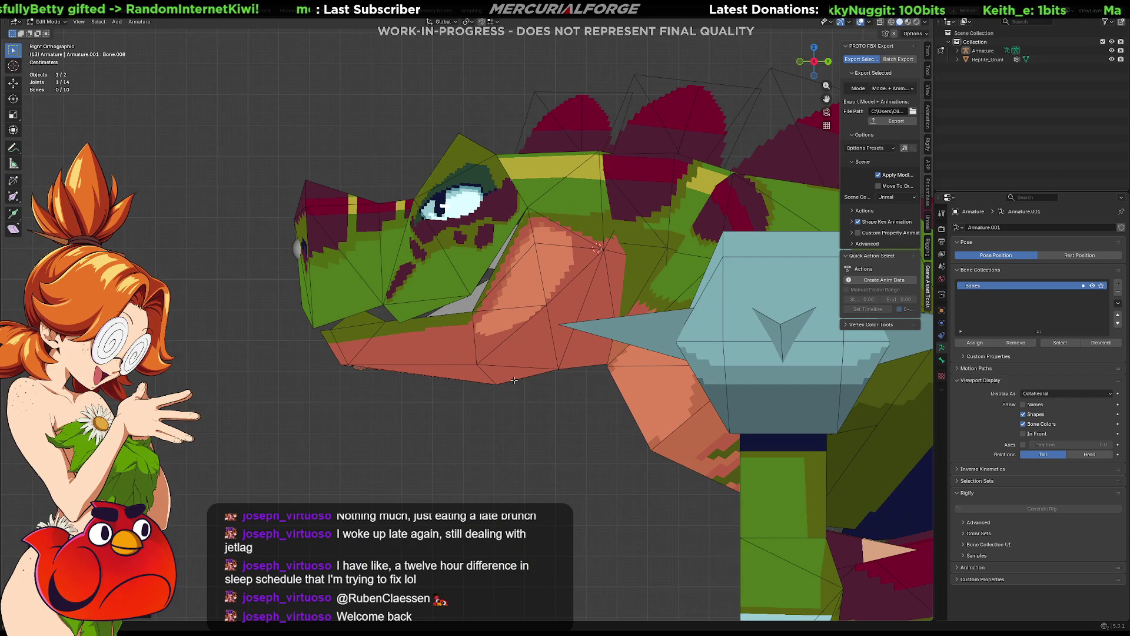
key("shift+z")
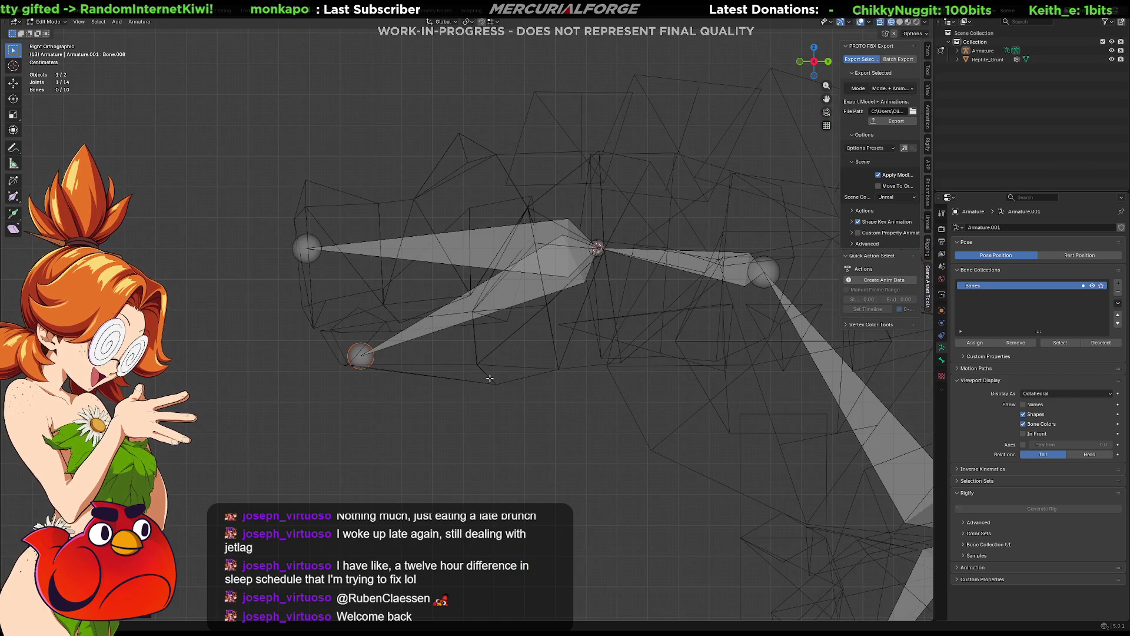
Step: Leave bone editing and select the Reptile_Grunt mesh to switch modes
key("Tab")
left_click(489, 380)
key("ctrl+Tab")
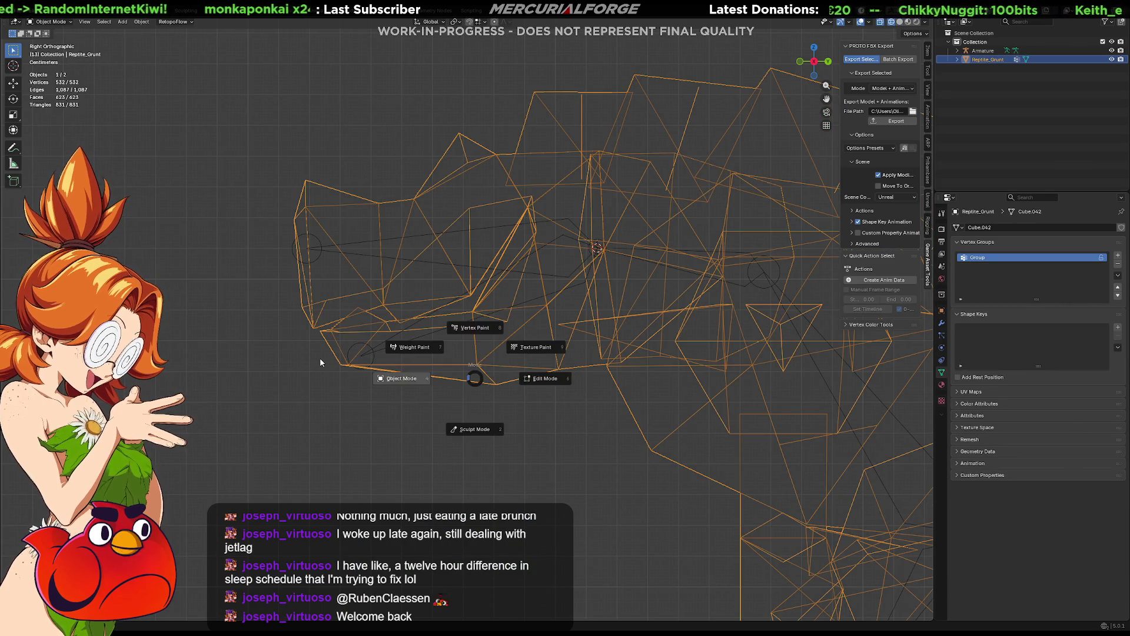
Step: Enter Edit Mode on Reptile_Grunt and box-select the lower jaw, excluding the neck faces
left_click(516, 378)
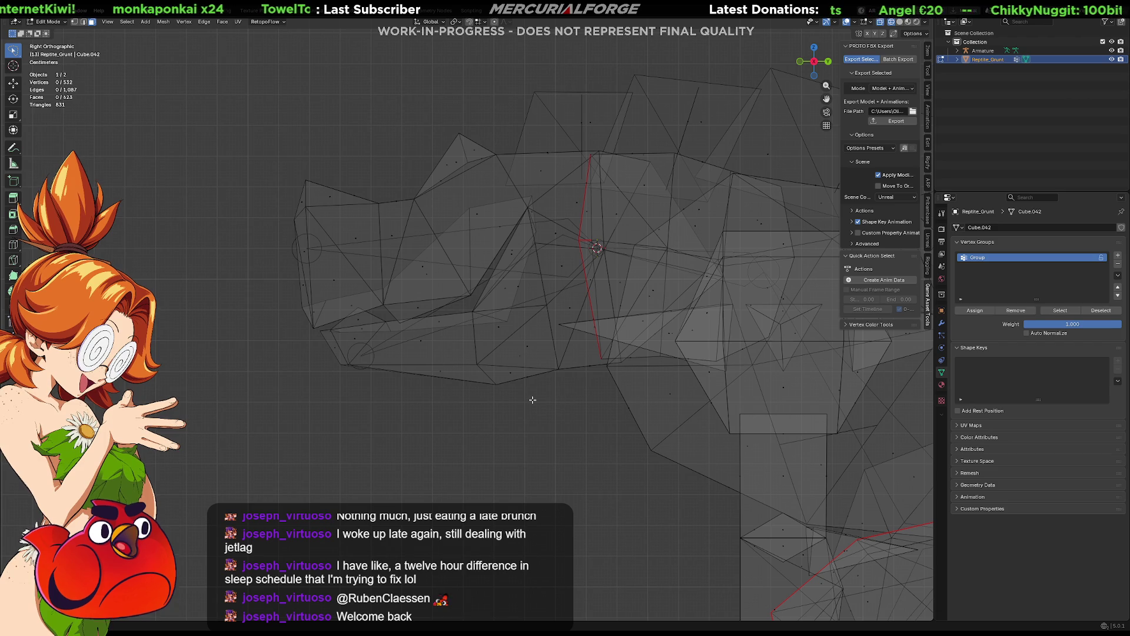
mouse_move(532, 400)
left_mouse_down()
mouse_move(441, 362)
mouse_move(456, 311)
mouse_move(530, 323)
left_mouse_up()
mouse_move(423, 392)
left_mouse_down()
mouse_move(386, 317)
mouse_move(362, 300)
mouse_move(315, 327)
mouse_move(347, 374)
mouse_move(412, 391)
left_mouse_up()
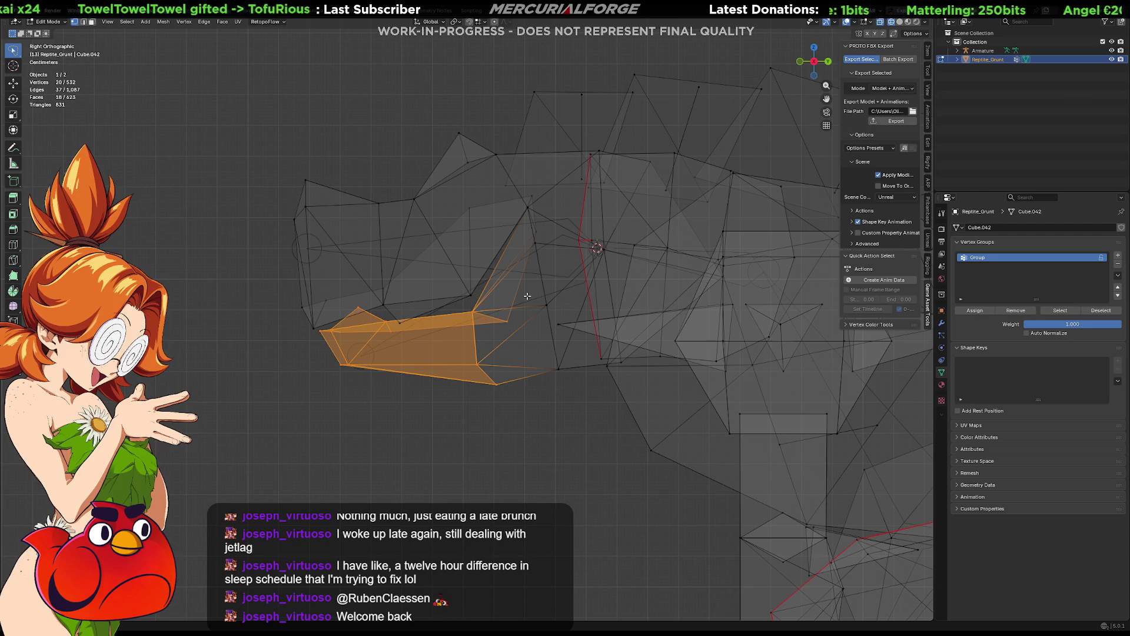
mouse_move(543, 204)
left_mouse_down()
mouse_move(518, 206)
mouse_move(511, 229)
mouse_move(528, 246)
mouse_move(525, 359)
mouse_move(565, 380)
mouse_move(558, 292)
left_mouse_up()
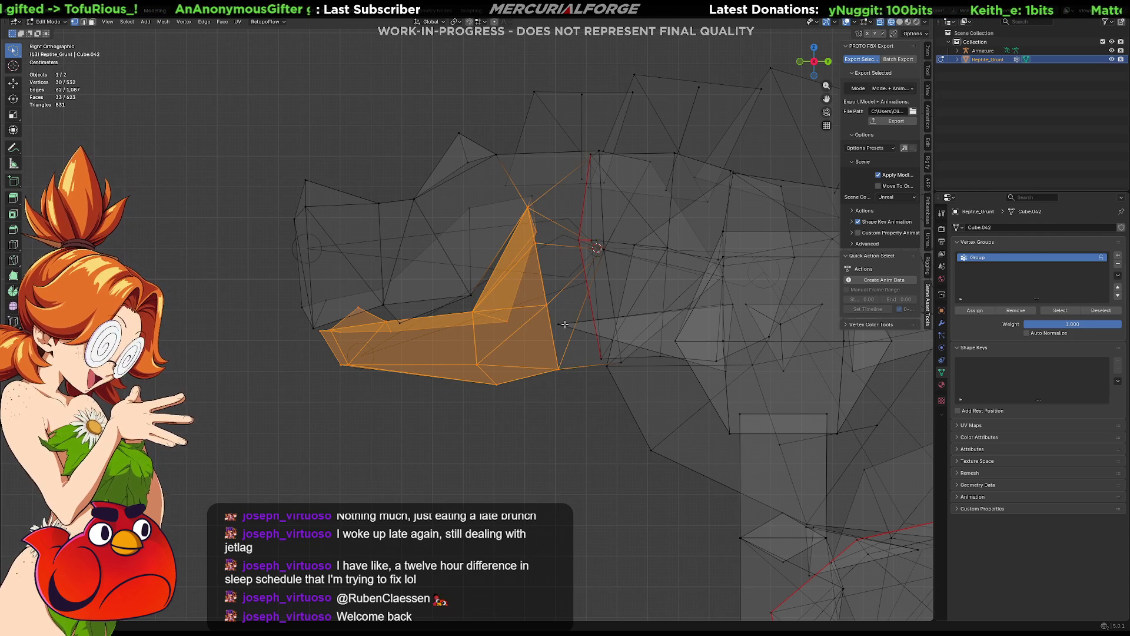
mouse_move(557, 204)
left_mouse_down("ctrl")
mouse_move(516, 205)
mouse_move(546, 240)
mouse_move(557, 229)
left_mouse_up("ctrl")
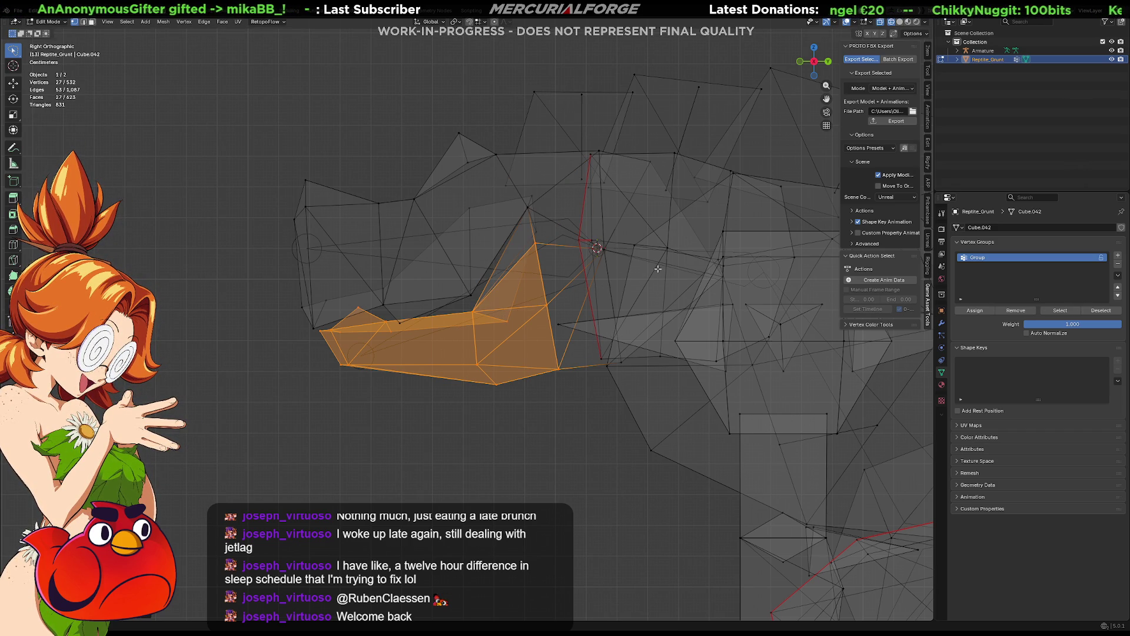
Step: Set the pivot to the 3D cursor at the jaw hinge and test-rotate the jaw open
key("period")
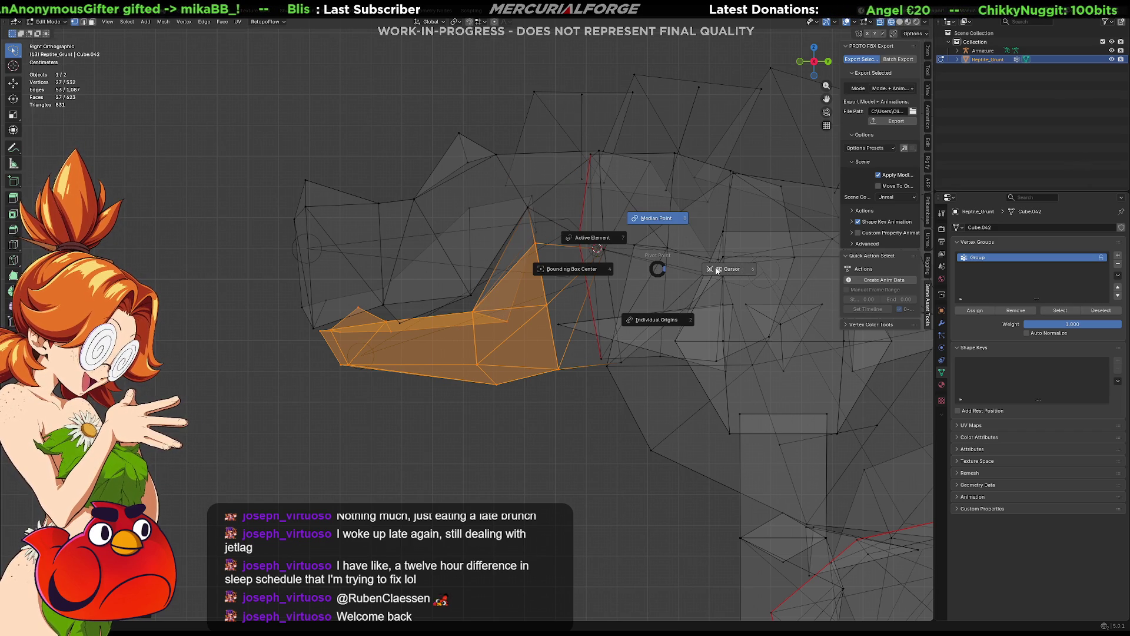
left_click(714, 267)
key("r")
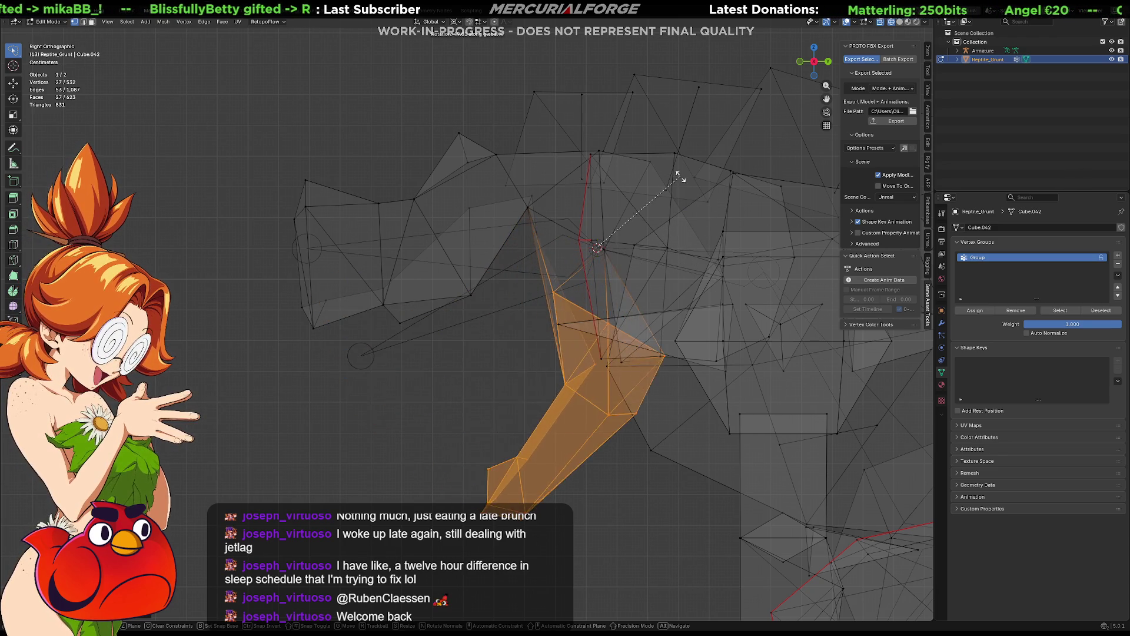
left_click(497, 230)
left_click(544, 235, "shift")
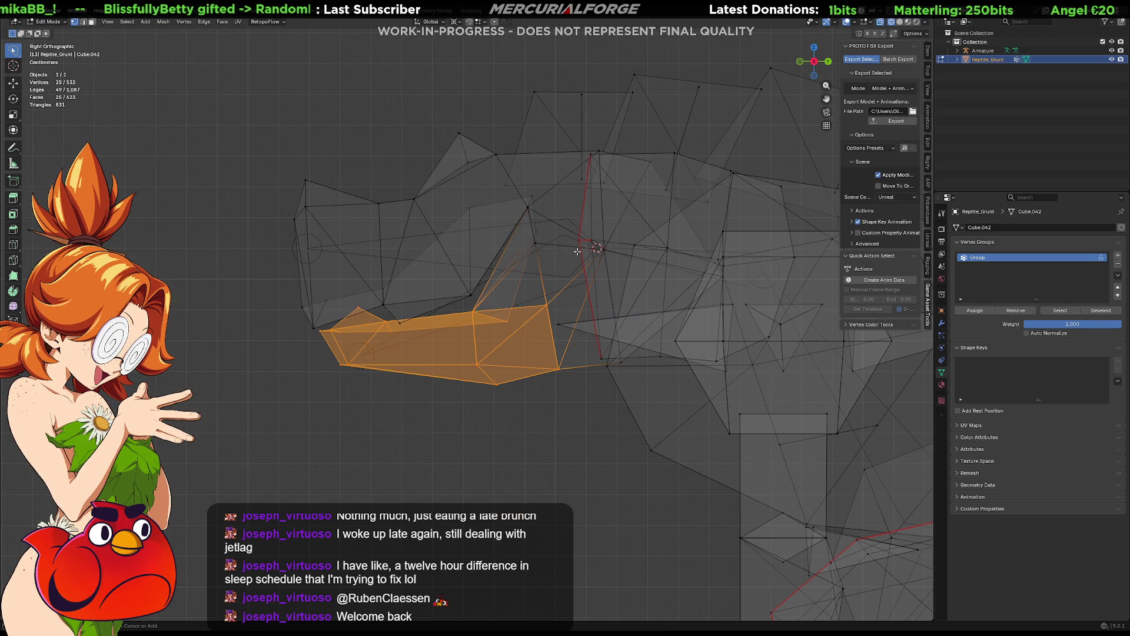
Step: Deselect stray vertices from the jaw selection and rotate the jaw open again
key("r")
left_click(530, 380)
left_click(606, 365, "shift")
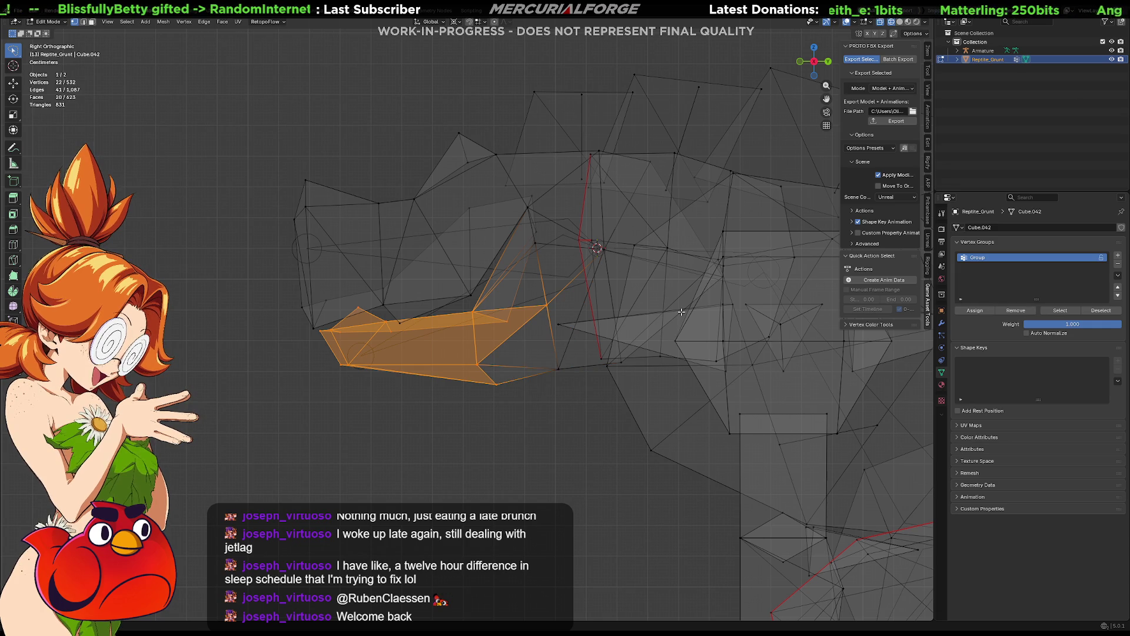
key("r")
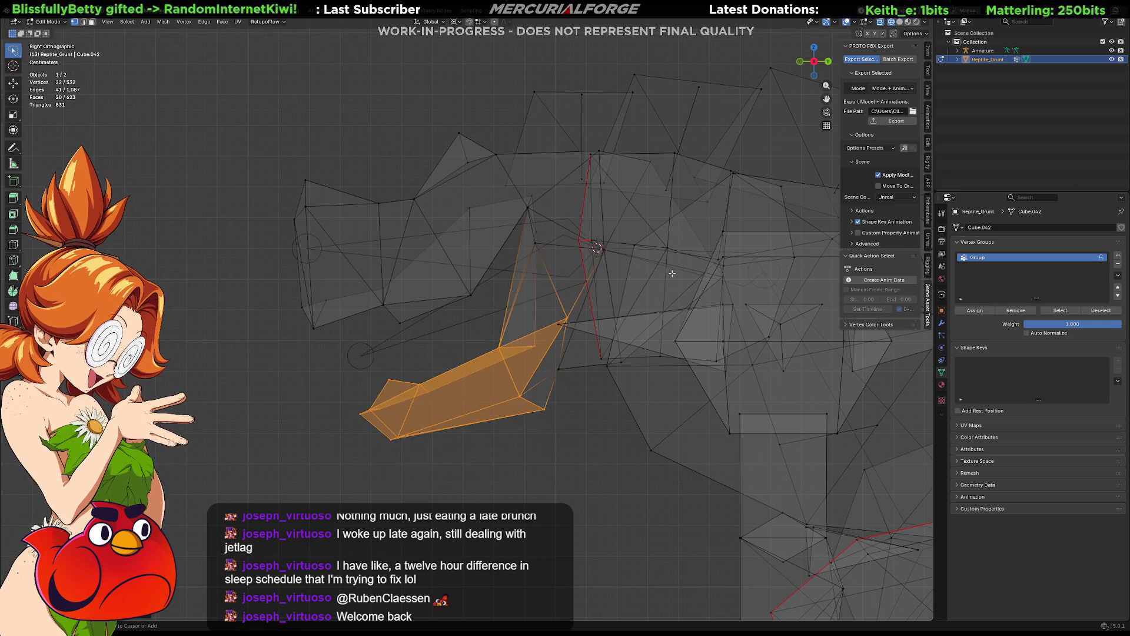
left_click(586, 344)
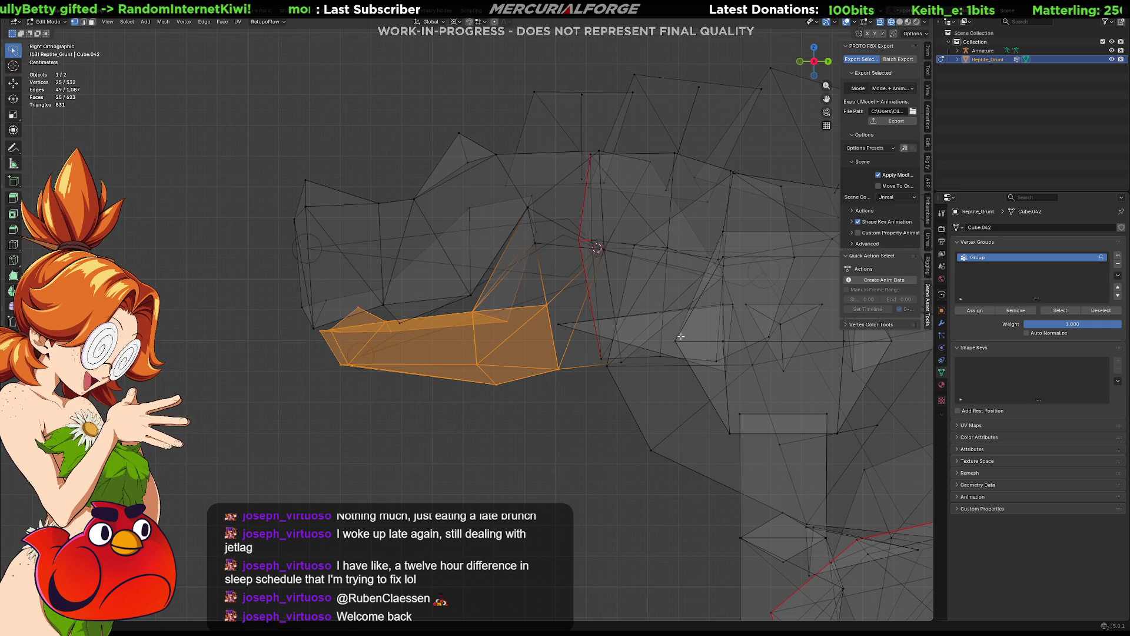
Step: Switch to textured solid shading and rotate the jaw faces around Z
key("shift+z")
key("r")
key("z")
left_click(675, 314)
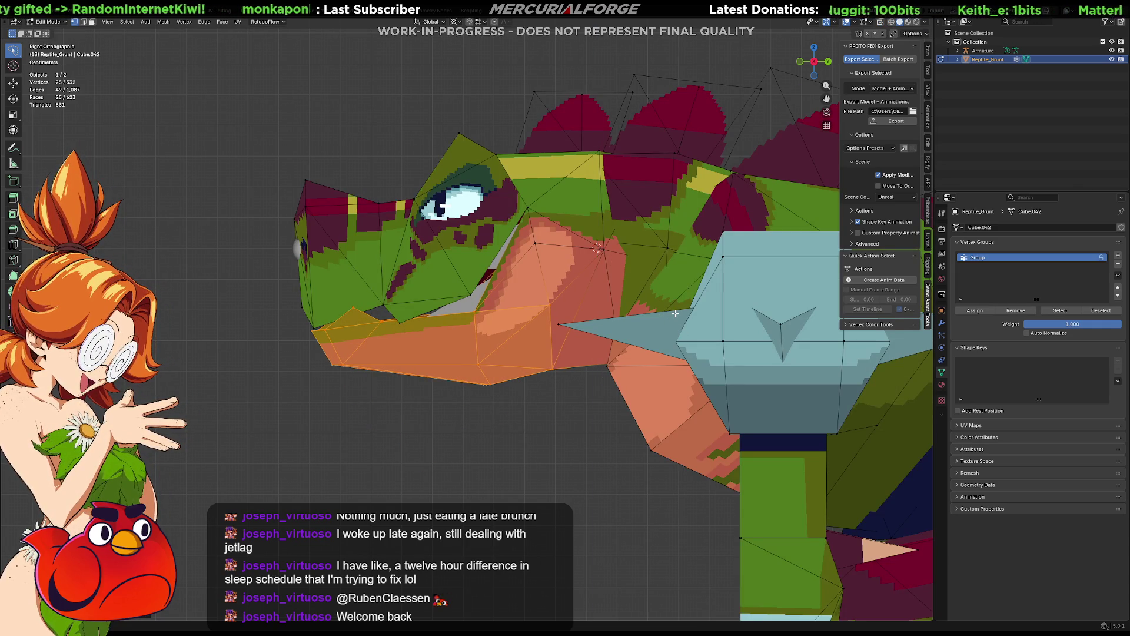
Step: Swing the lower jaw open, then rotate it again constrained to the X axis
key("r")
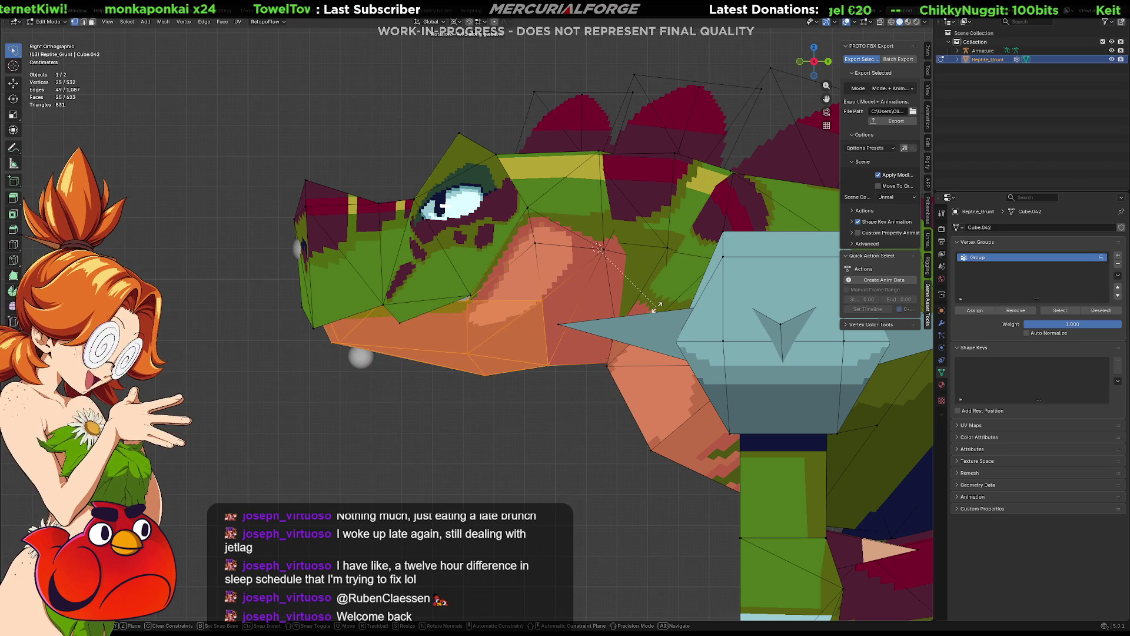
left_click(655, 312)
mouse_move(652, 313)
middle_mouse_down()
mouse_move(599, 339)
mouse_move(673, 343)
middle_mouse_up()
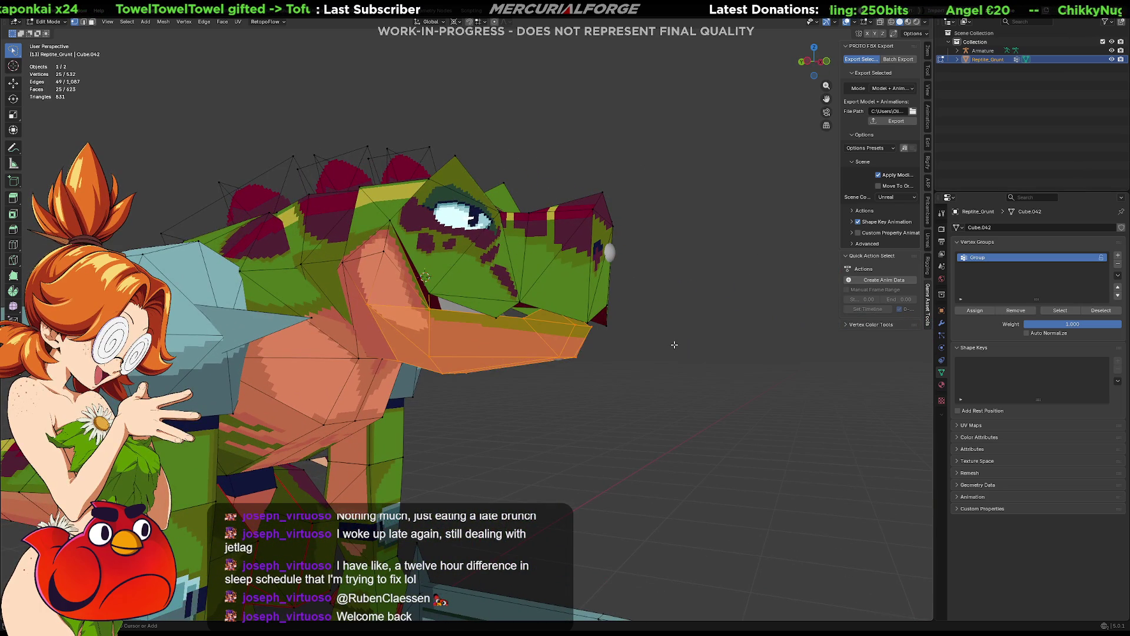
key("r")
key("x")
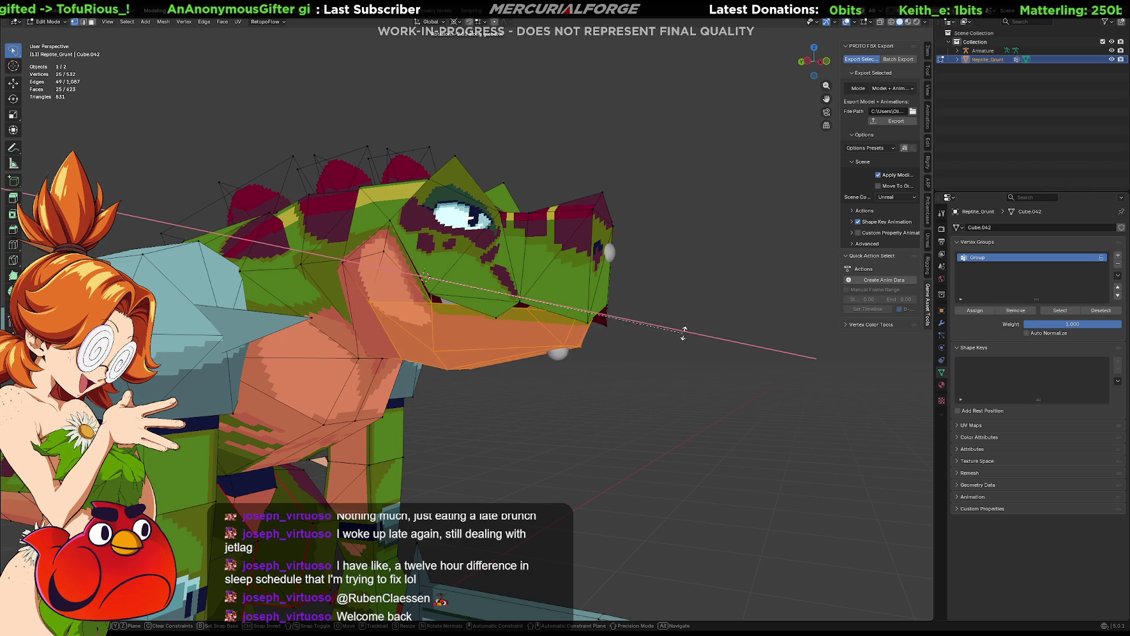
left_click(607, 474)
Step: Inspect the opened jaw from the other side, then undo to close it
scroll(615, 490, "up", 3)
mouse_move(615, 491)
middle_mouse_down()
mouse_move(394, 500)
mouse_move(408, 484)
middle_mouse_up()
key("ctrl+z")
key("ctrl+z")
key("ctrl+z")
key("ctrl+z")
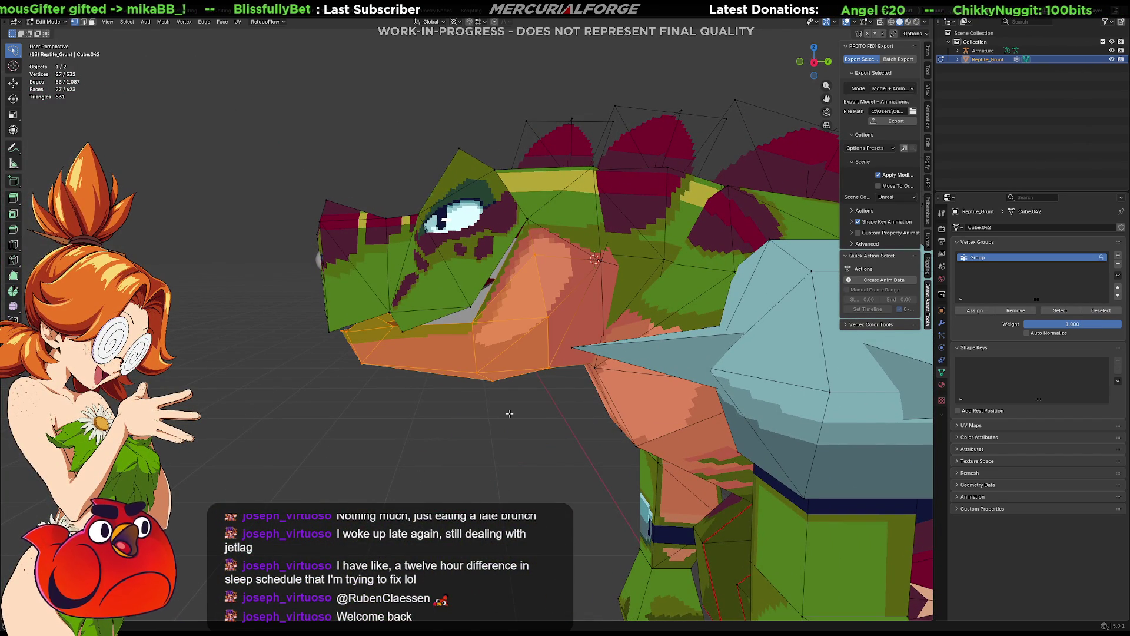
Step: Return to orthographic right view and go back to Object Mode
key("KP_5")
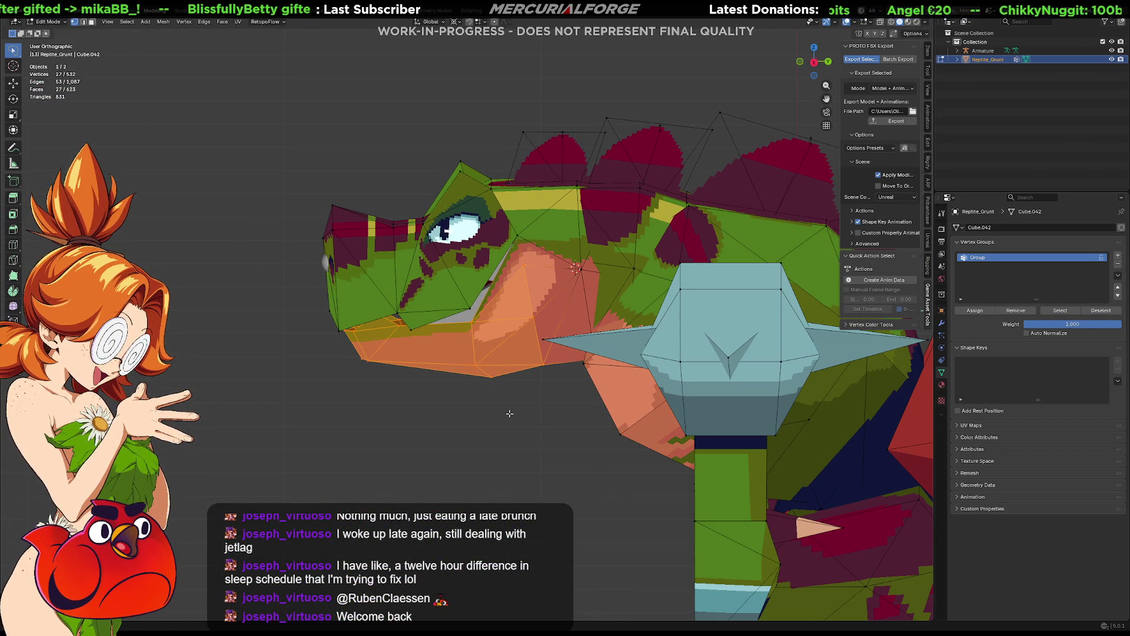
key("KP_3")
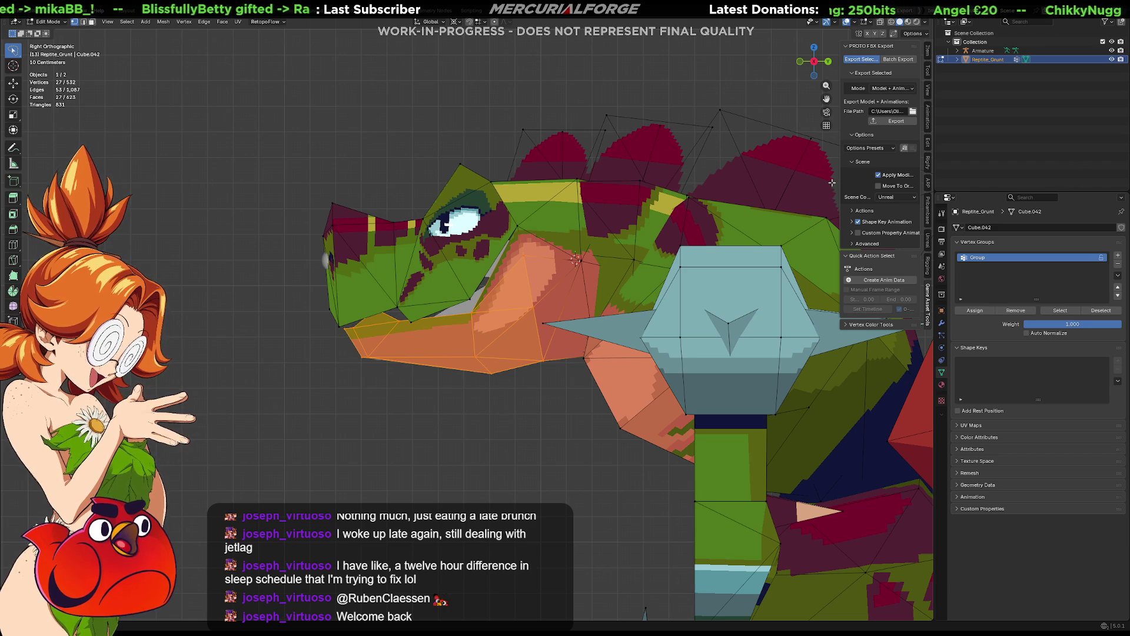
key("Tab")
key("alt+a")
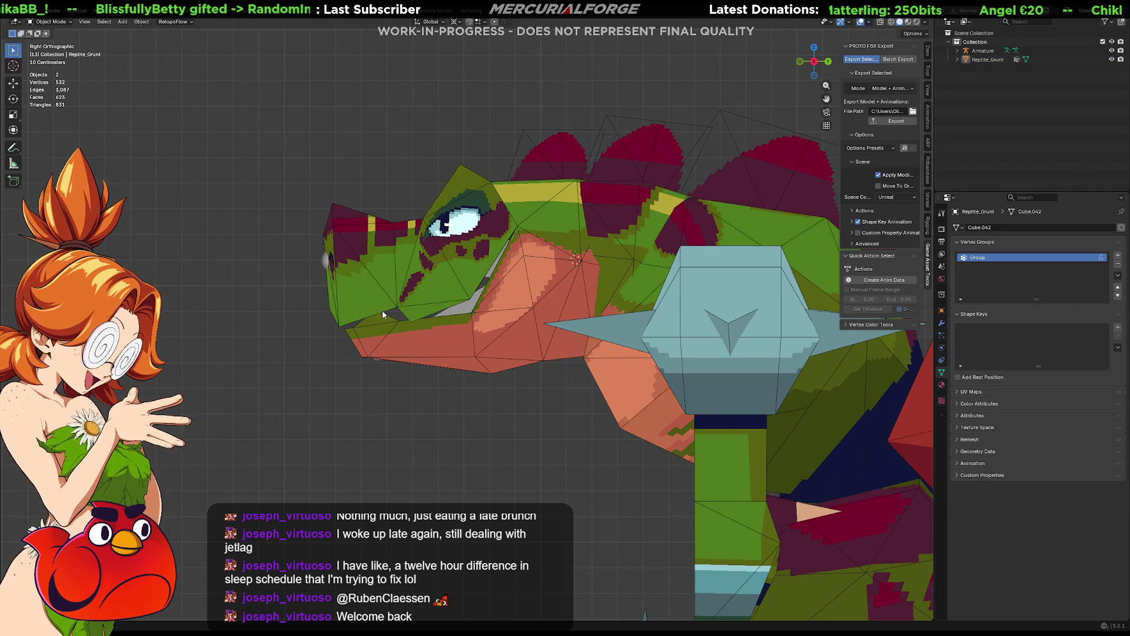
Step: Enable In Front on the armature, and undo an accidental deletion of it
left_click(463, 313)
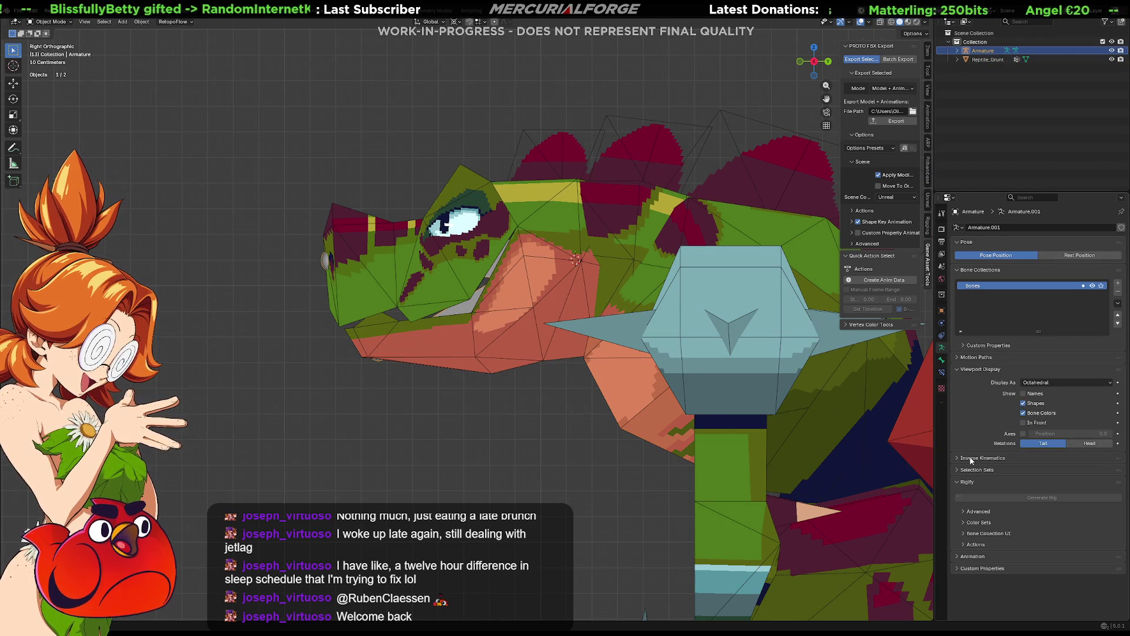
left_click(1025, 422)
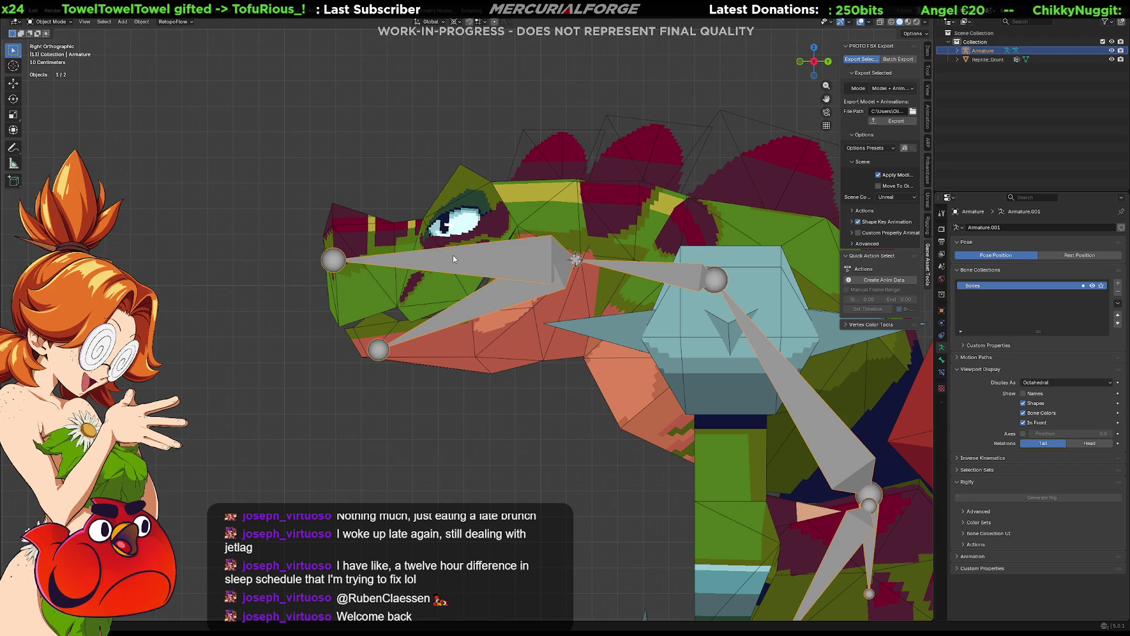
key("Delete")
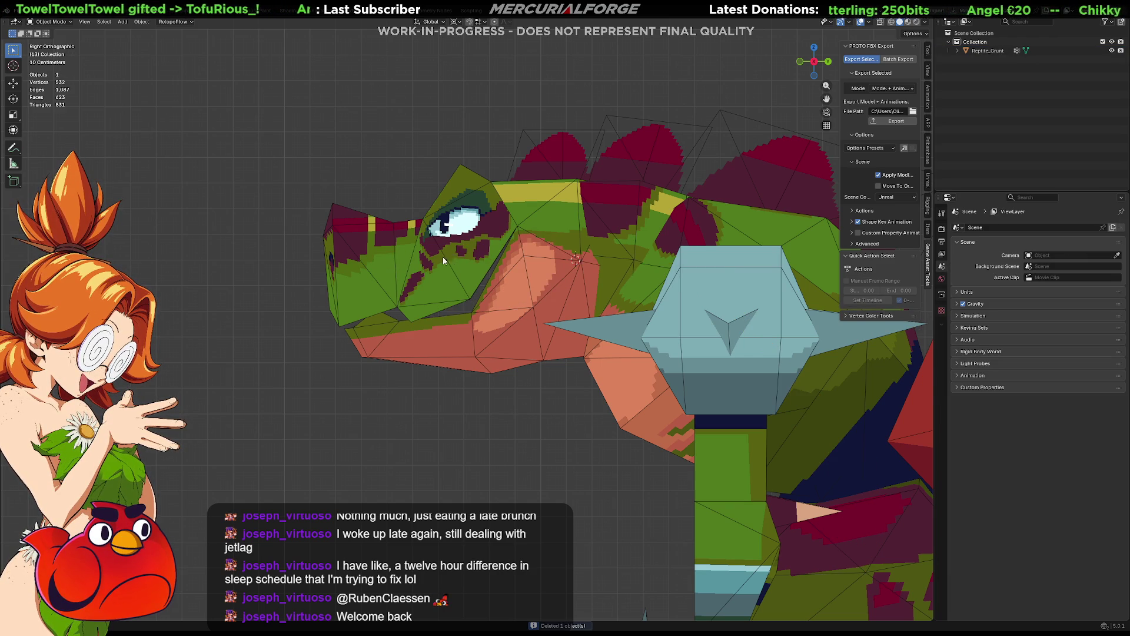
key("ctrl+z")
Step: Enter Edit Mode on the armature and select the snout bone
left_click(333, 263)
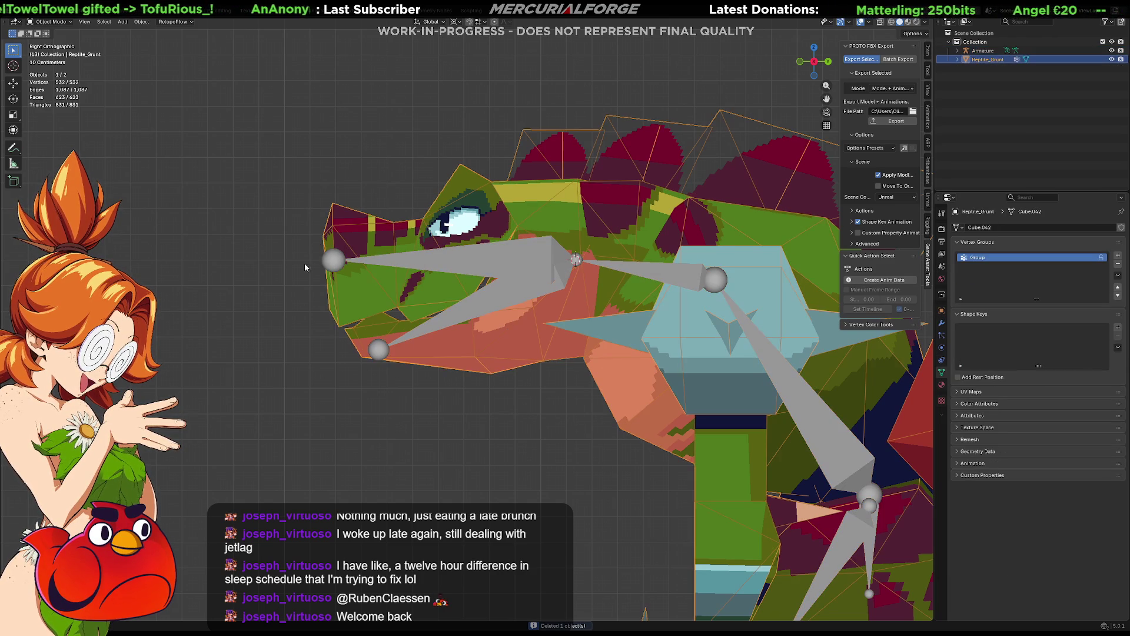
left_click(333, 262)
key("Tab")
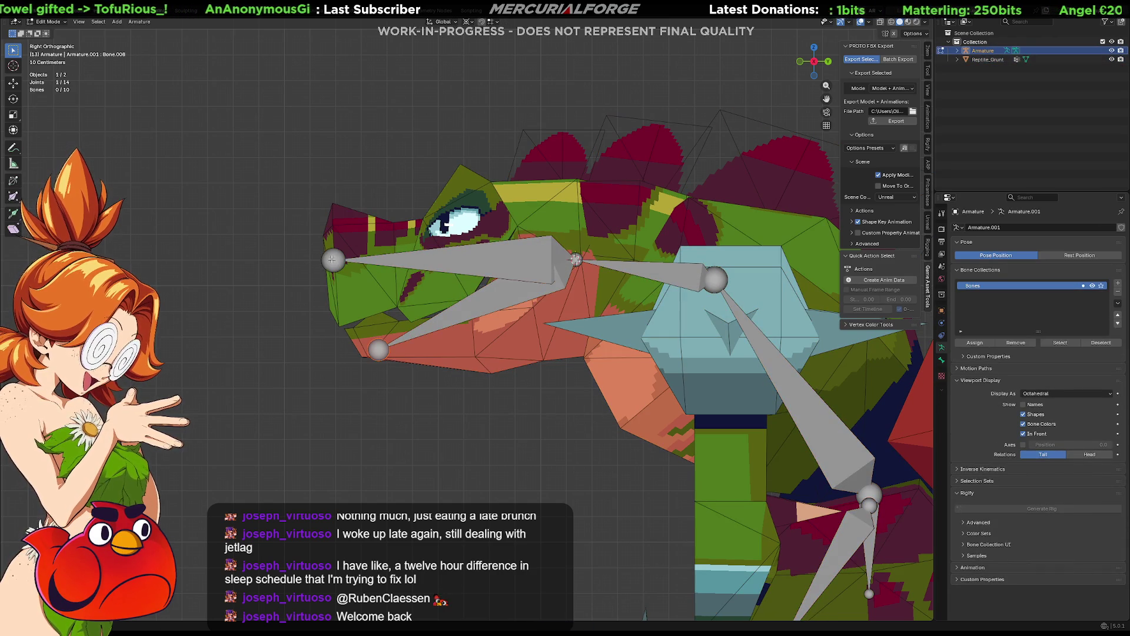
left_click(334, 260)
Step: Delete the snout bone, then restore it and clear the selection
key("x")
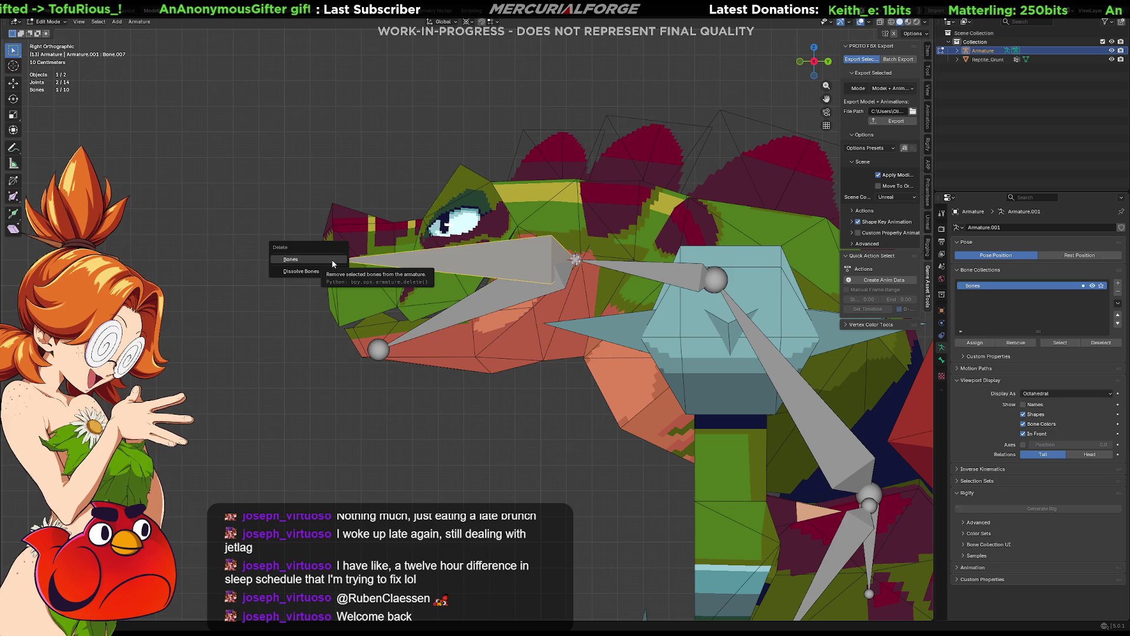
left_click(337, 266)
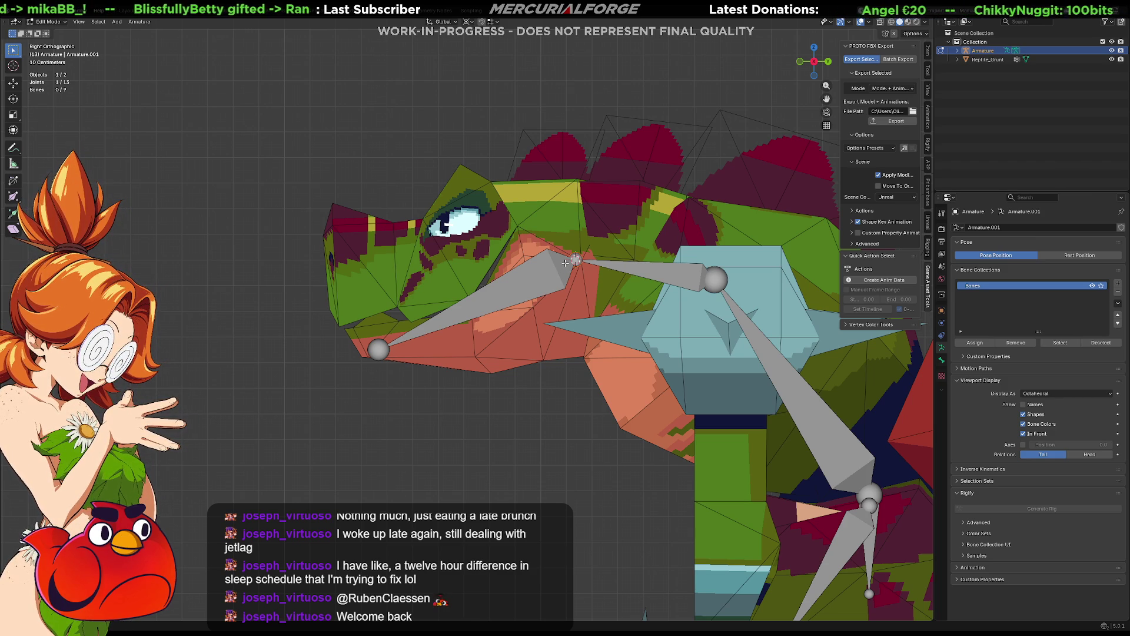
key("e")
left_click(516, 414)
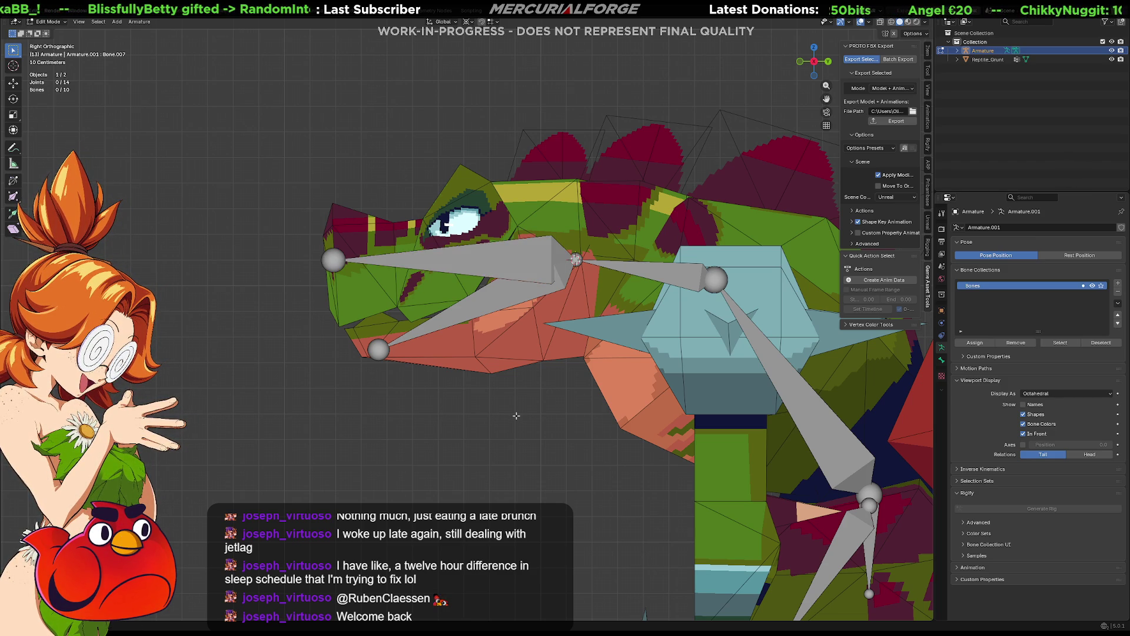
Step: Pan down to the hip and leg bones, then open Unreal's Content Drawer
mouse_move(516, 415)
middle_mouse_down("shift")
mouse_move(266, 392)
mouse_move(219, 357)
mouse_move(213, 337)
middle_mouse_up("shift")
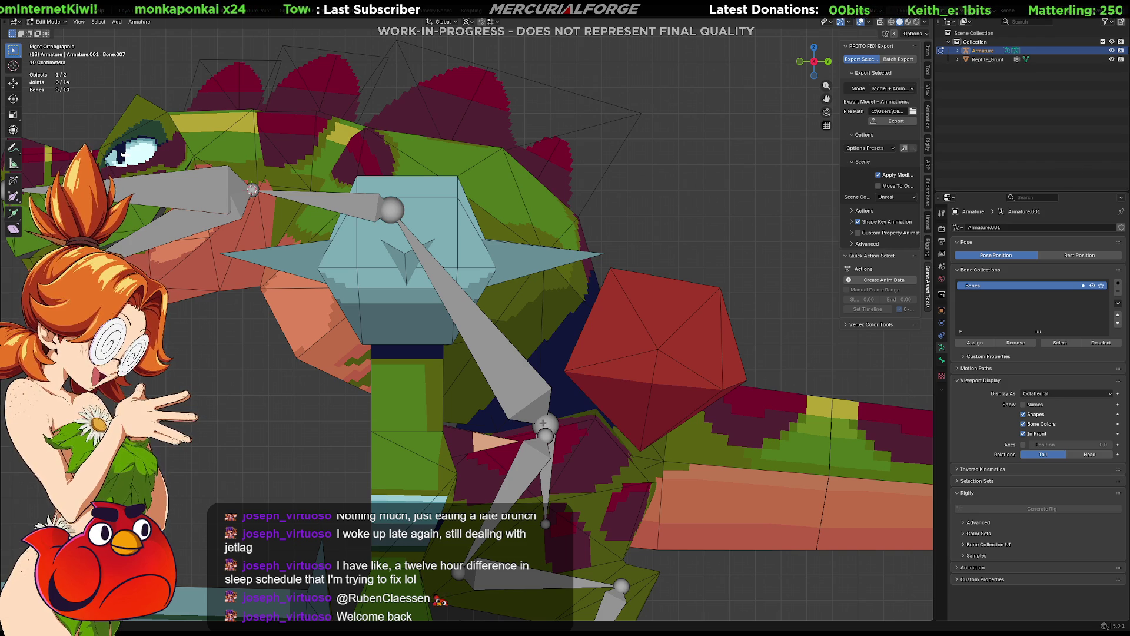
middle_click_drag(542, 423, 506, 321, "shift")
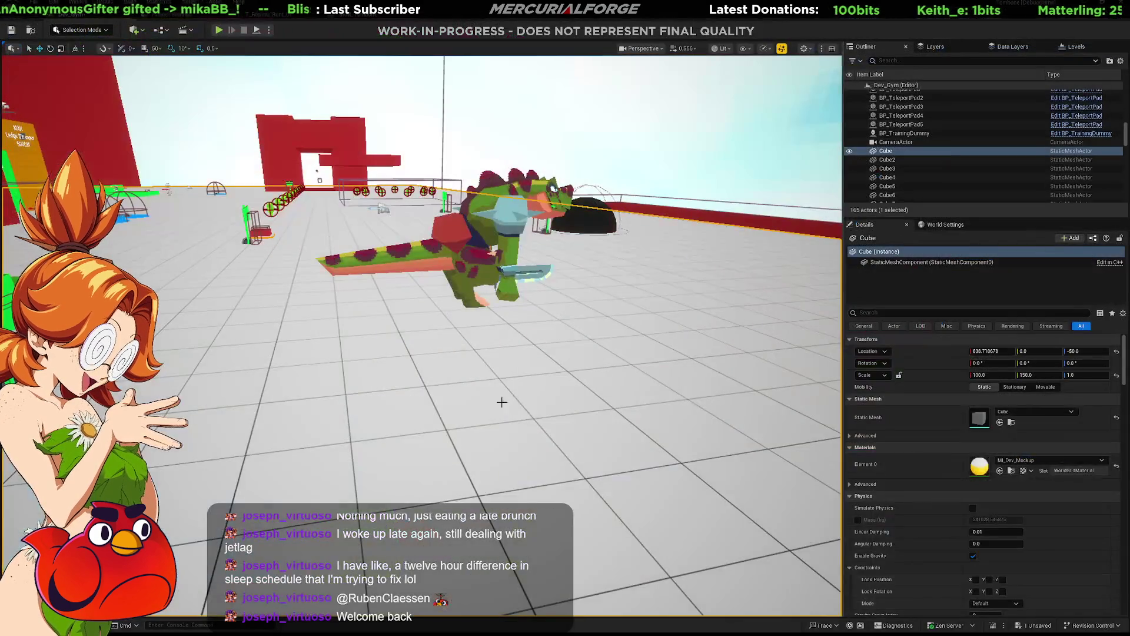
key("ctrl+space")
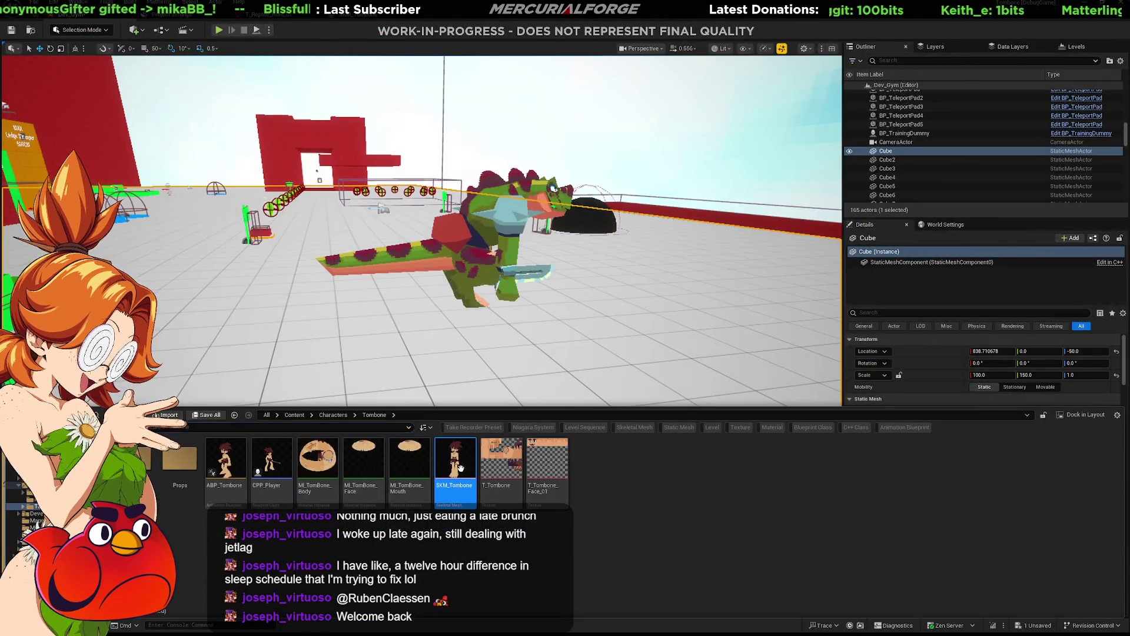
Step: Open SKM_Tombone and orbit its skeleton to read the Root, Hips and Spine bone names
double_click(461, 468)
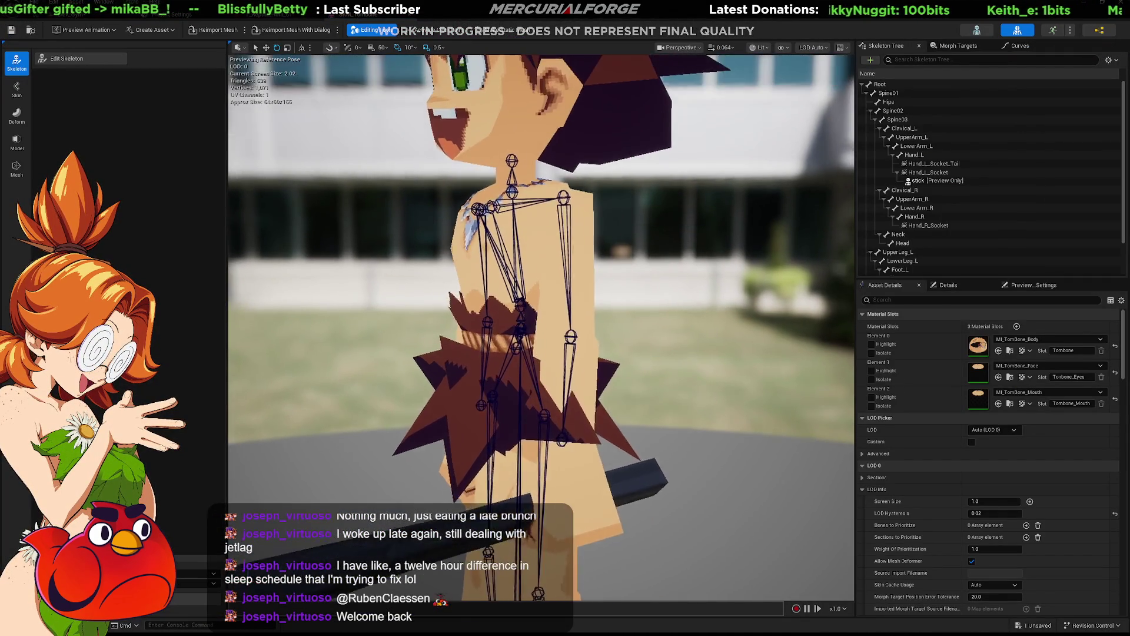
scroll(542, 326, "up", 10)
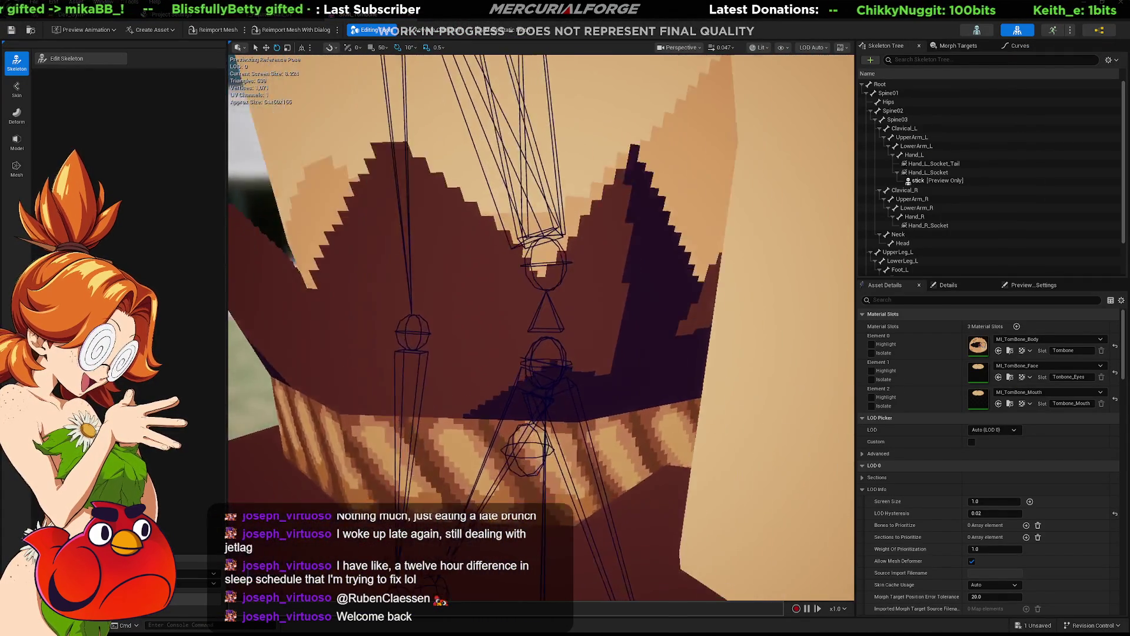
scroll(541, 326, "up", 10)
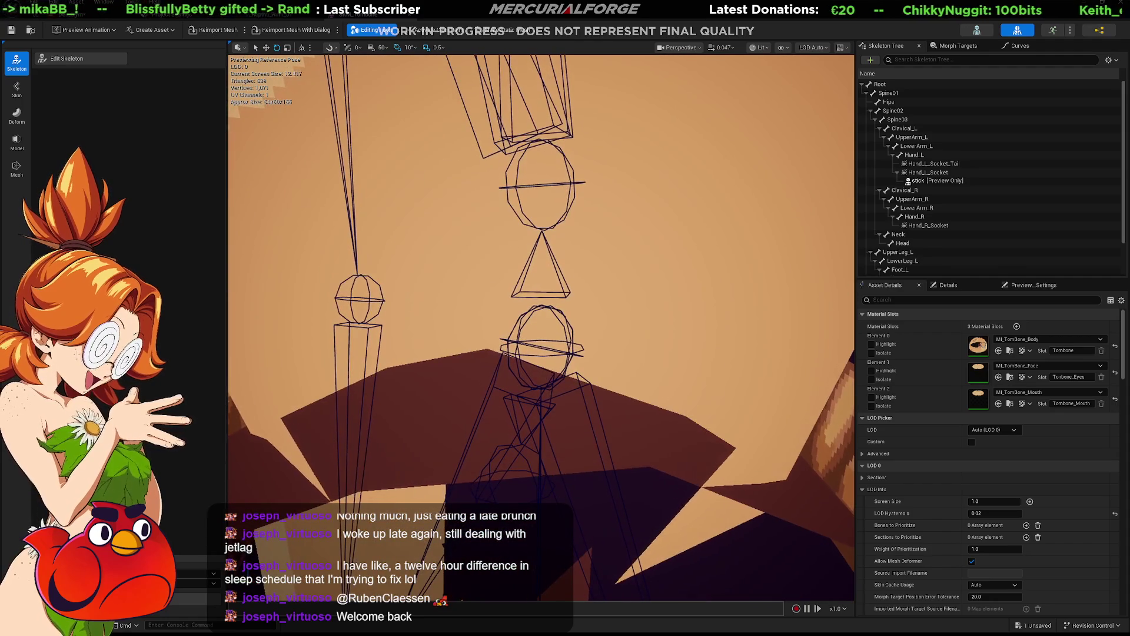
mouse_move(593, 352)
right_mouse_down()
mouse_move(612, 335)
mouse_move(580, 360)
right_mouse_up()
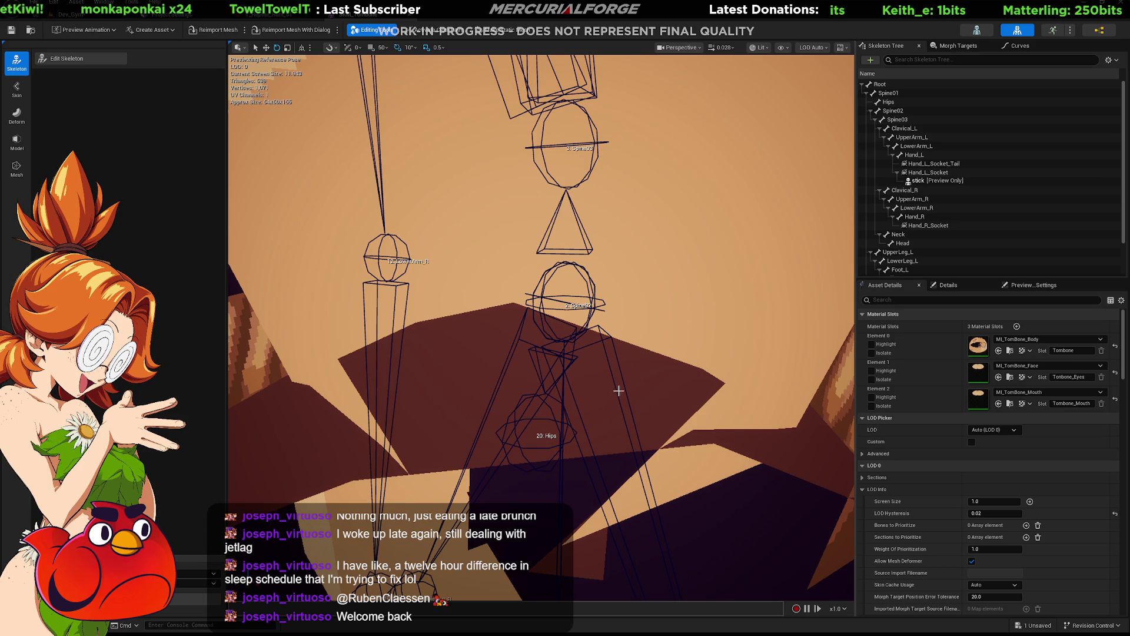
mouse_move(612, 398)
right_mouse_down()
mouse_move(724, 403)
mouse_move(677, 400)
mouse_move(694, 394)
mouse_move(686, 380)
mouse_move(683, 400)
mouse_move(636, 399)
mouse_move(652, 403)
mouse_move(652, 391)
mouse_move(596, 375)
right_mouse_up()
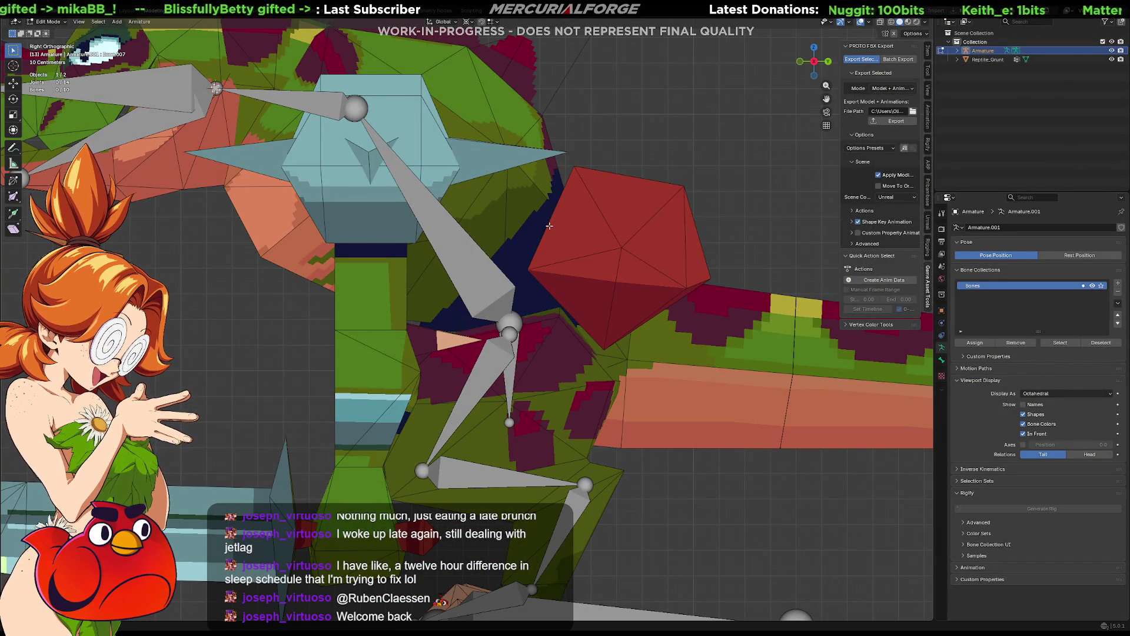
Step: Raise the top joint of a leg bone slightly along Z
key("KP_1")
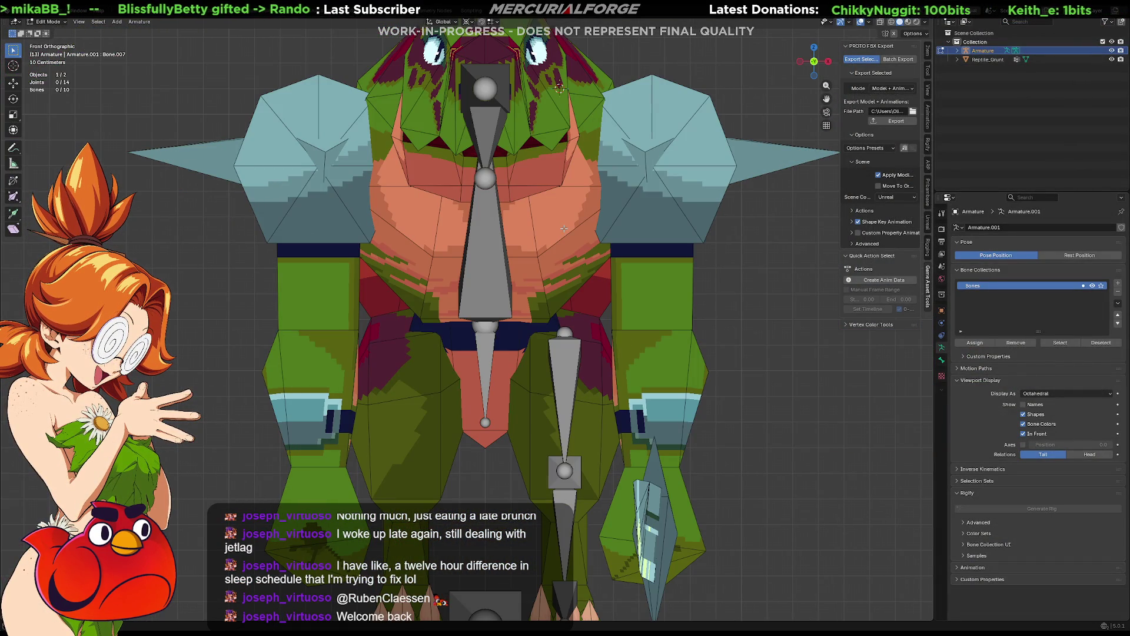
mouse_move(565, 222)
middle_mouse_down()
mouse_move(473, 239)
mouse_move(533, 333)
middle_mouse_up()
scroll(533, 333, "up", 5)
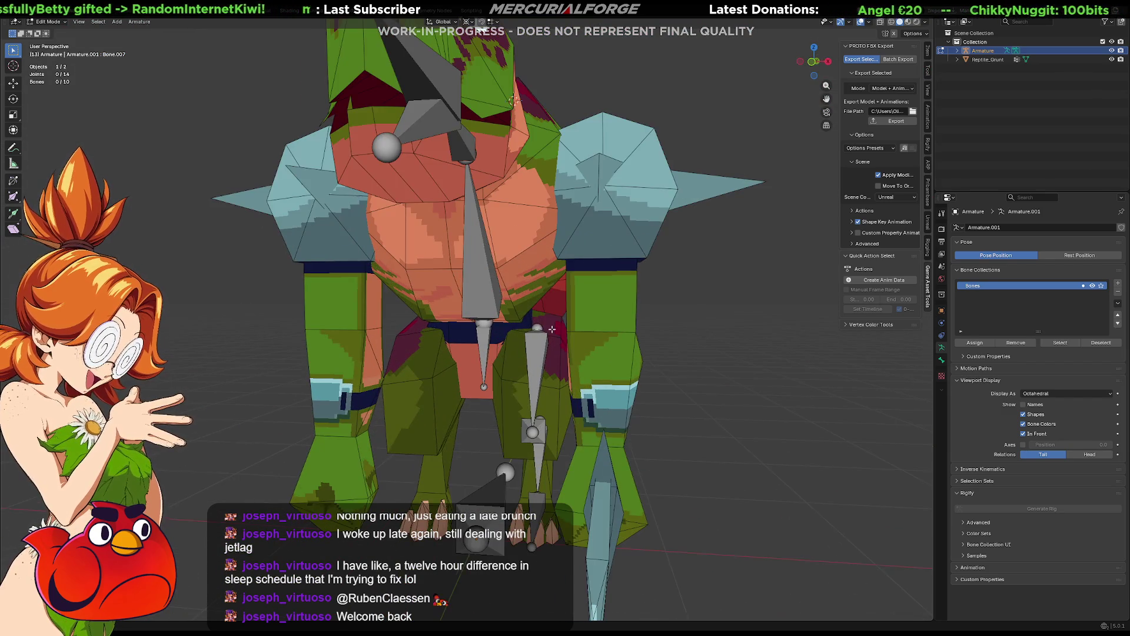
scroll(533, 332, "up", 4)
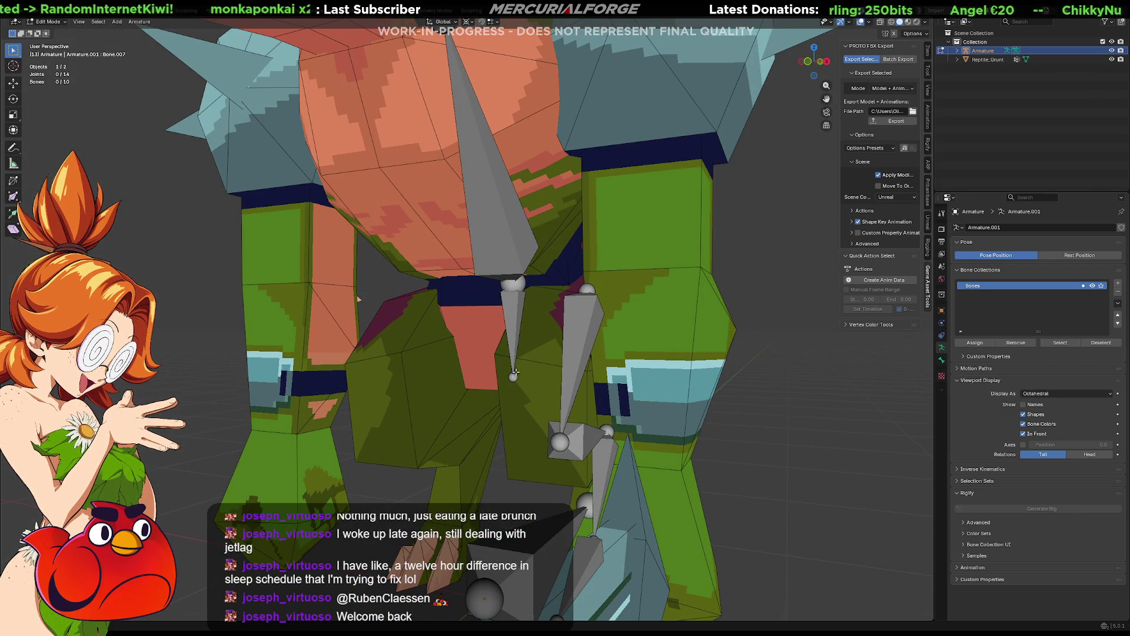
left_click(514, 376)
key("g")
key("z")
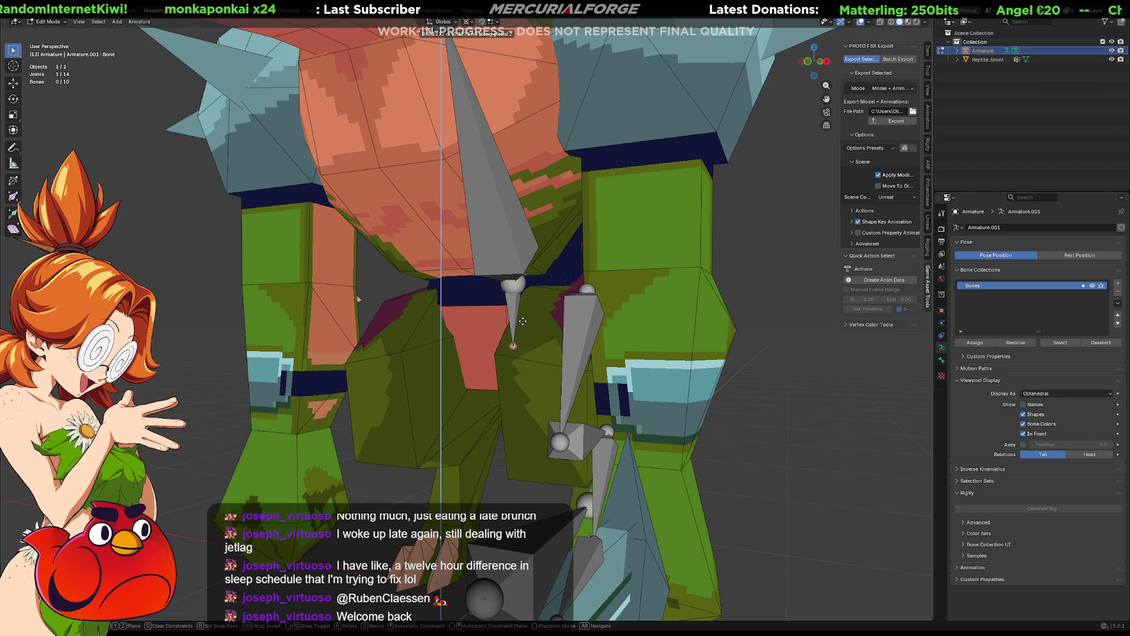
left_click(588, 352)
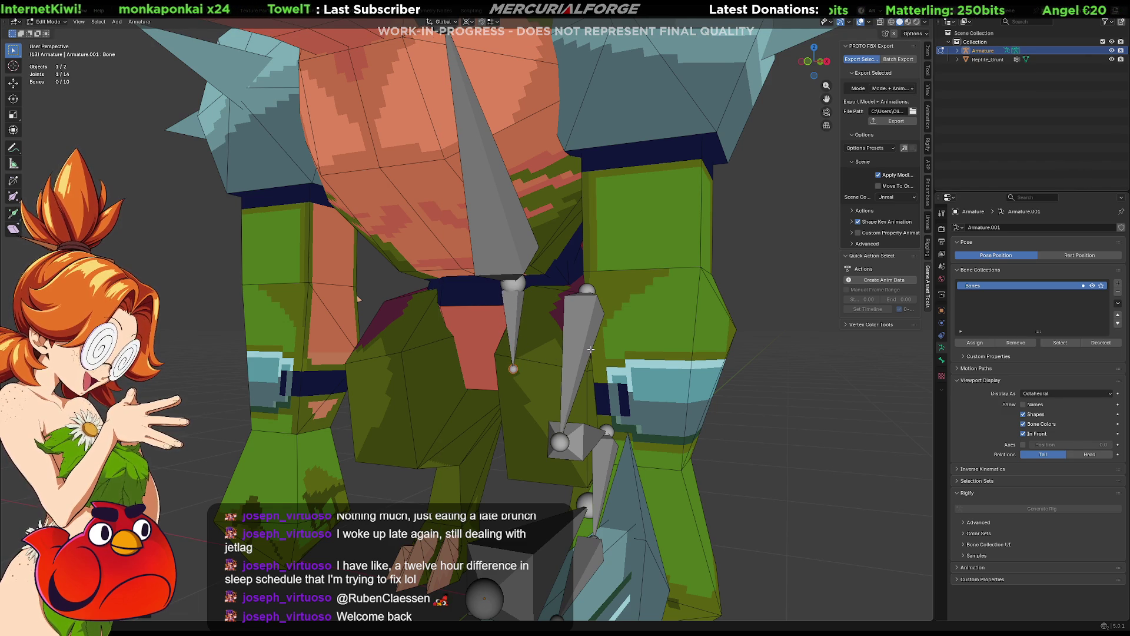
Step: Check the rig in front and side orthographic views, then clear the selection
mouse_move(591, 349)
middle_mouse_down()
mouse_move(595, 329)
mouse_move(590, 349)
middle_mouse_up()
key("KP_1")
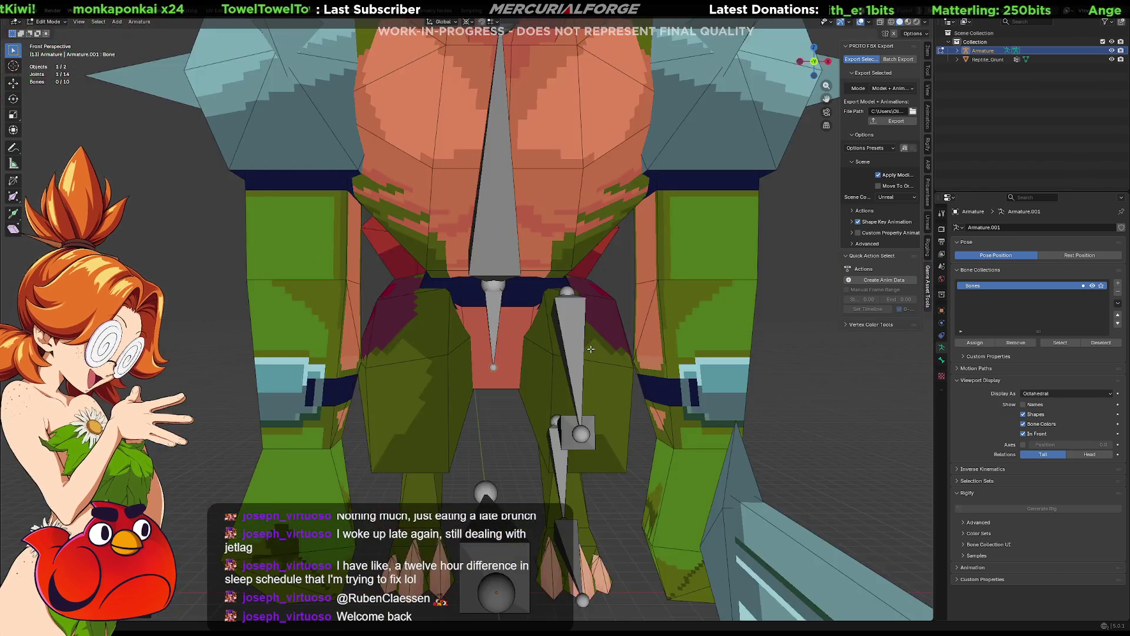
key("KP_3")
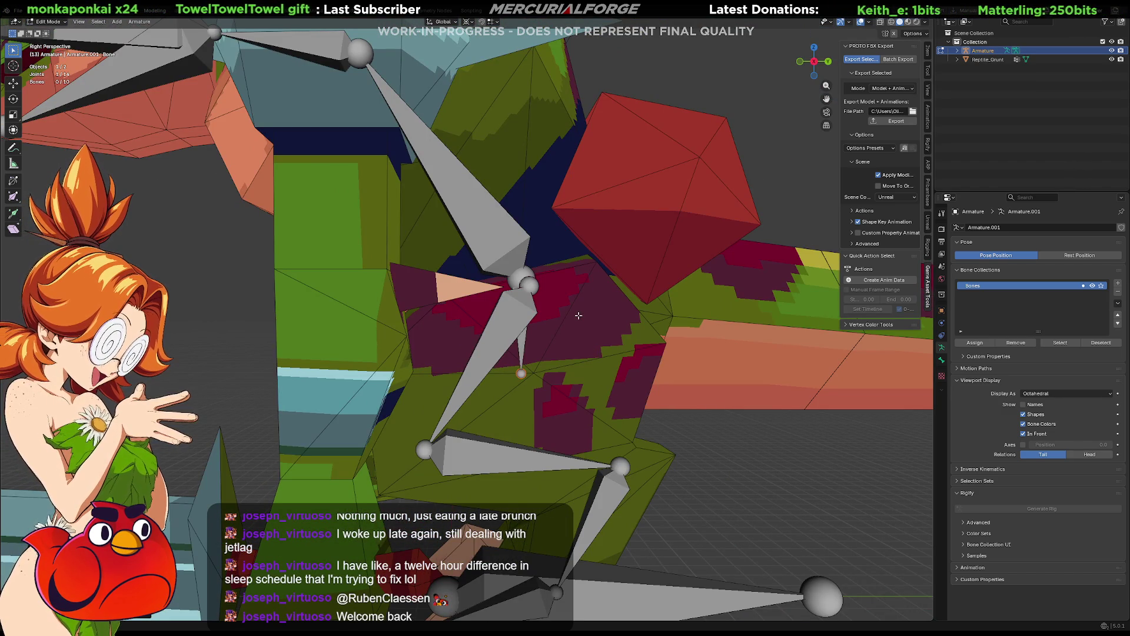
key("KP_1")
key("KP_5")
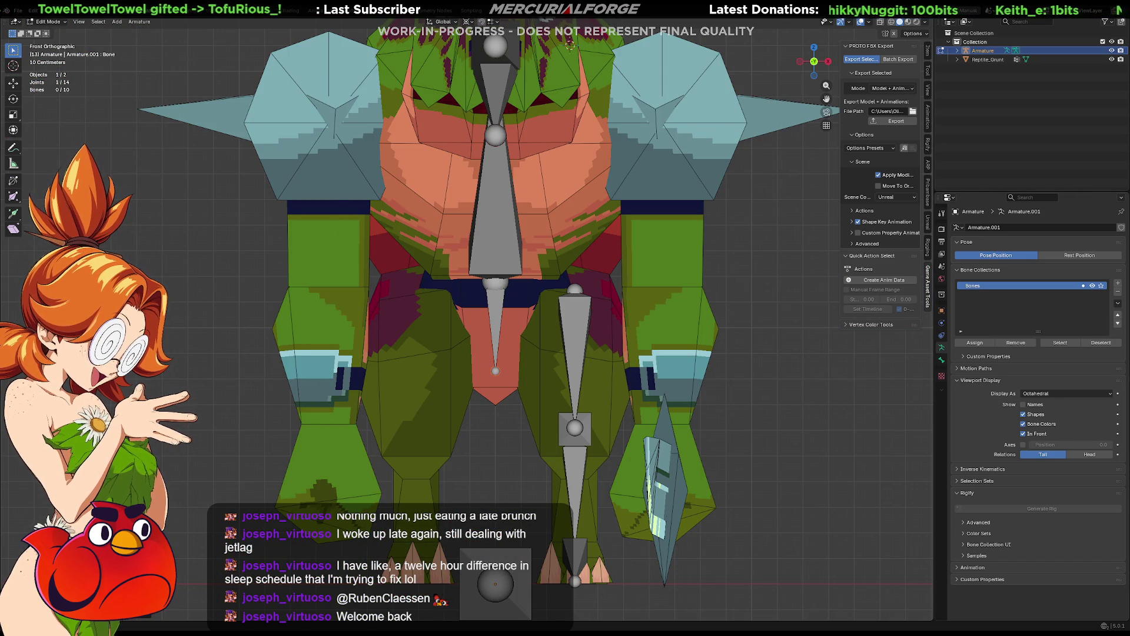
middle_click_drag(729, 353, 762, 384)
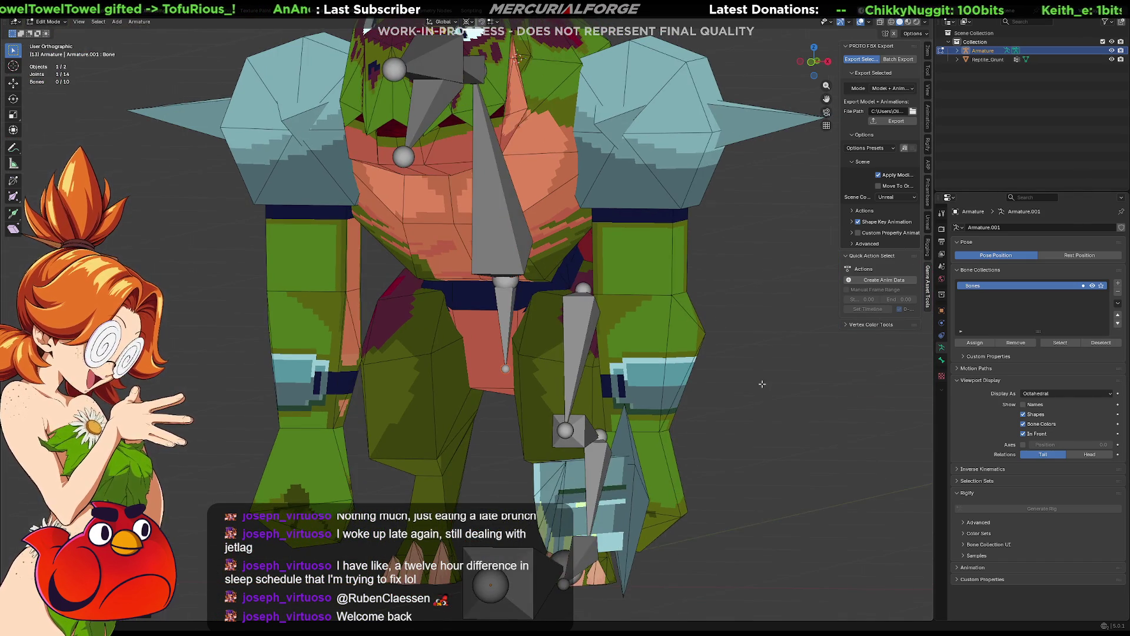
key("KP_3")
middle_click_drag(679, 363, 699, 404, "shift")
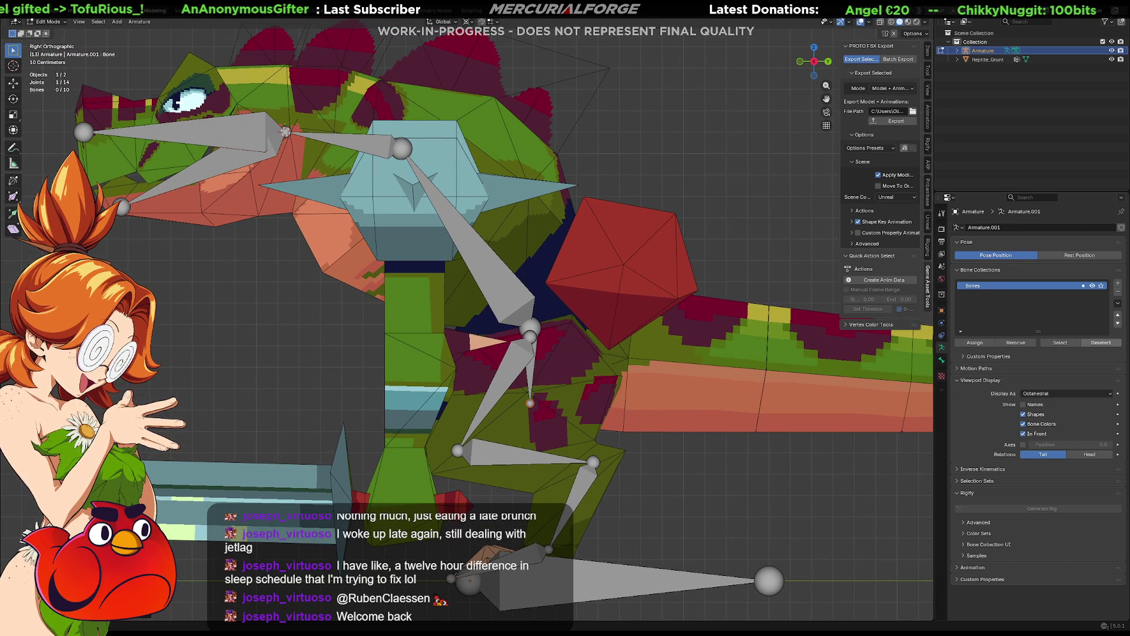
middle_click_drag(529, 329, 723, 316)
left_click(728, 327)
Step: Add a new bone at the head with its tip above the skull as a horn, and select it
key("shift+a")
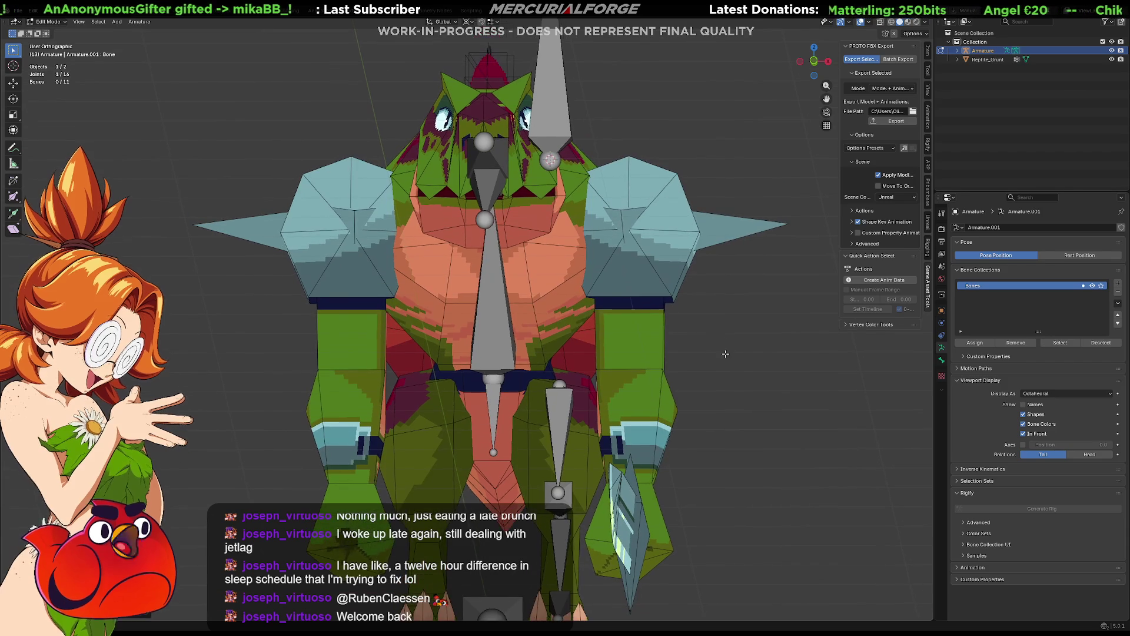
key("g")
left_click(686, 229)
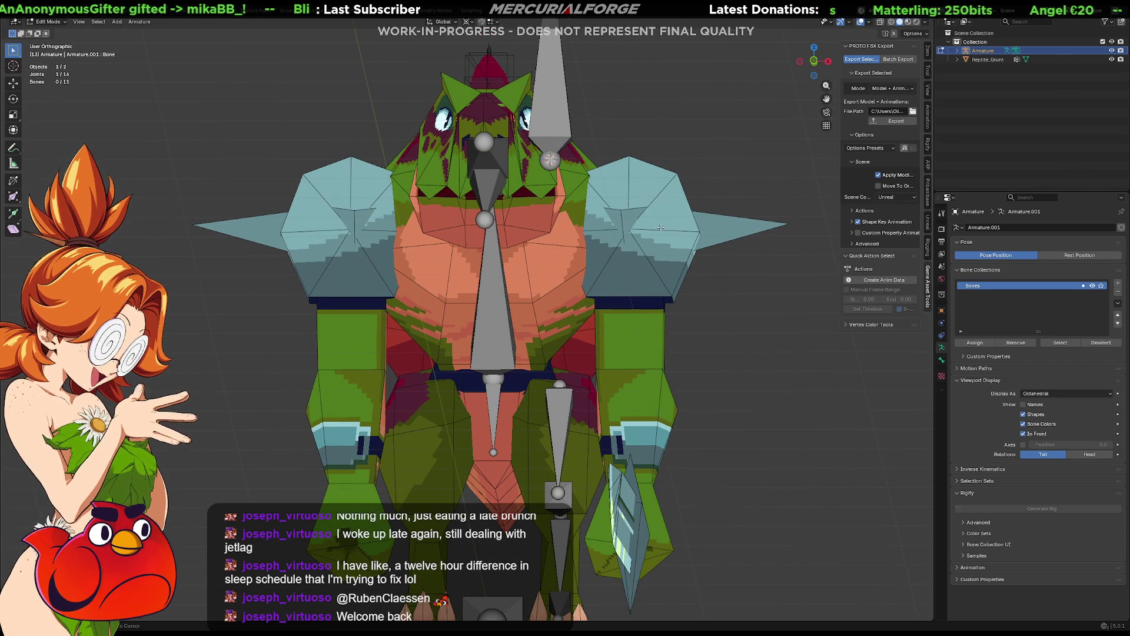
key("KP_5")
key("KP_1")
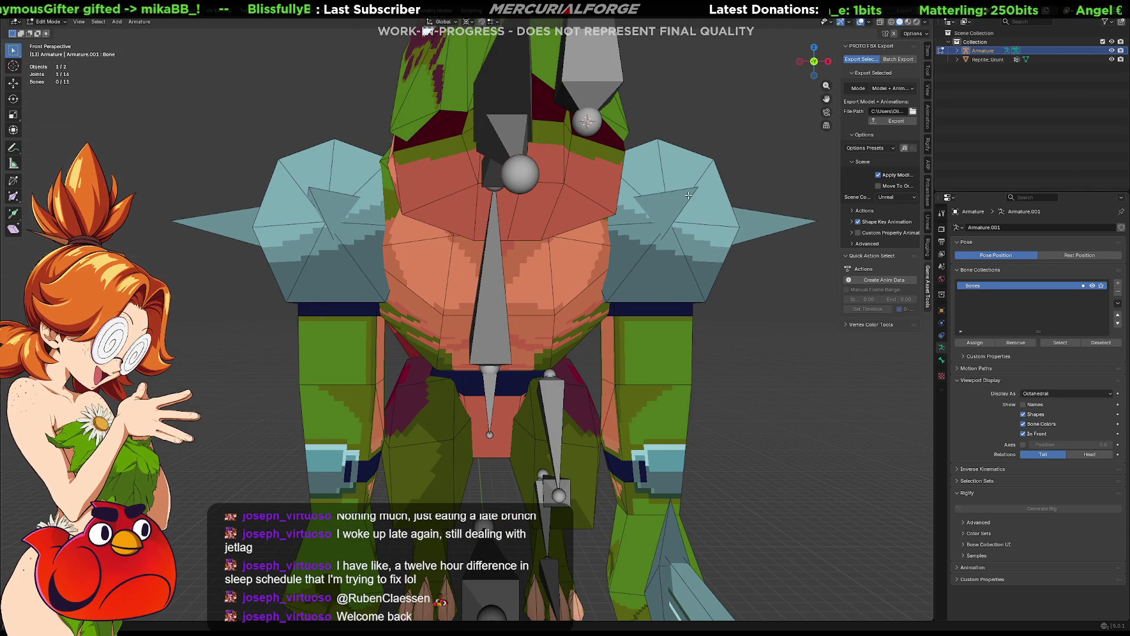
key("KP_5")
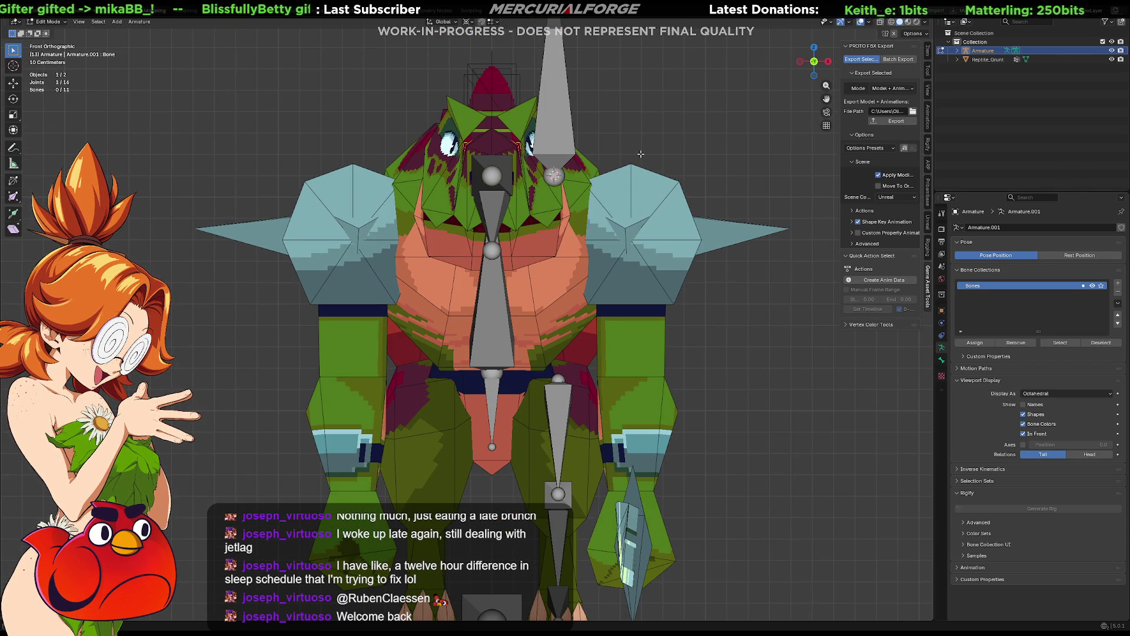
left_click(552, 137)
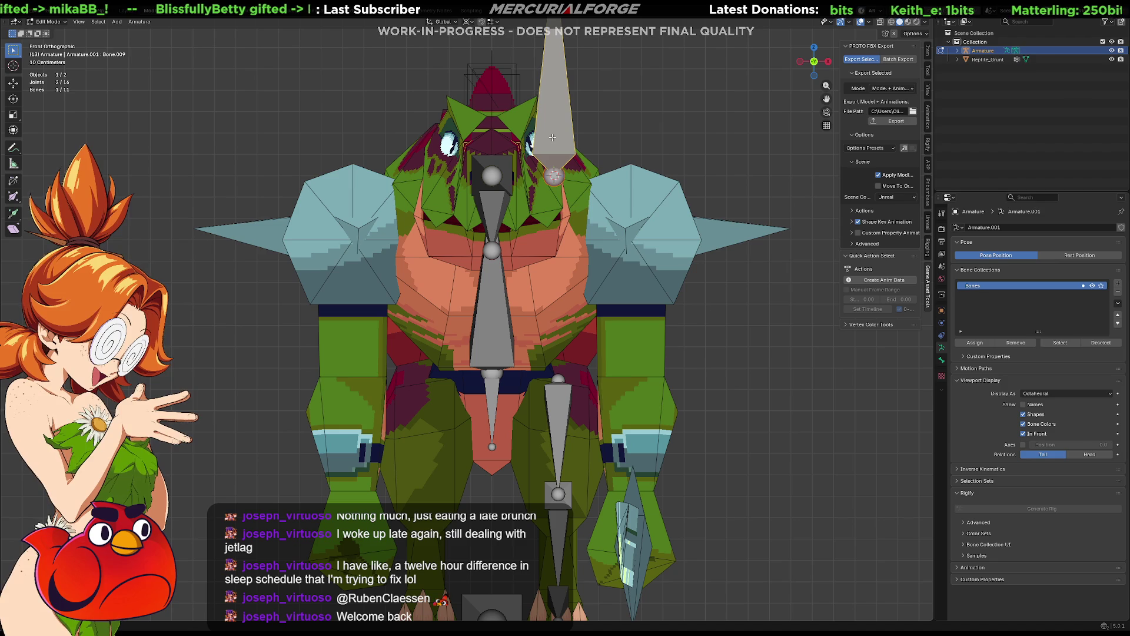
Step: Move the horn bone's tip joint to the right shoulder and nudge its head toward the spine
key("g")
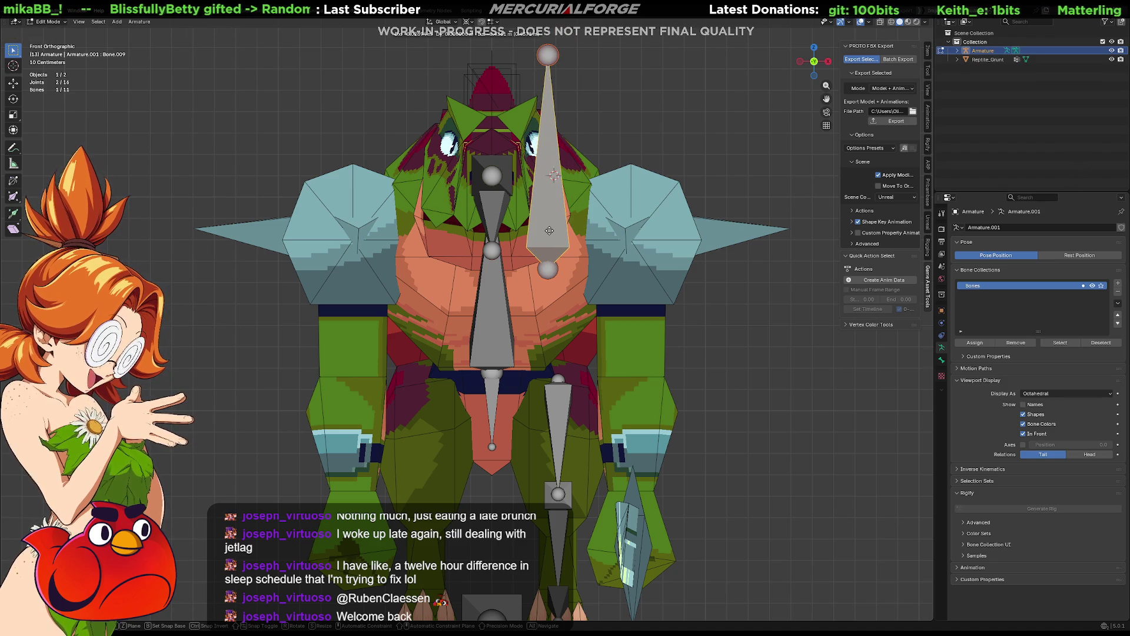
right_click(549, 230)
left_click(553, 55)
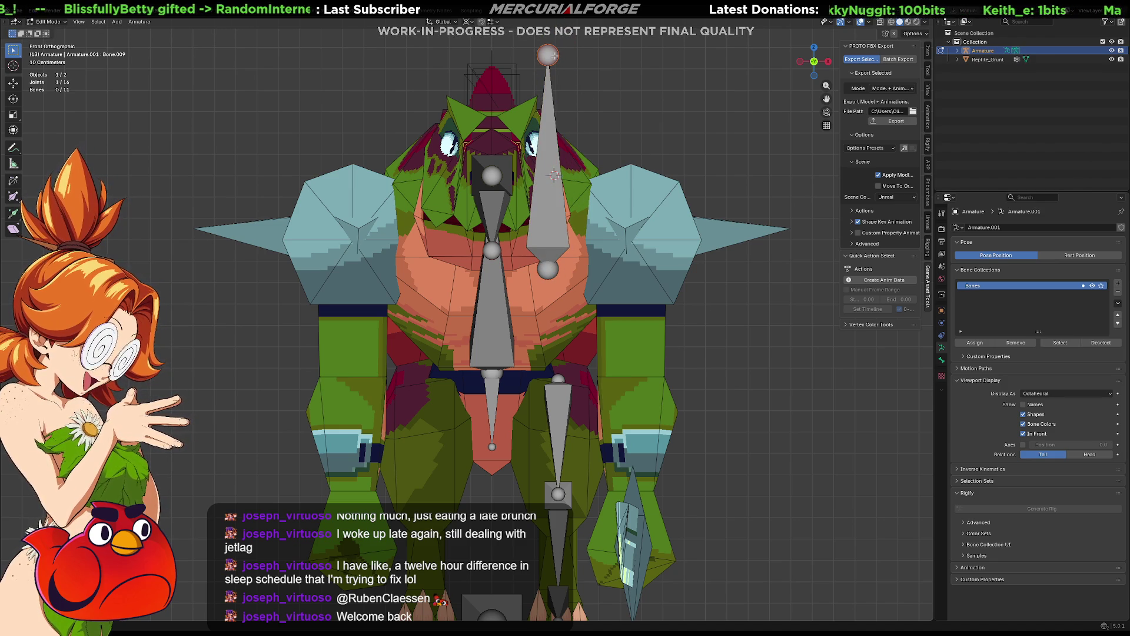
key("g")
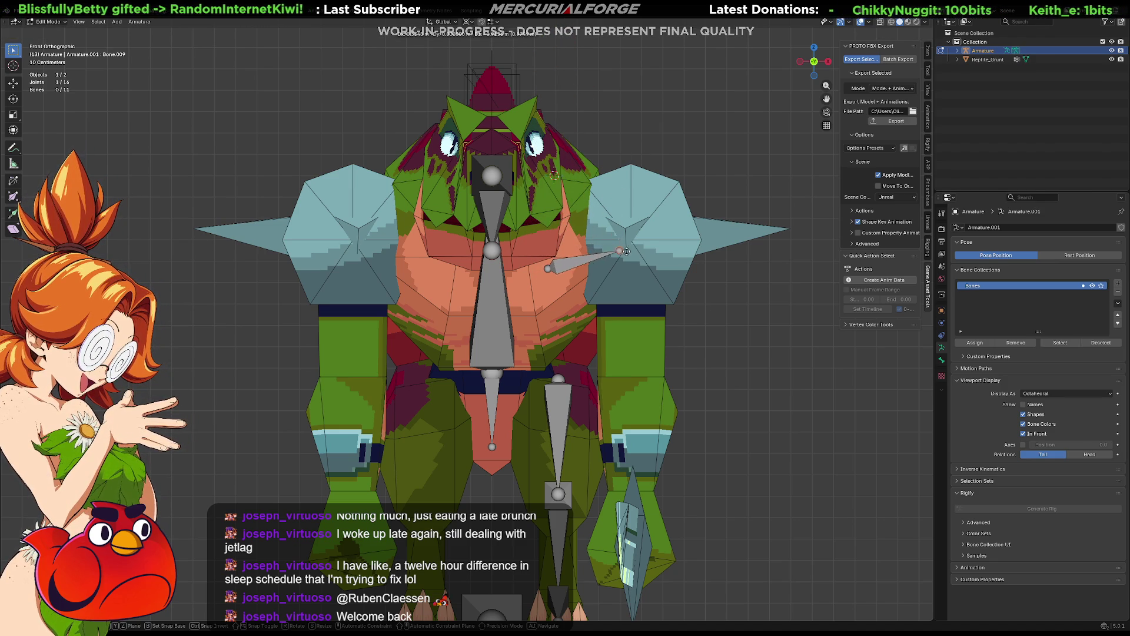
left_click(635, 240)
left_click_drag(549, 269, 540, 269)
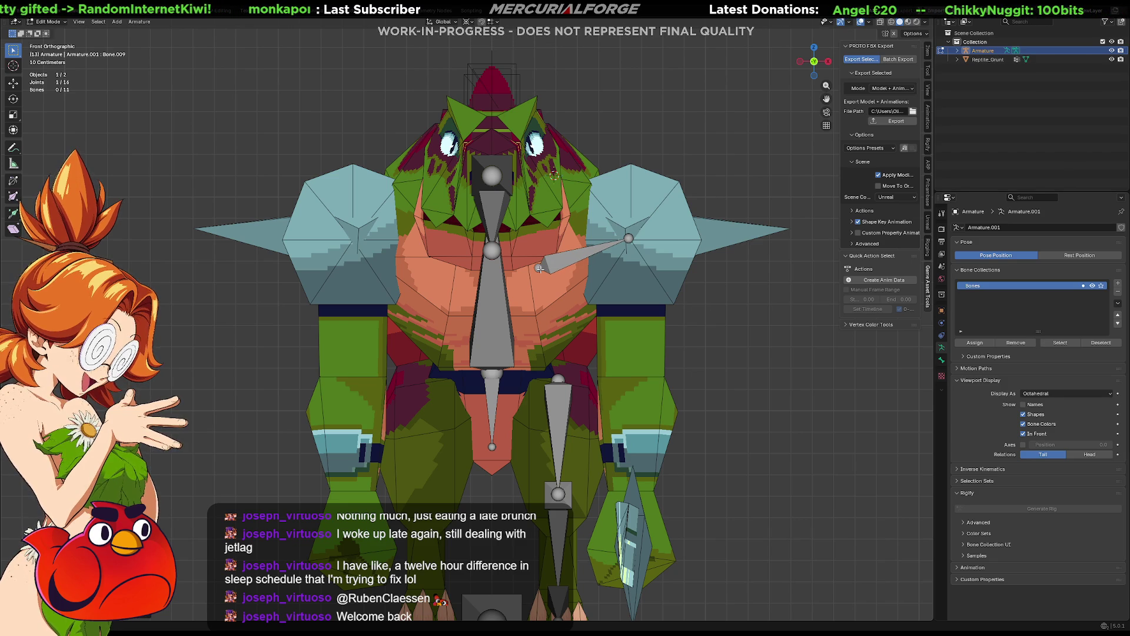
Step: In top view, reposition the shoulder bone's head nearer the chest and adjust its outer end
key("KP_7")
middle_click_drag(593, 414, 592, 298, "shift")
key("g")
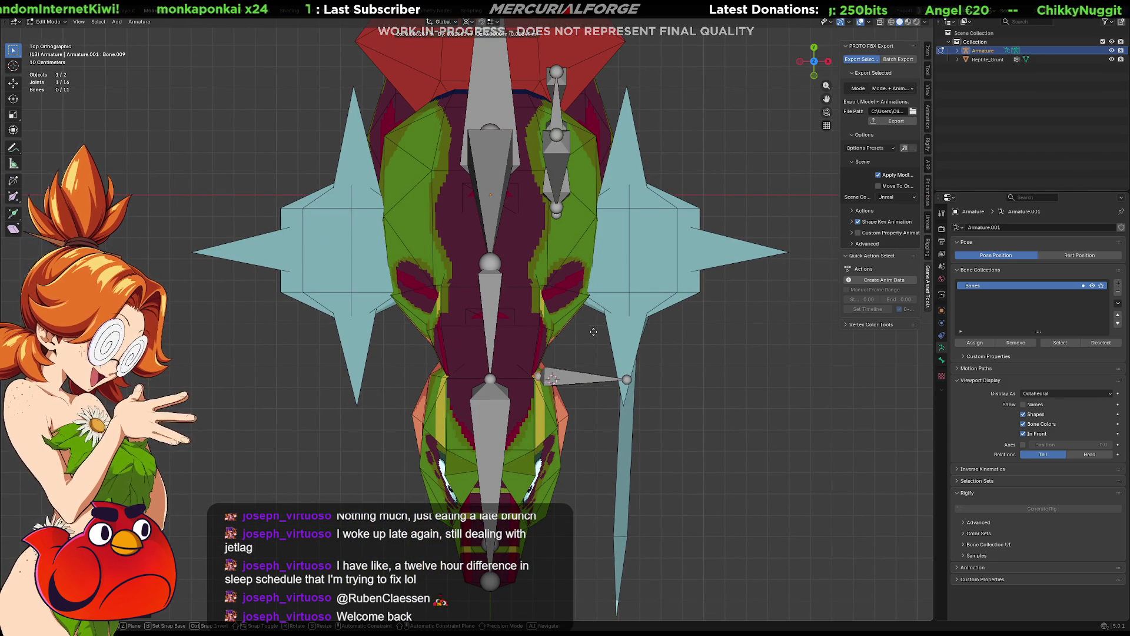
left_click(581, 287)
left_click(626, 378)
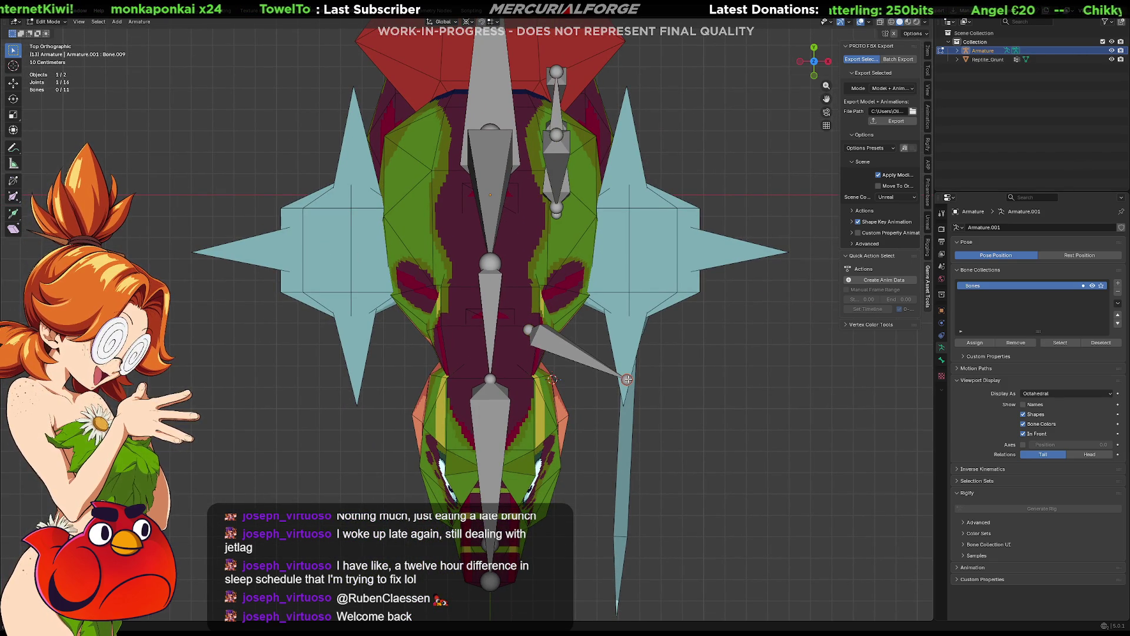
key("g")
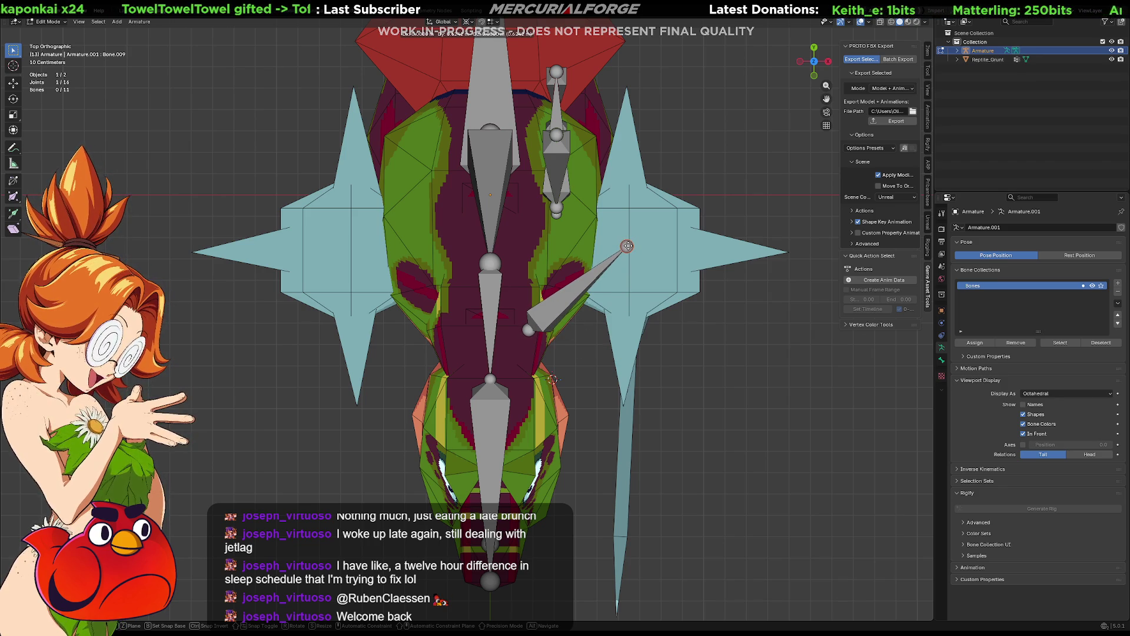
left_click(628, 246)
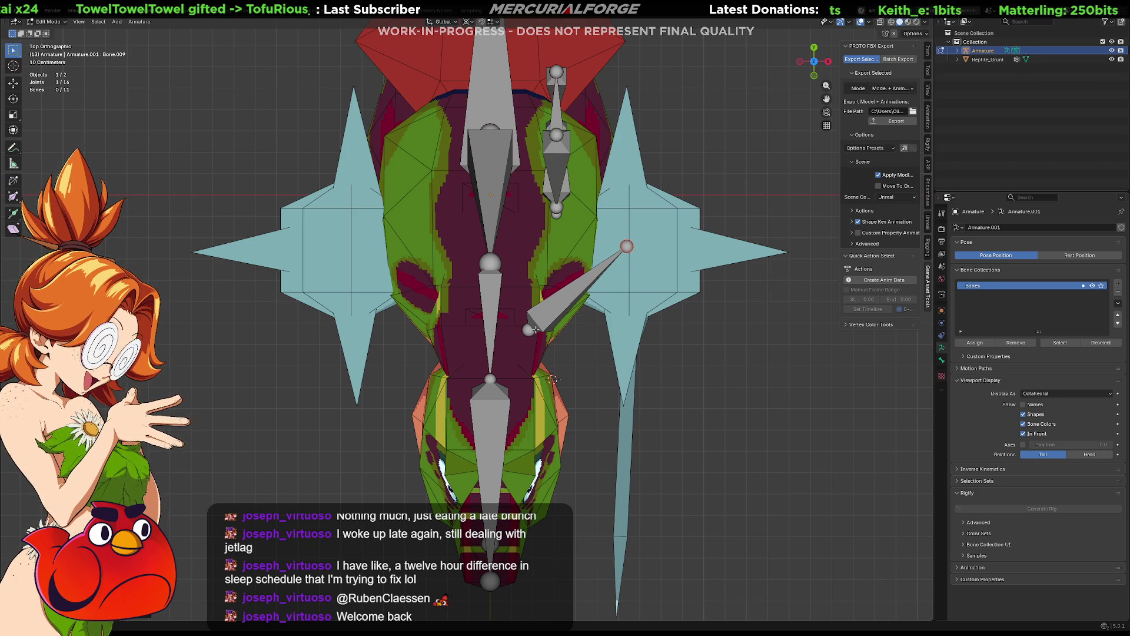
left_click_drag(527, 331, 523, 270)
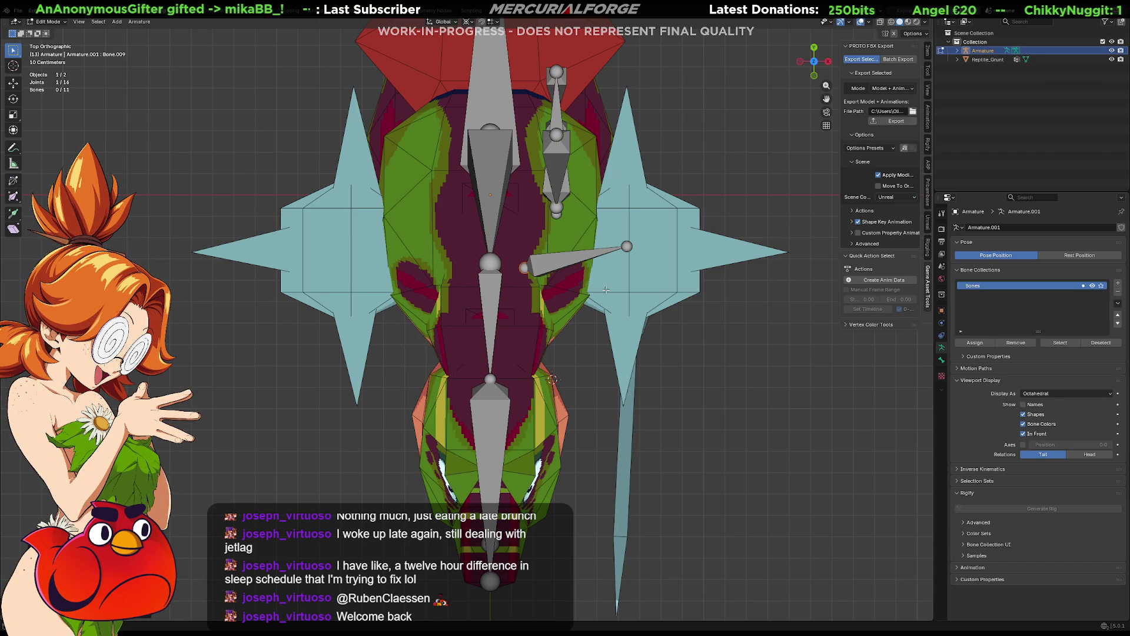
Step: Place the upper arm bone down the arm and extrude a forearm bone straight down along Z
key("KP_3")
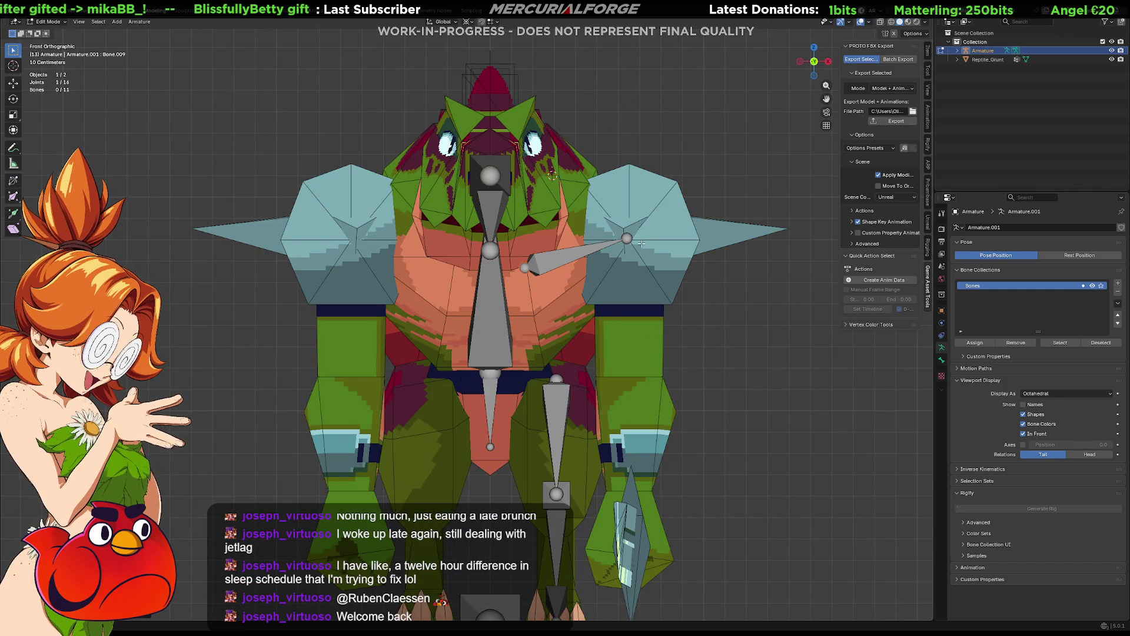
key("g")
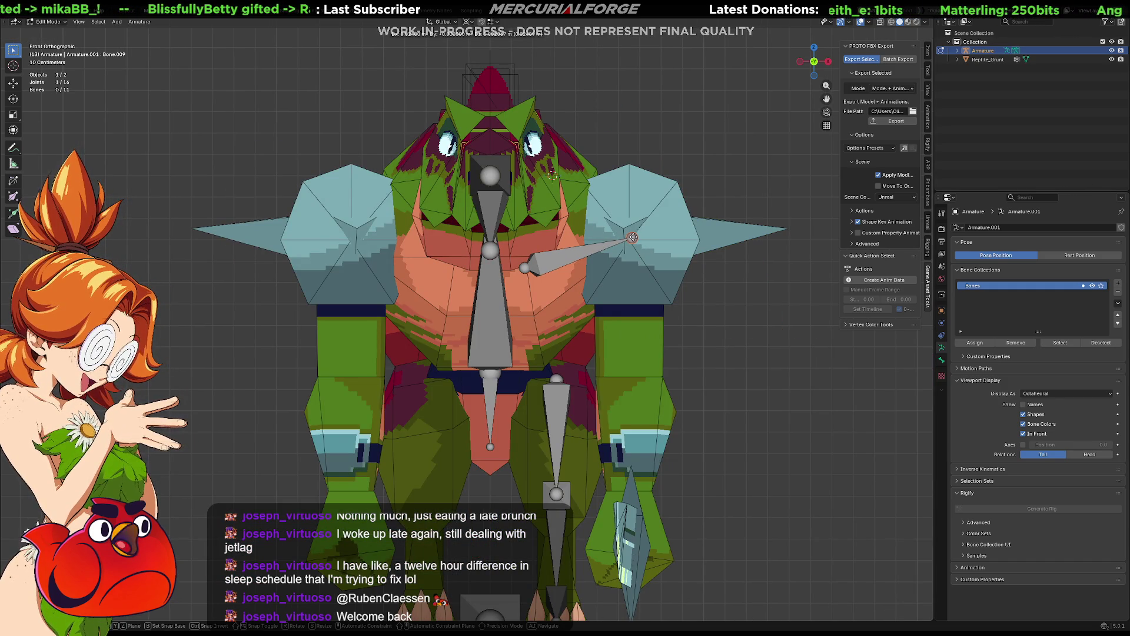
left_click(632, 237)
key("e")
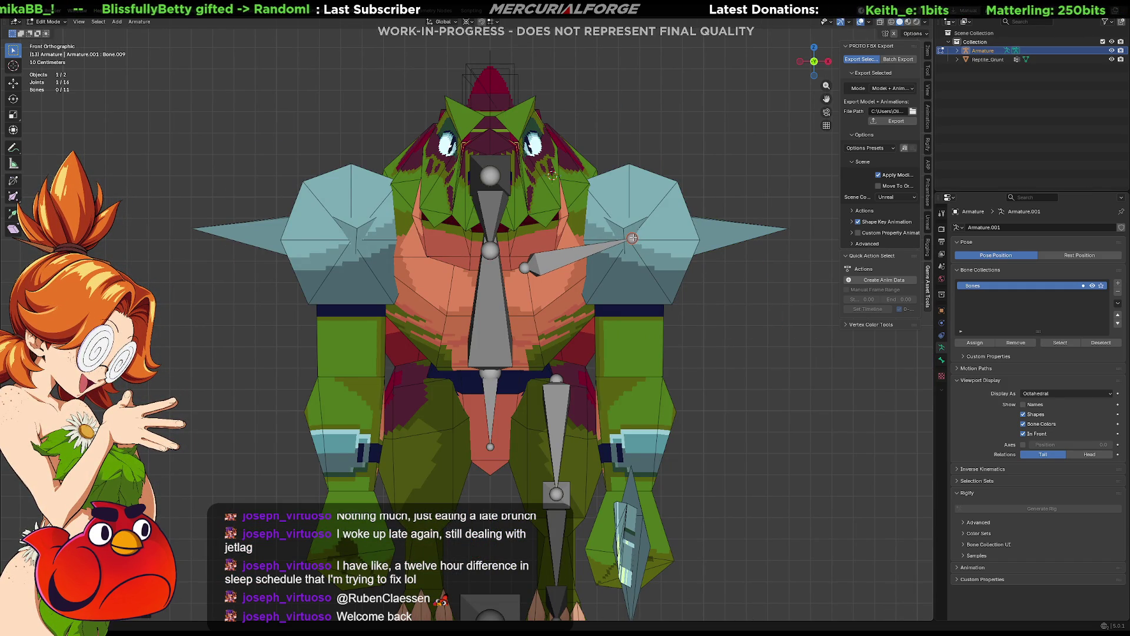
key("z")
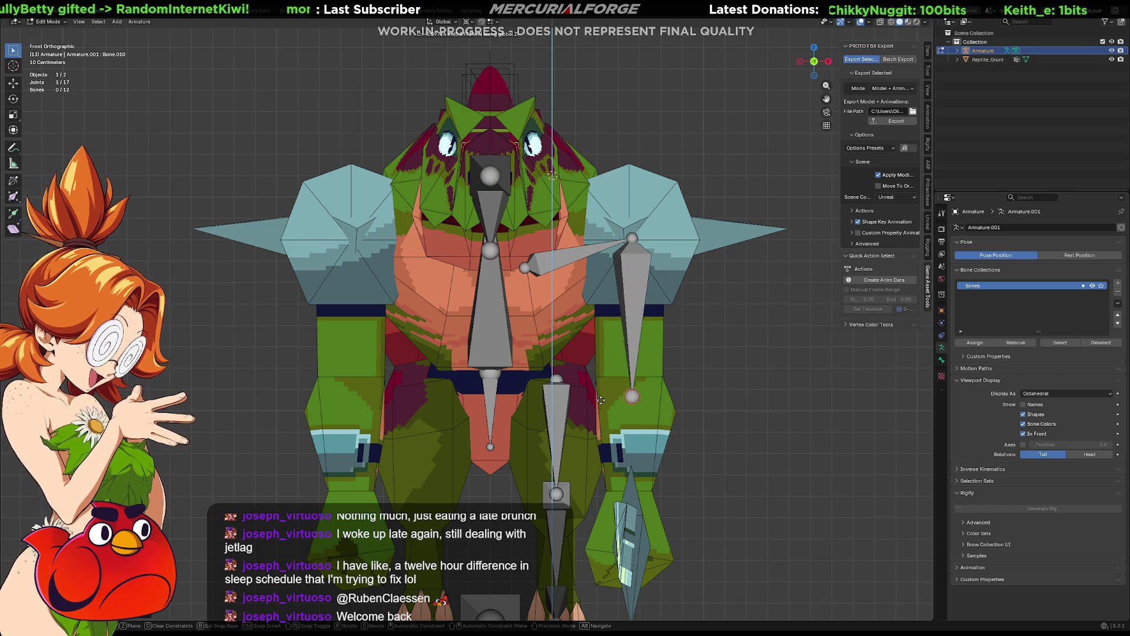
key("Escape")
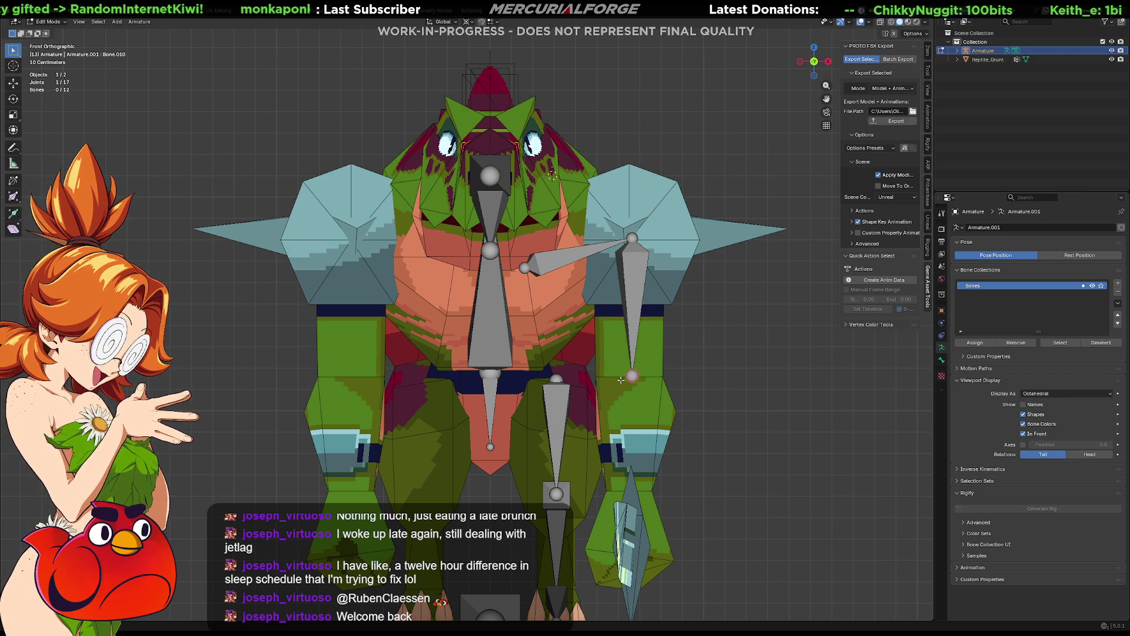
key("e")
key("z")
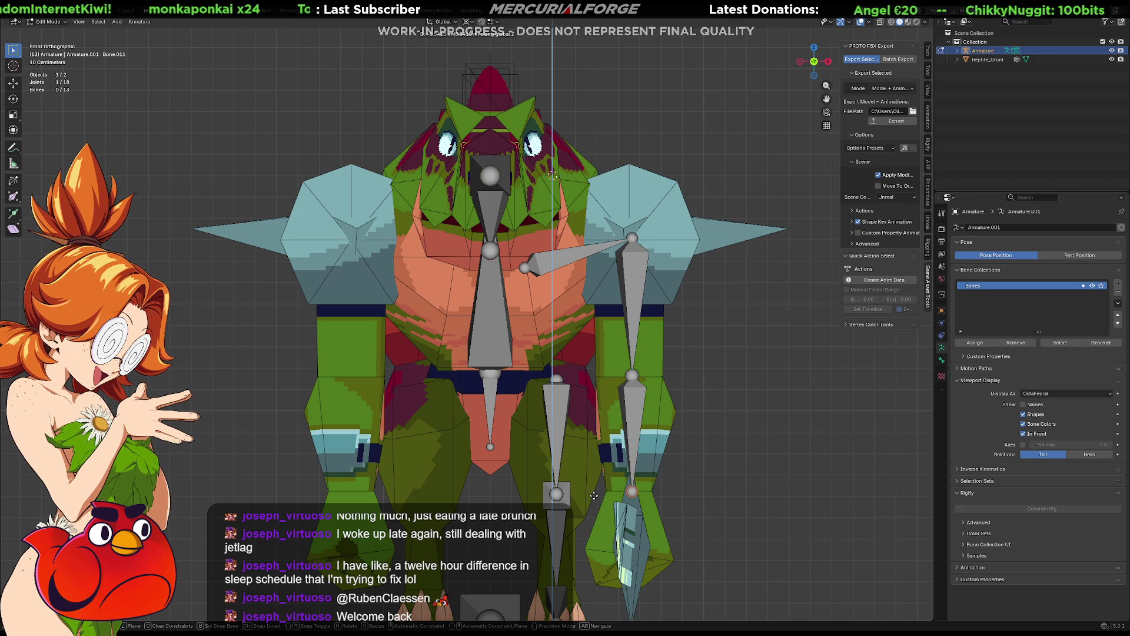
left_click(593, 496)
Step: In side view, slide the leg joints front-to-back along Y into place
key("KP_3")
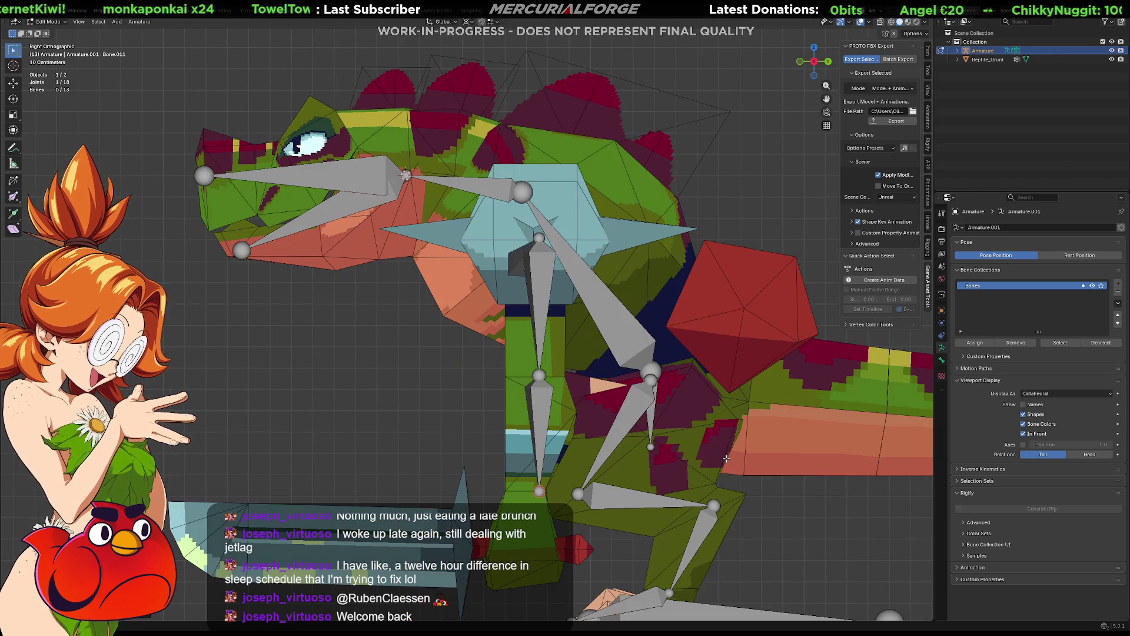
middle_click_drag(585, 467, 567, 399, "shift")
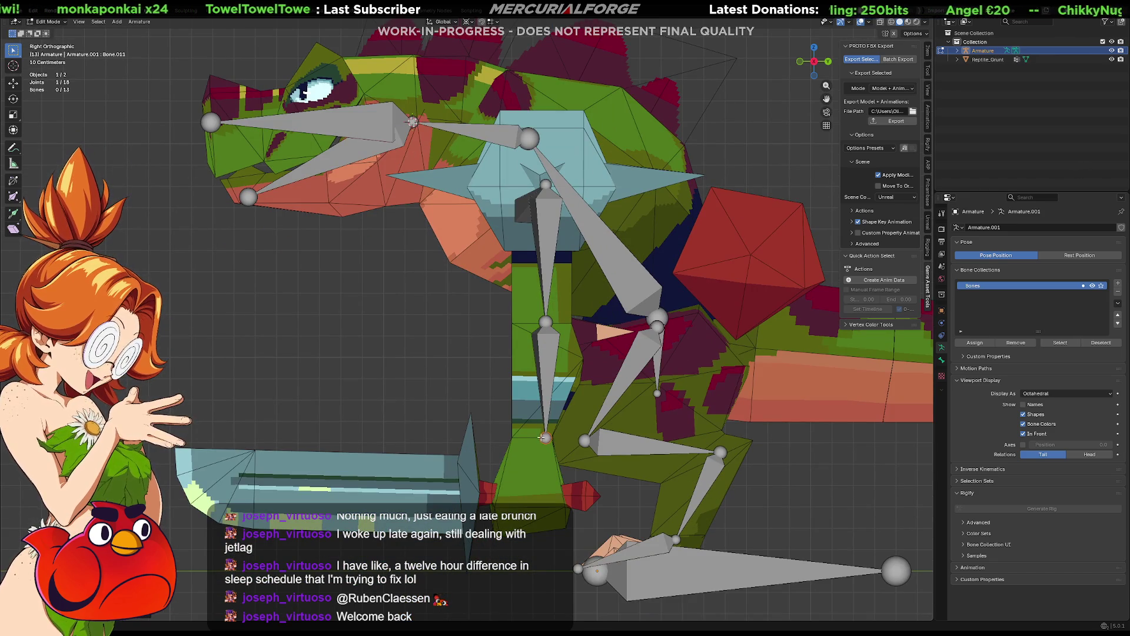
key("g")
key("y")
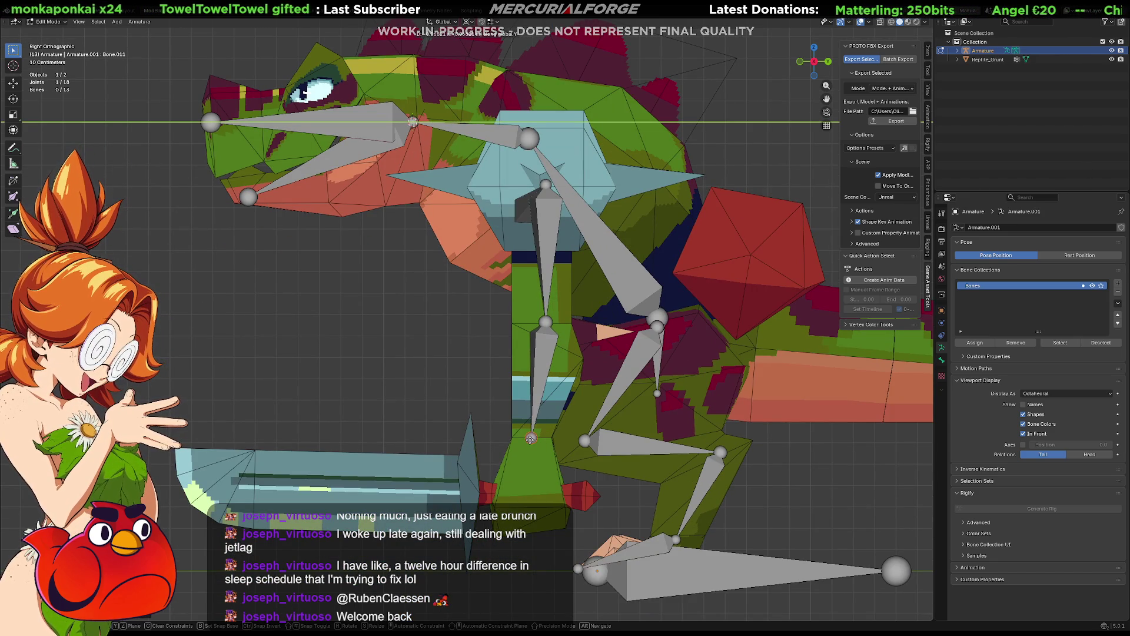
left_click(531, 438)
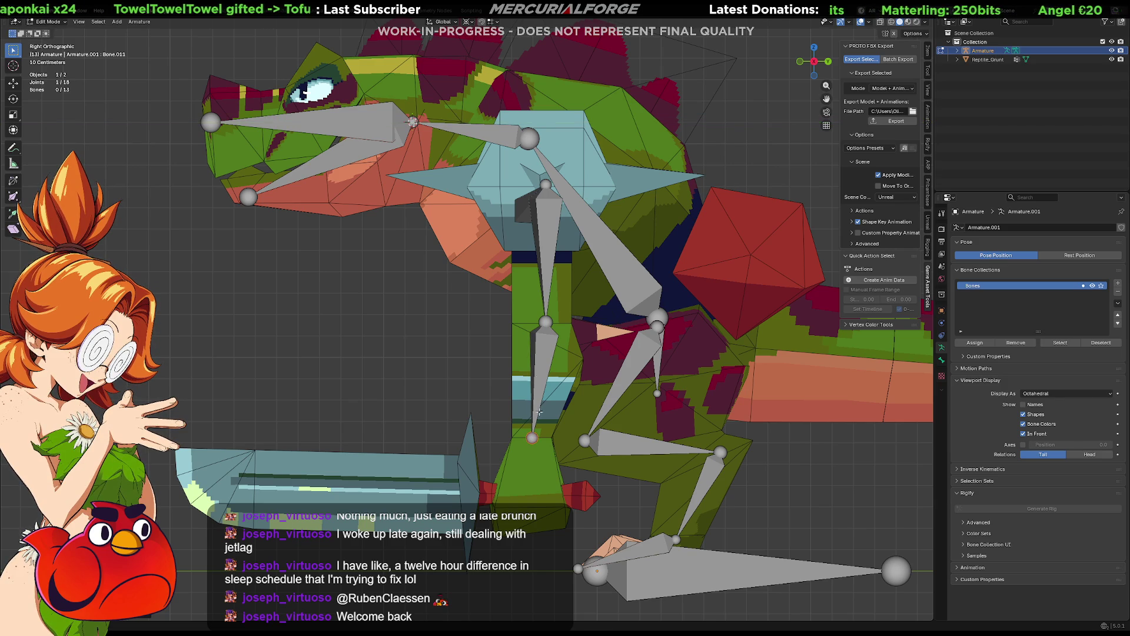
key("g")
key("y")
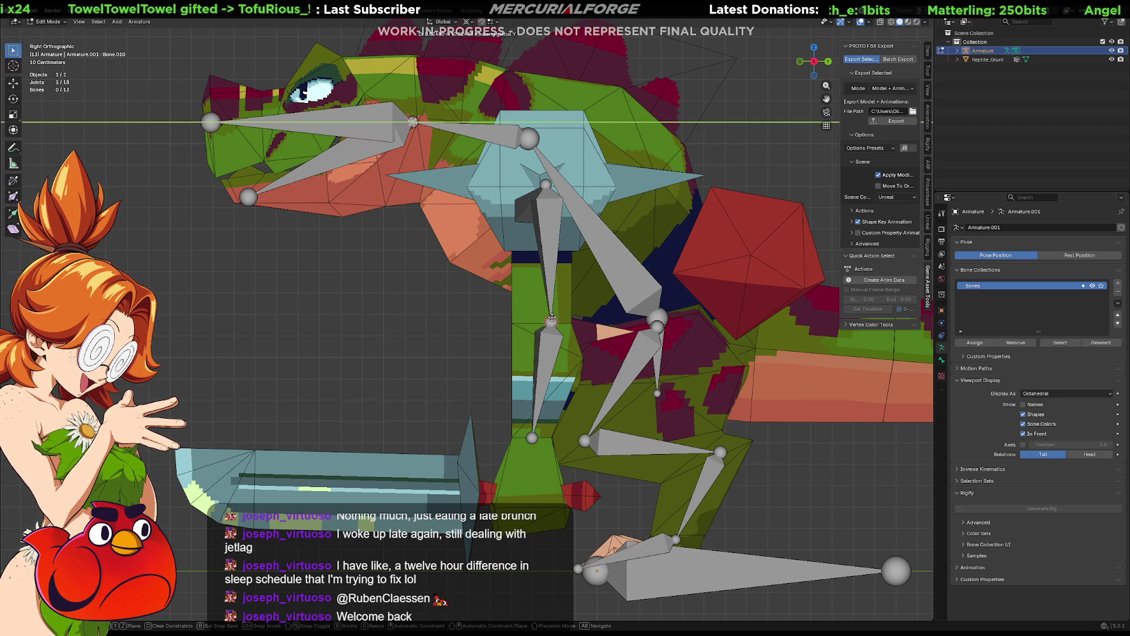
left_click(547, 303)
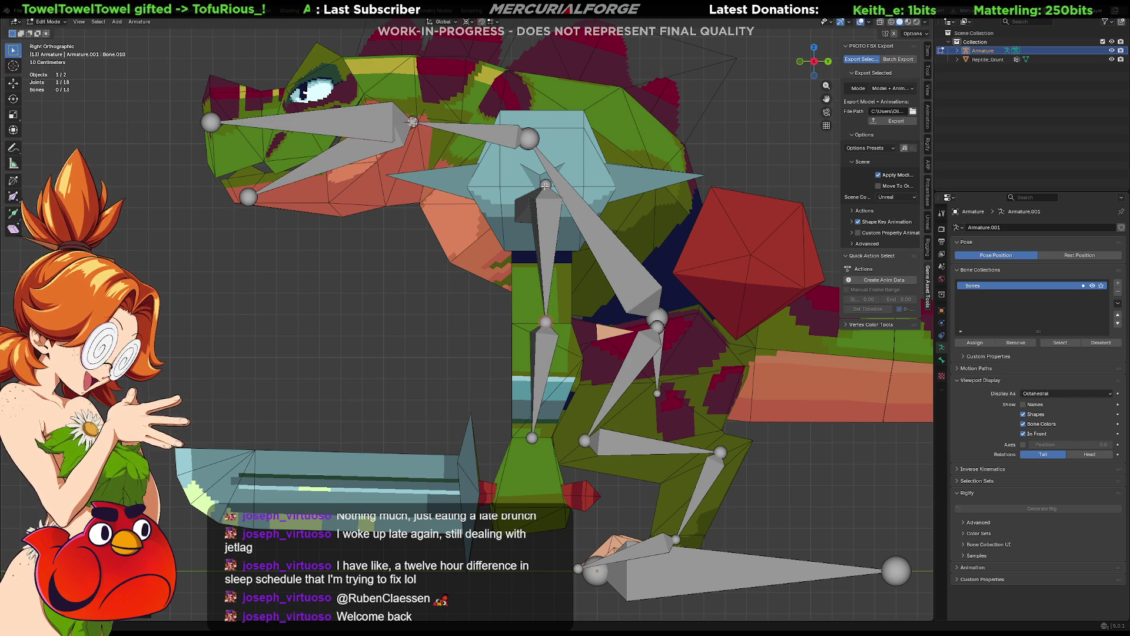
key("g")
key("y")
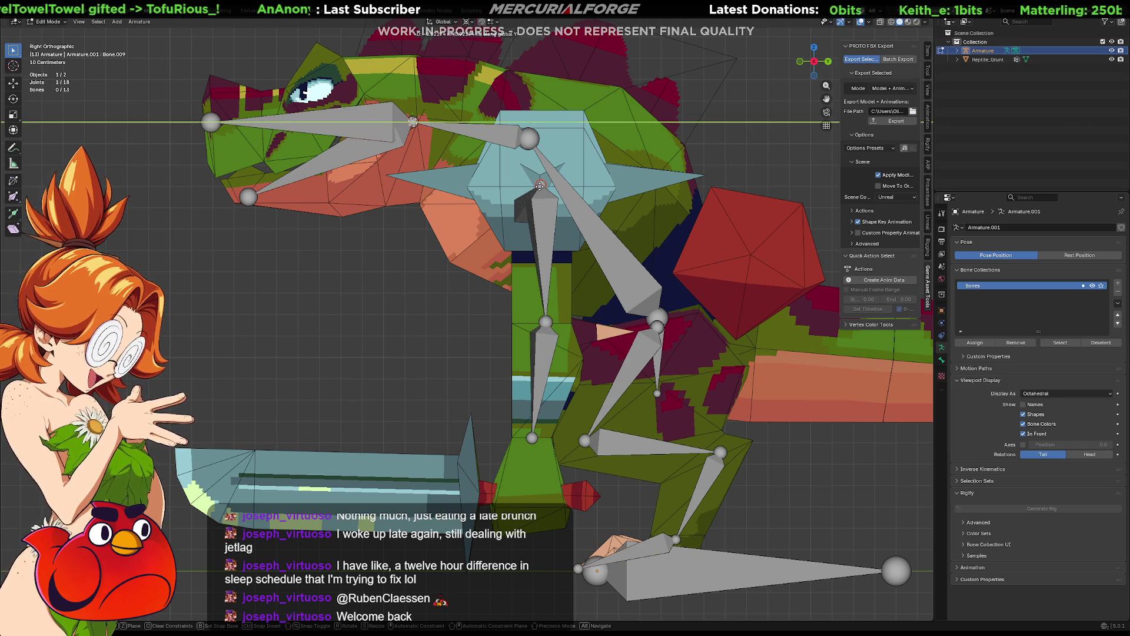
left_click(413, 122)
Step: From the knee joint, extrude a long shin bone straight down along Z to the foot
left_click(533, 437)
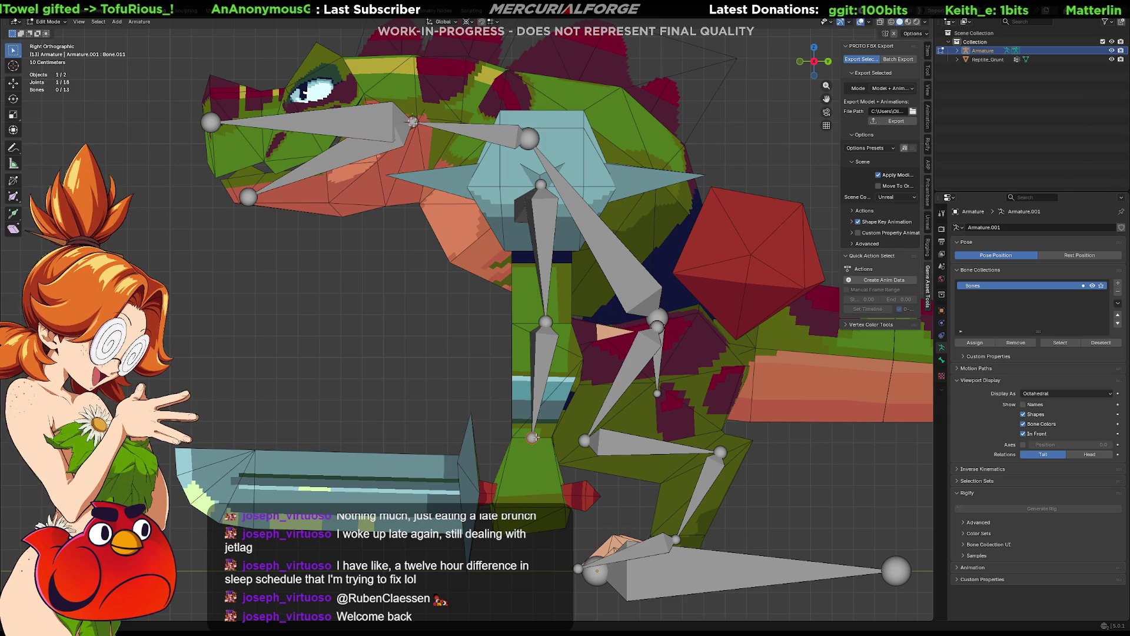
key("g")
key("z")
left_click(534, 450)
key("ctrl+z")
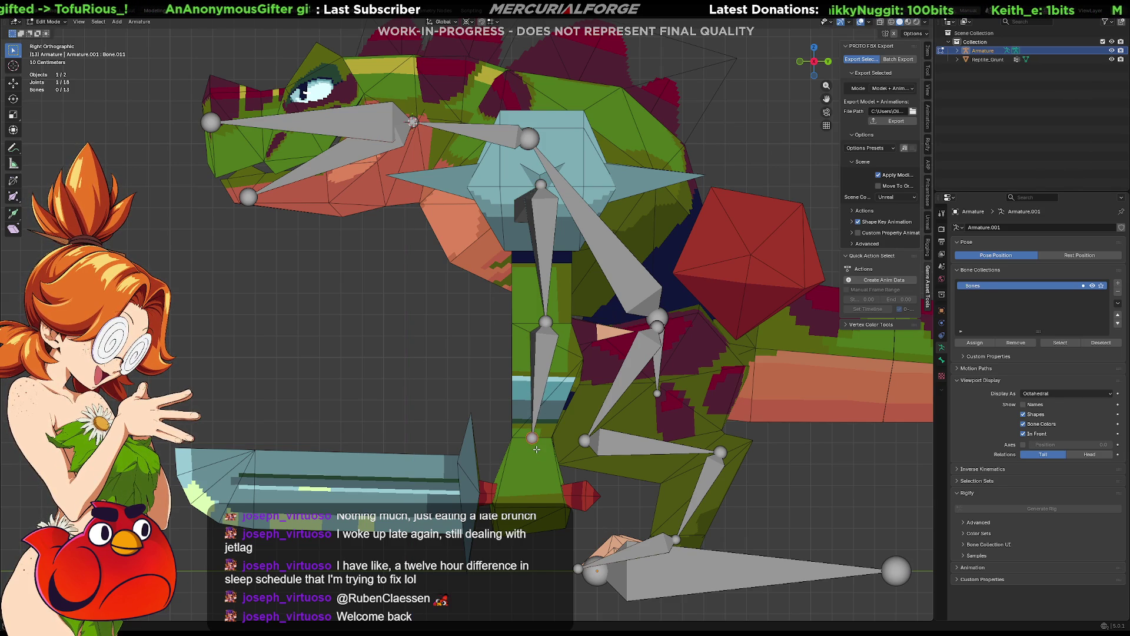
key("g")
key("y")
left_click(539, 497)
key("ctrl+z")
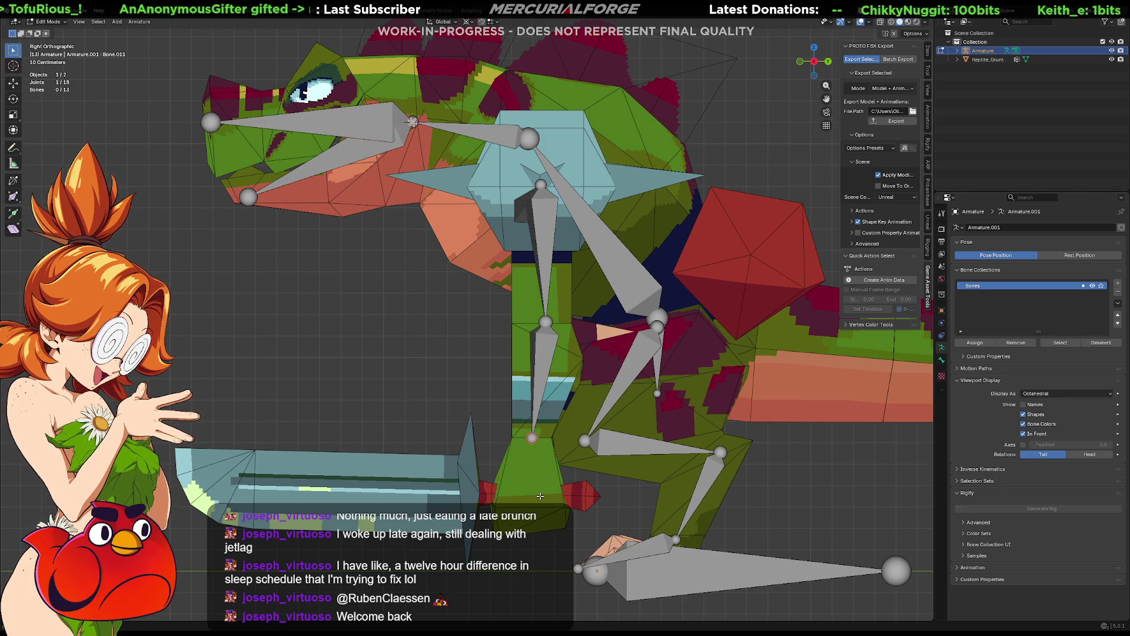
key("e")
key("z")
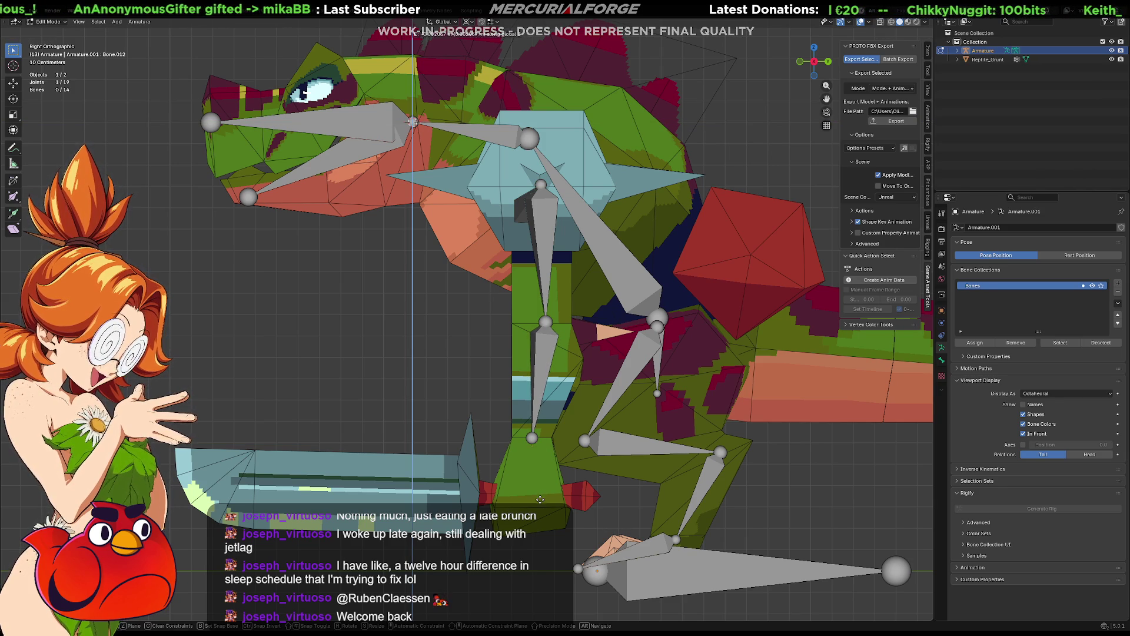
left_click(527, 589)
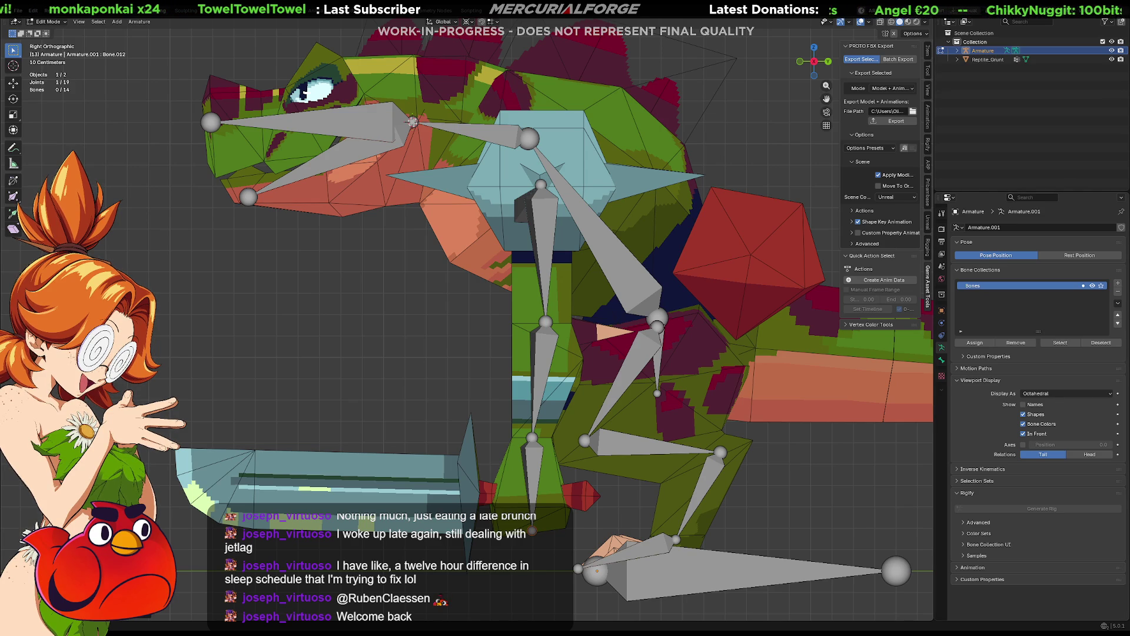
mouse_move(447, 342)
middle_mouse_down()
mouse_move(436, 342)
mouse_move(530, 344)
mouse_move(382, 336)
mouse_move(831, 358)
middle_mouse_up()
scroll(455, 345, "down", 3)
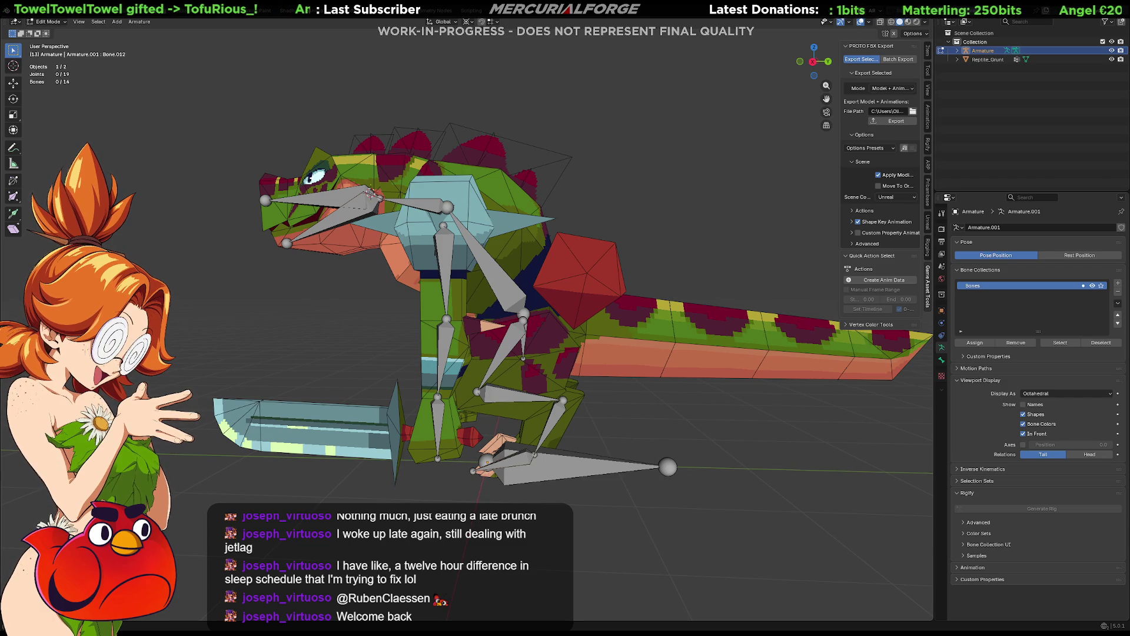
Step: Select the hip joint in right side view and extrude the first tail bone
left_click(523, 313)
middle_click_drag(524, 312, 489, 319, "shift")
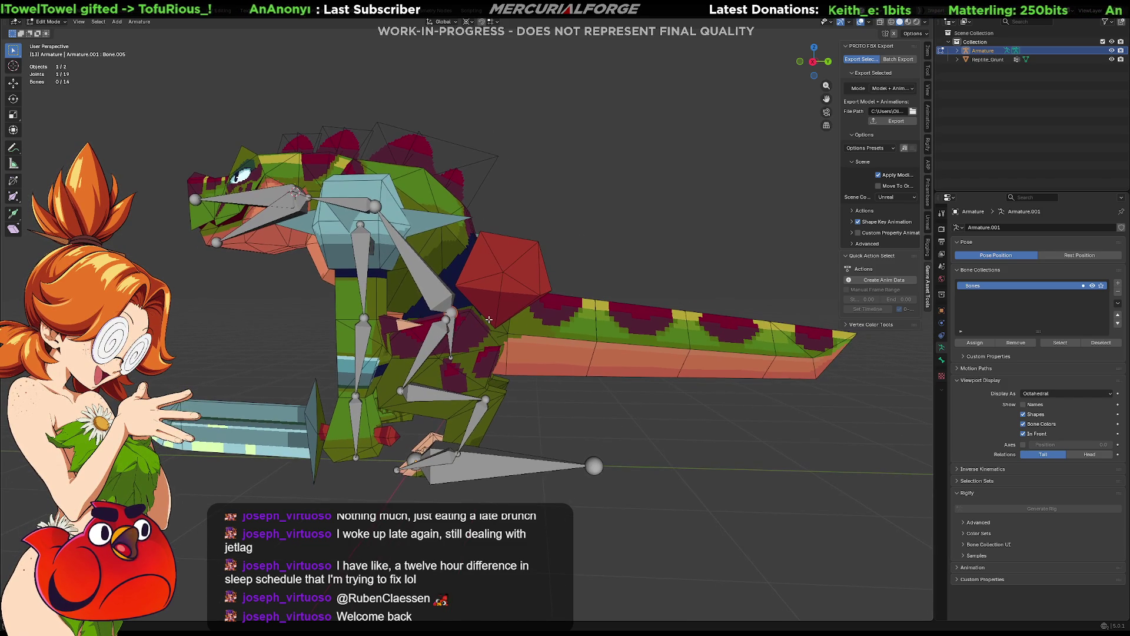
key("KP_1")
key("KP_3")
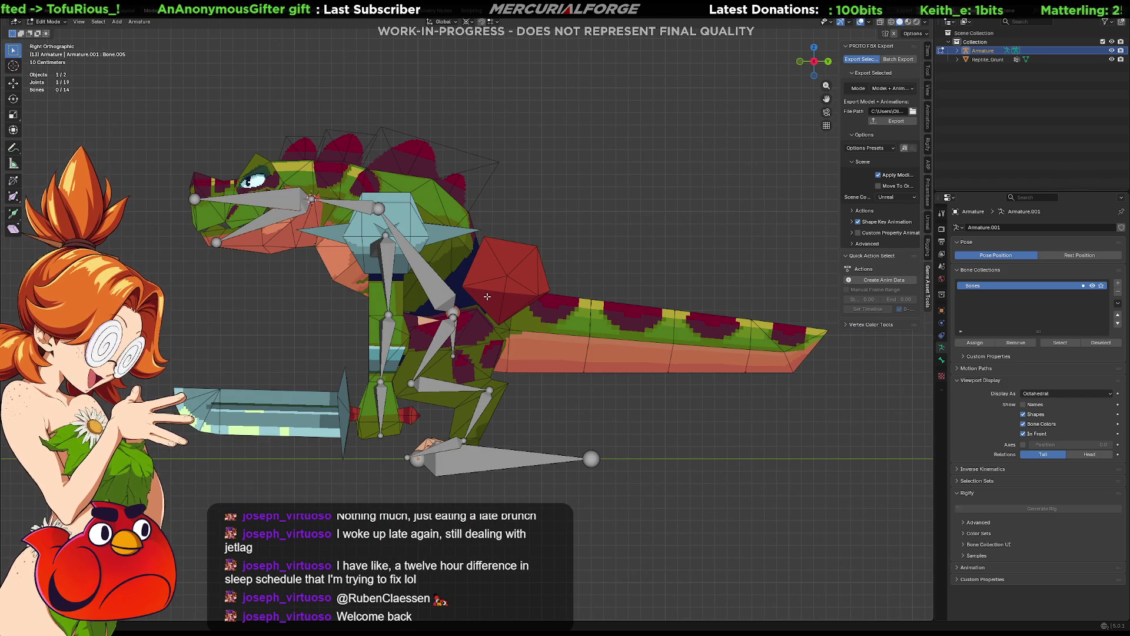
key("e")
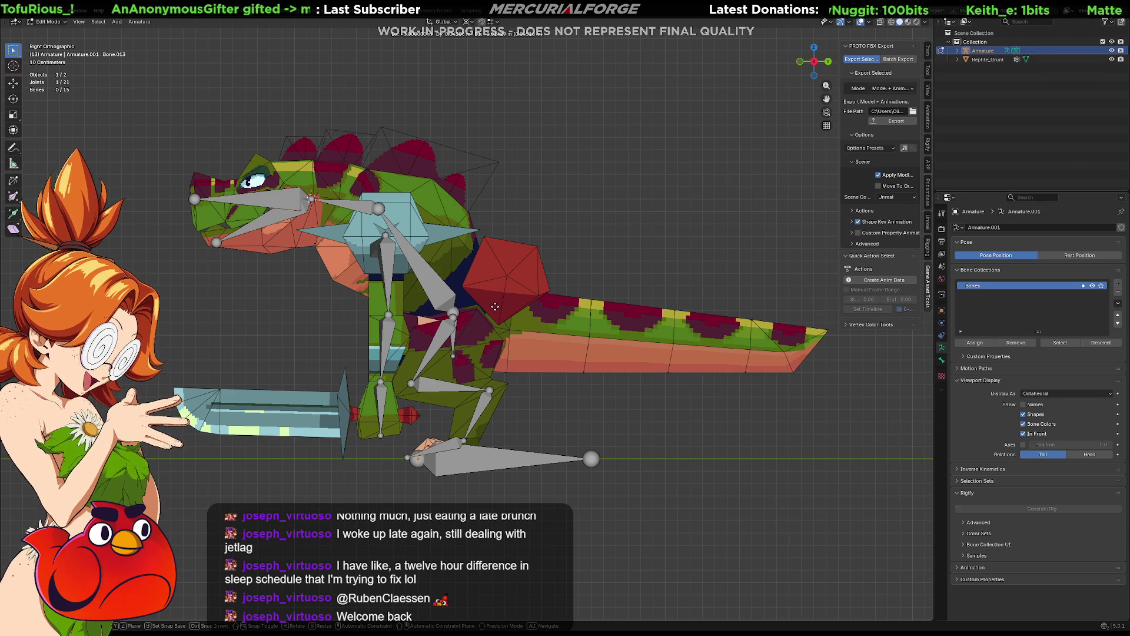
left_click(547, 322)
Step: Extrude four more bones along the tail, ending at the tail tip
key("e")
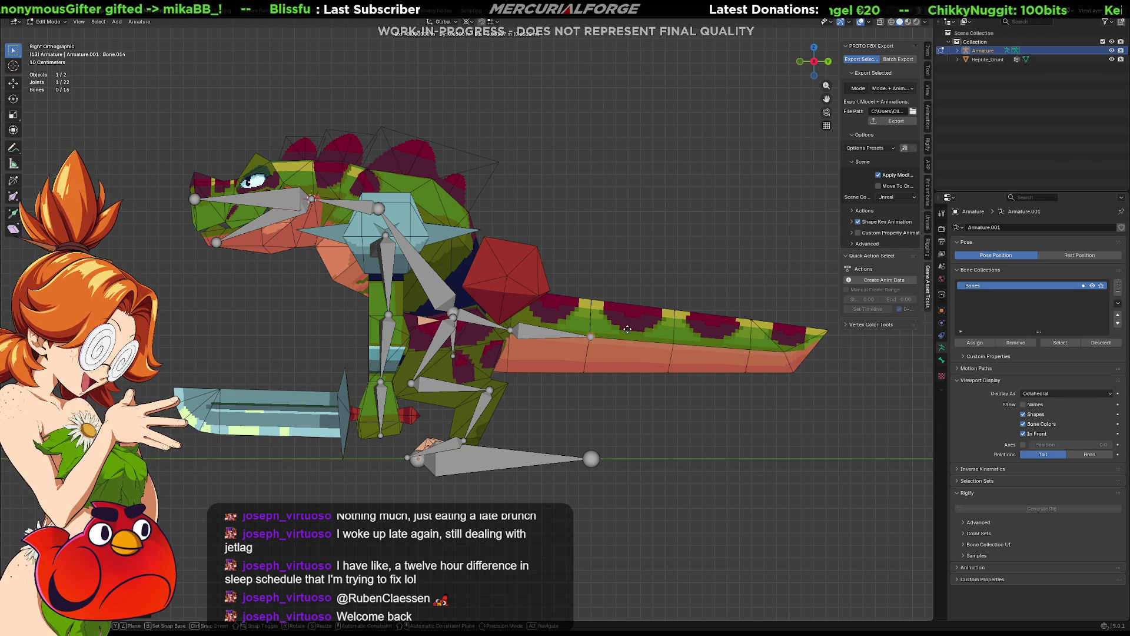
left_click(653, 332)
key("e")
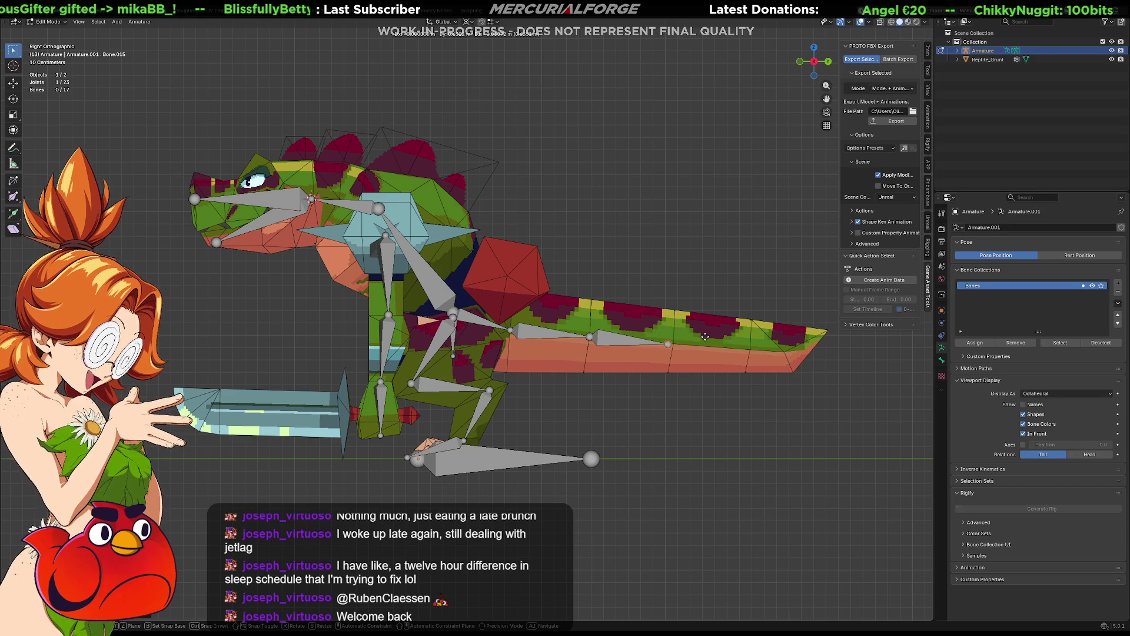
left_click(709, 338)
key("e")
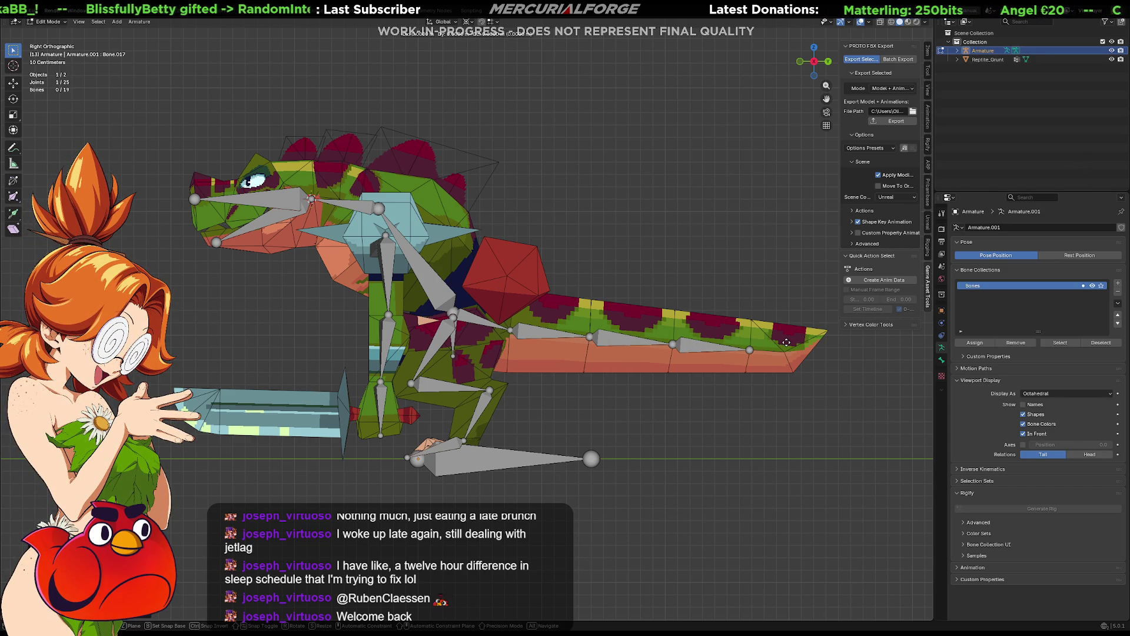
left_click(859, 324)
key("e")
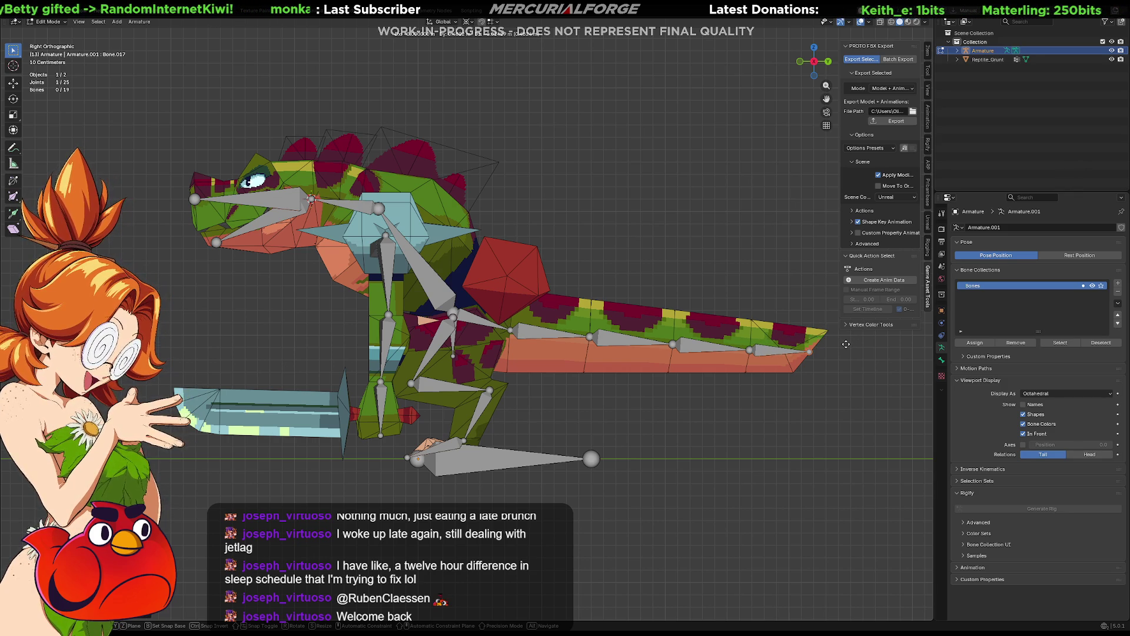
left_click(845, 344)
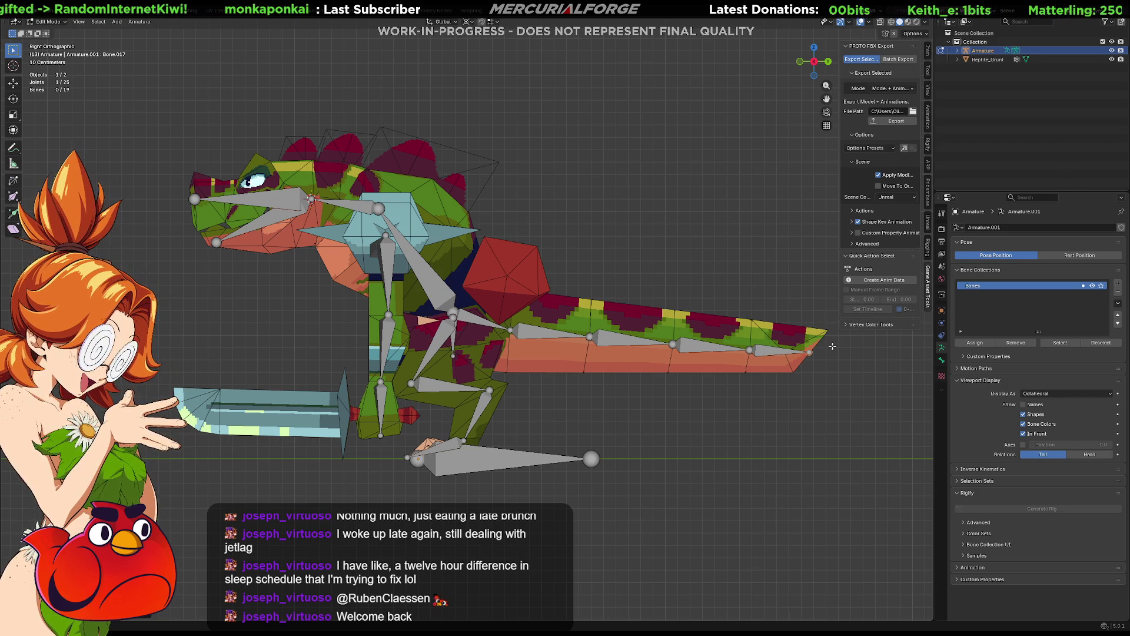
Step: From the hip joint, extrude two bones up into the red back plate, then check the front view
scroll(471, 308, "up", 2)
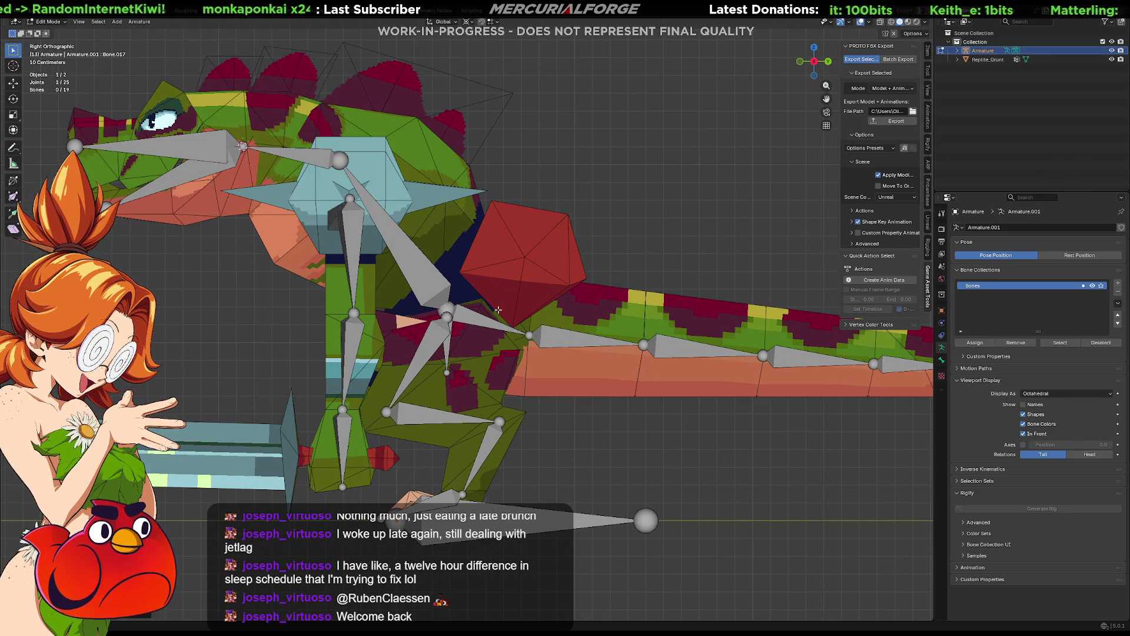
left_click(448, 301)
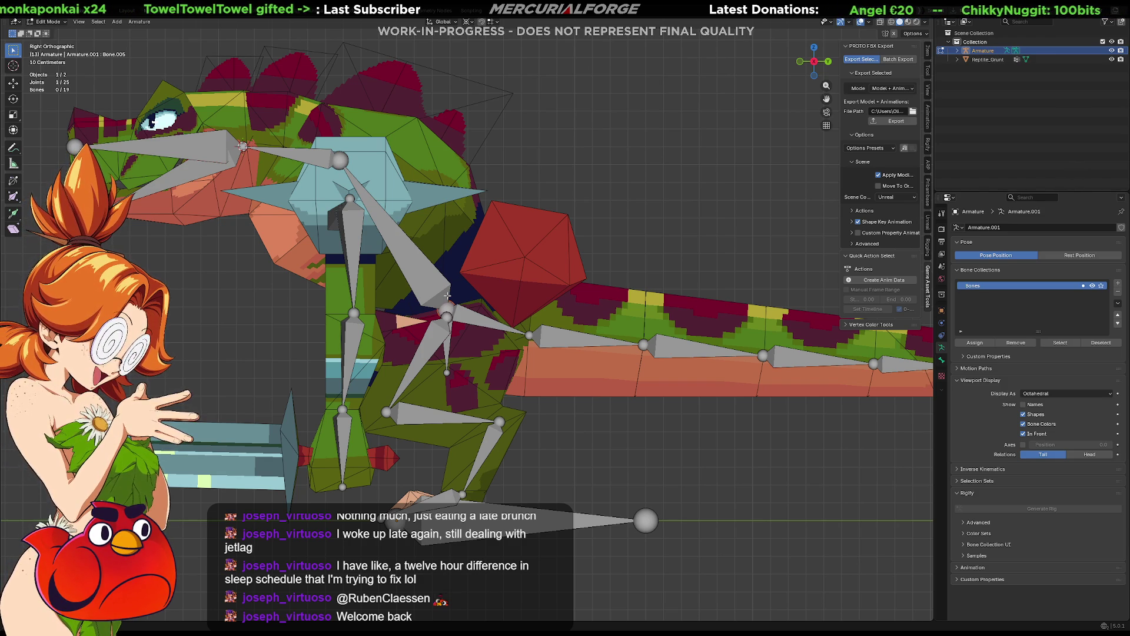
mouse_move(582, 337)
middle_mouse_down()
mouse_move(430, 368)
mouse_move(443, 337)
mouse_move(583, 343)
middle_mouse_up()
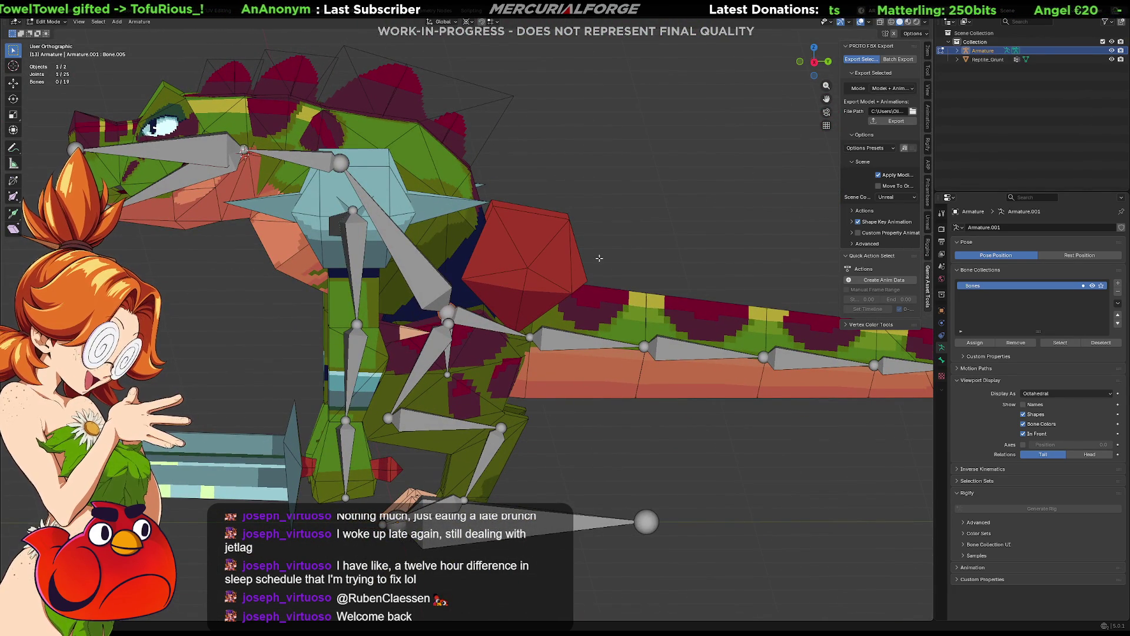
key("KP_3")
key("e")
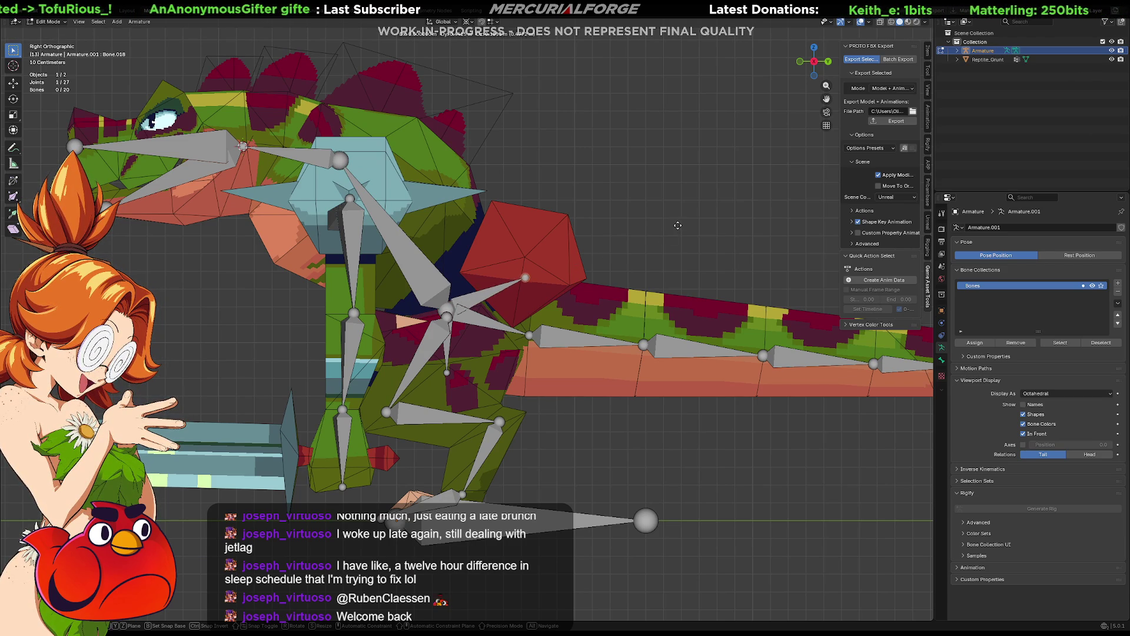
left_click(669, 234)
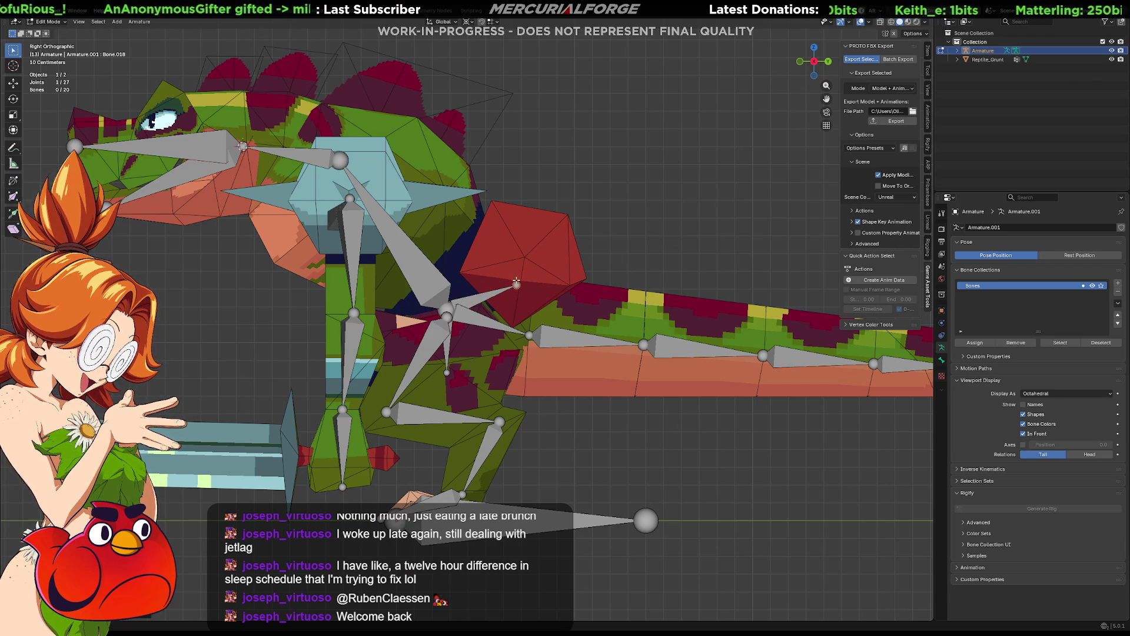
key("e")
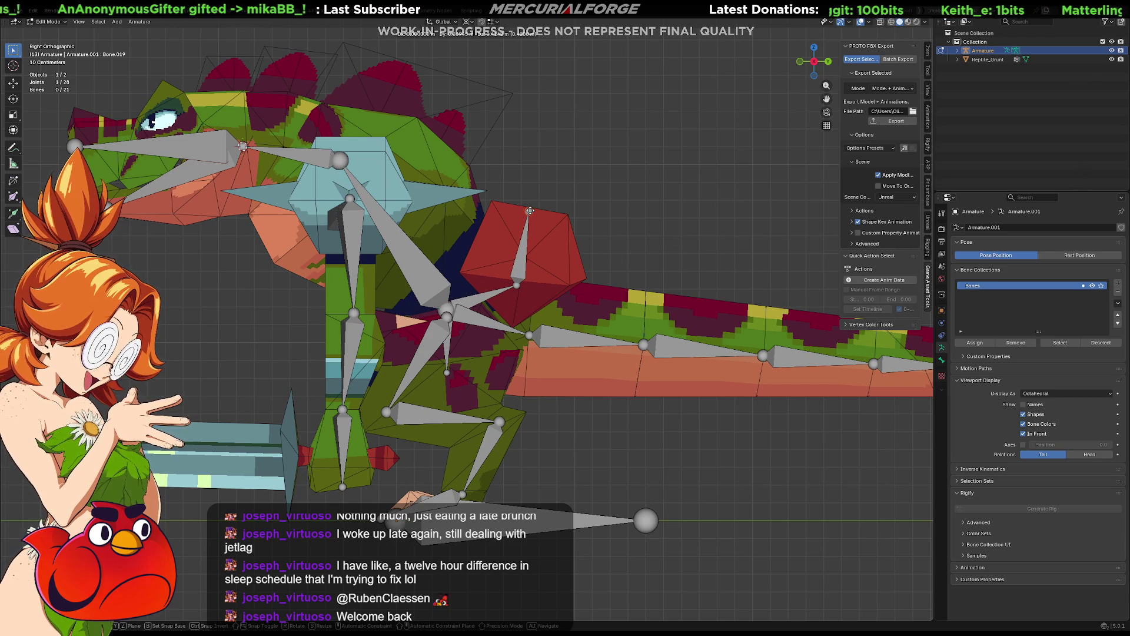
left_click(529, 210)
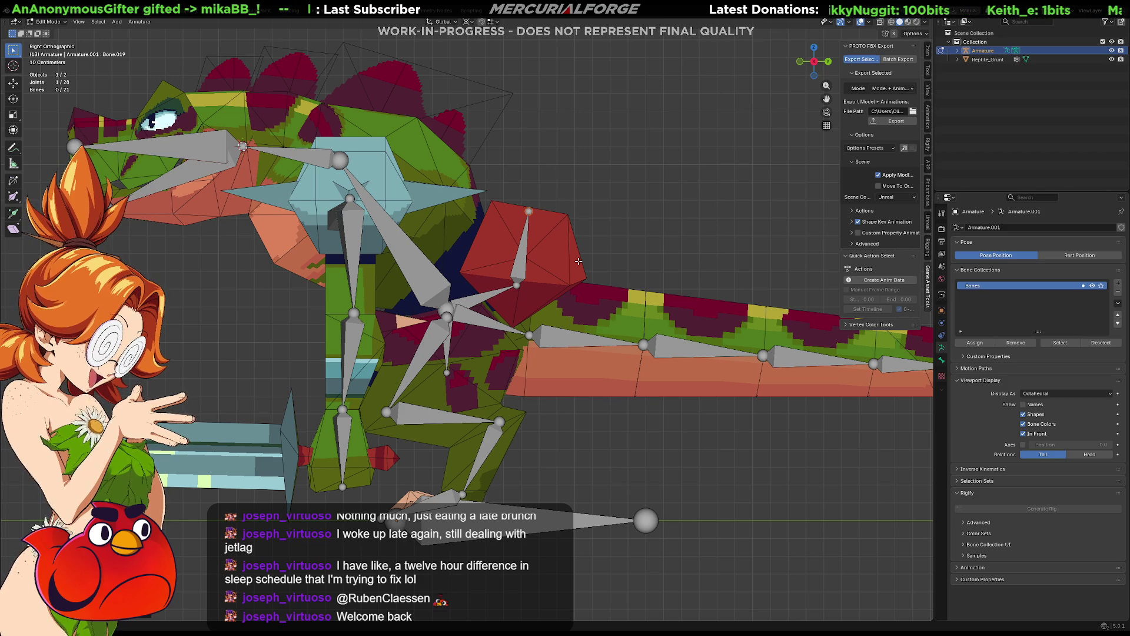
key("KP_1")
key("KP_3")
key("KP_1")
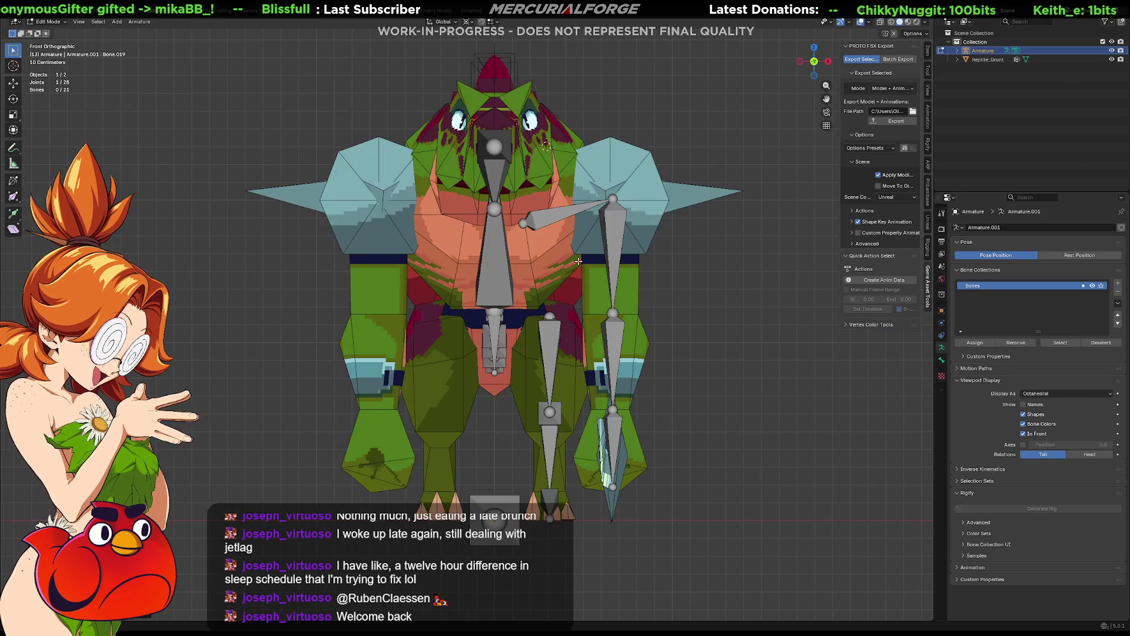
Step: Turn on the armature's In Front display so bones show through the reptile mesh
key("KP_3")
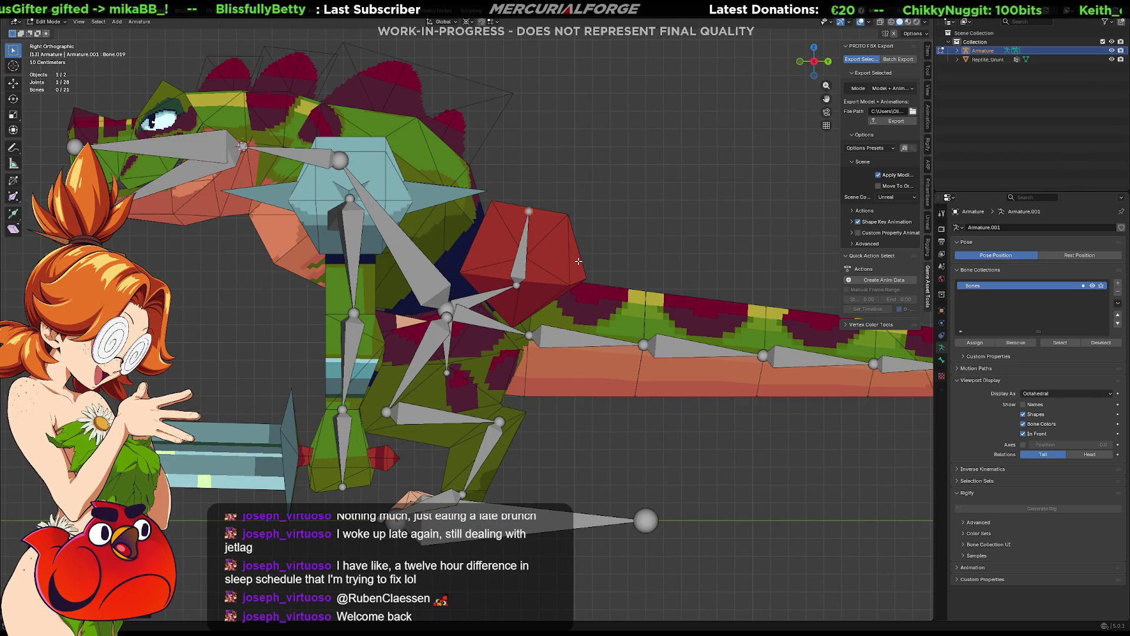
mouse_move(523, 301)
middle_mouse_down()
mouse_move(307, 300)
mouse_move(460, 305)
mouse_move(379, 308)
middle_mouse_up()
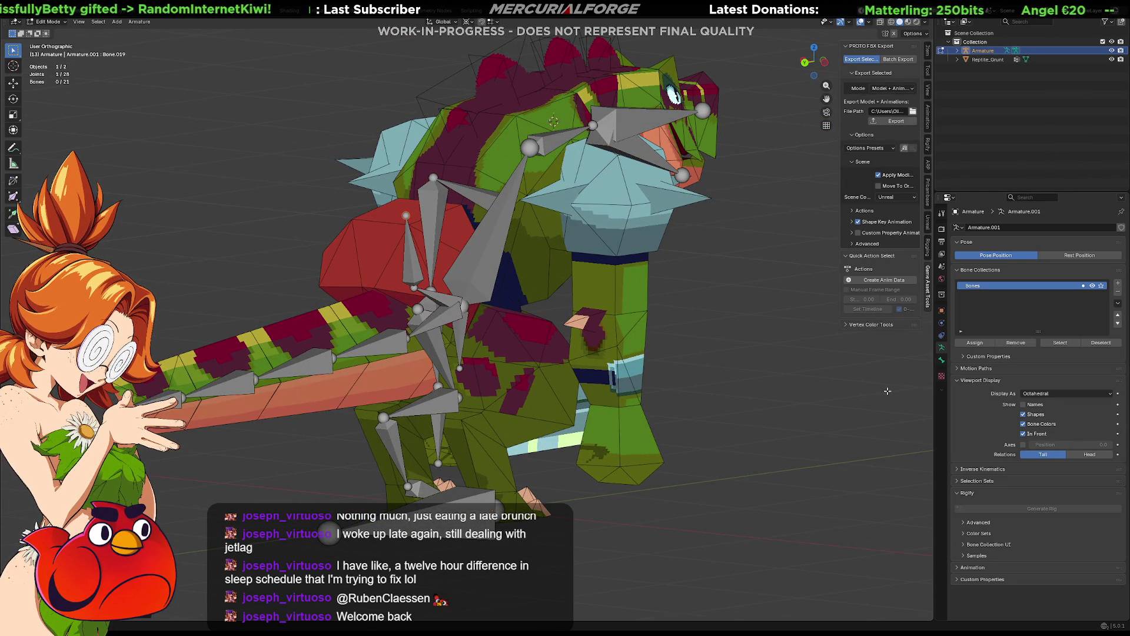
left_click(1022, 433)
mouse_move(588, 341)
middle_mouse_down()
mouse_move(438, 275)
mouse_move(391, 270)
middle_mouse_up()
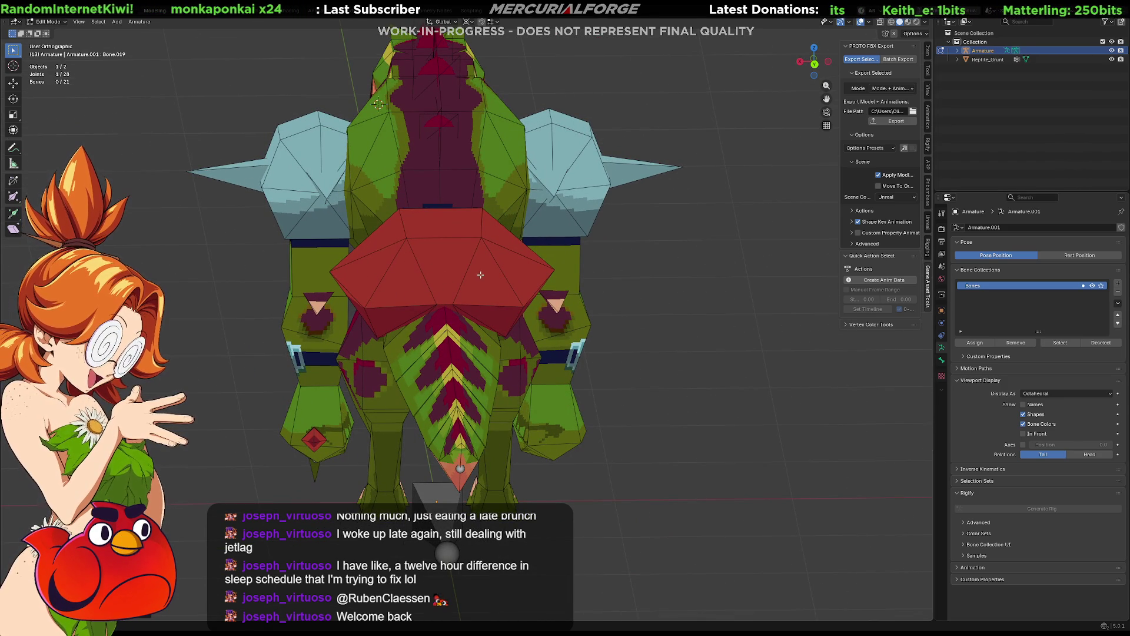
mouse_move(483, 276)
middle_mouse_down()
mouse_move(448, 259)
mouse_move(402, 277)
mouse_move(522, 264)
middle_mouse_up()
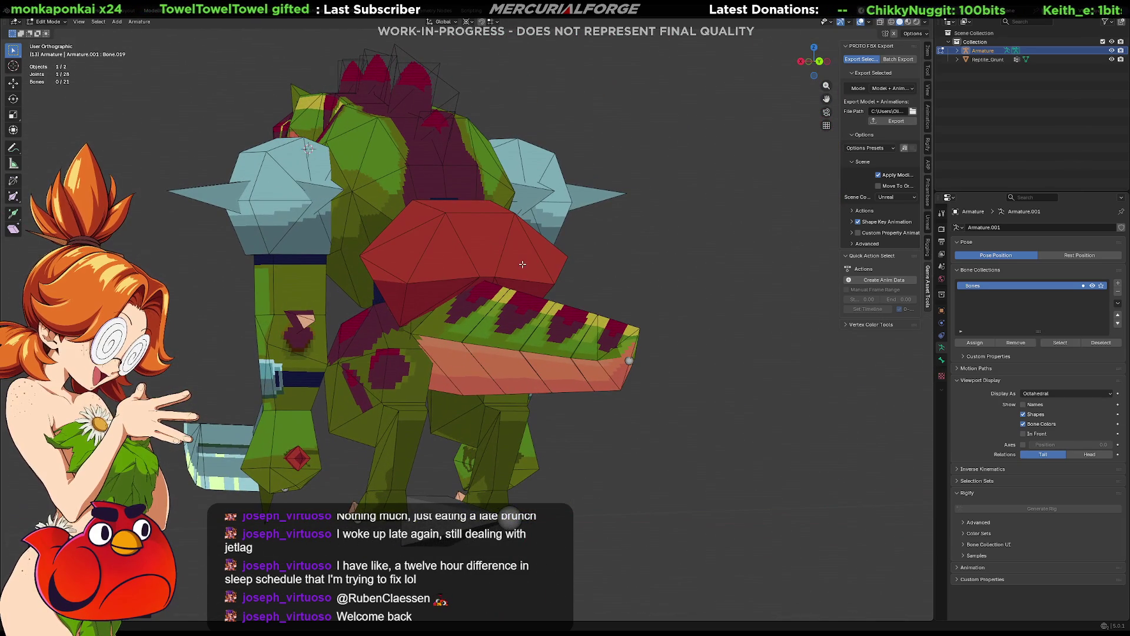
left_click(1023, 434)
middle_click_drag(517, 294, 575, 300)
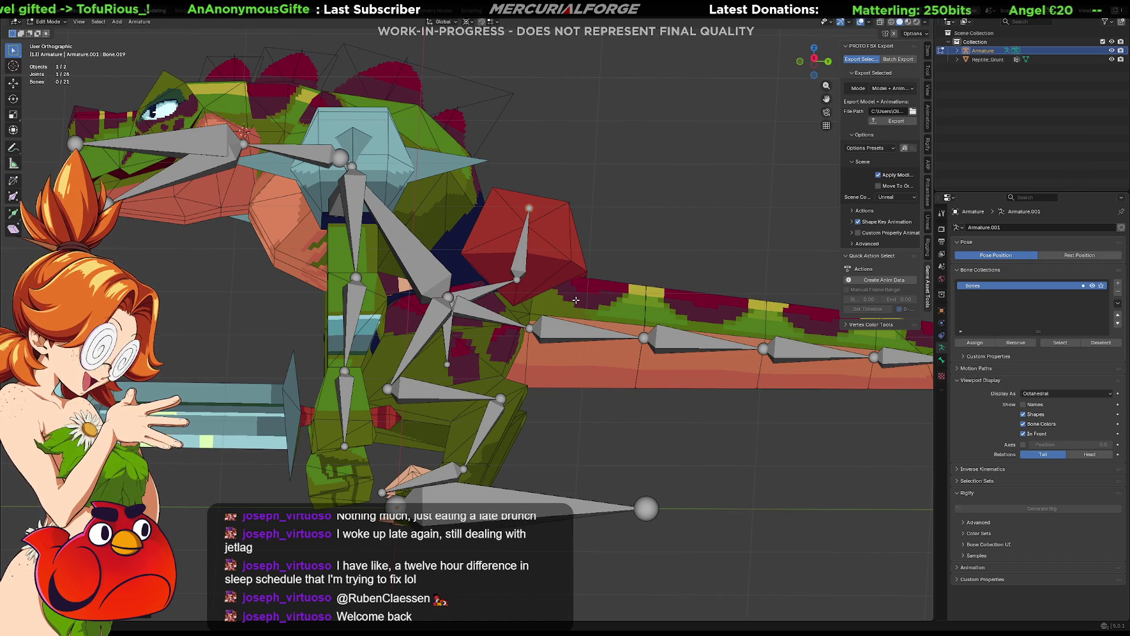
Step: Expand the full Armature bone hierarchy in the Outliner and enlarge the Outliner area
mouse_move(545, 342)
middle_mouse_down()
mouse_move(578, 405)
mouse_move(563, 314)
middle_mouse_up()
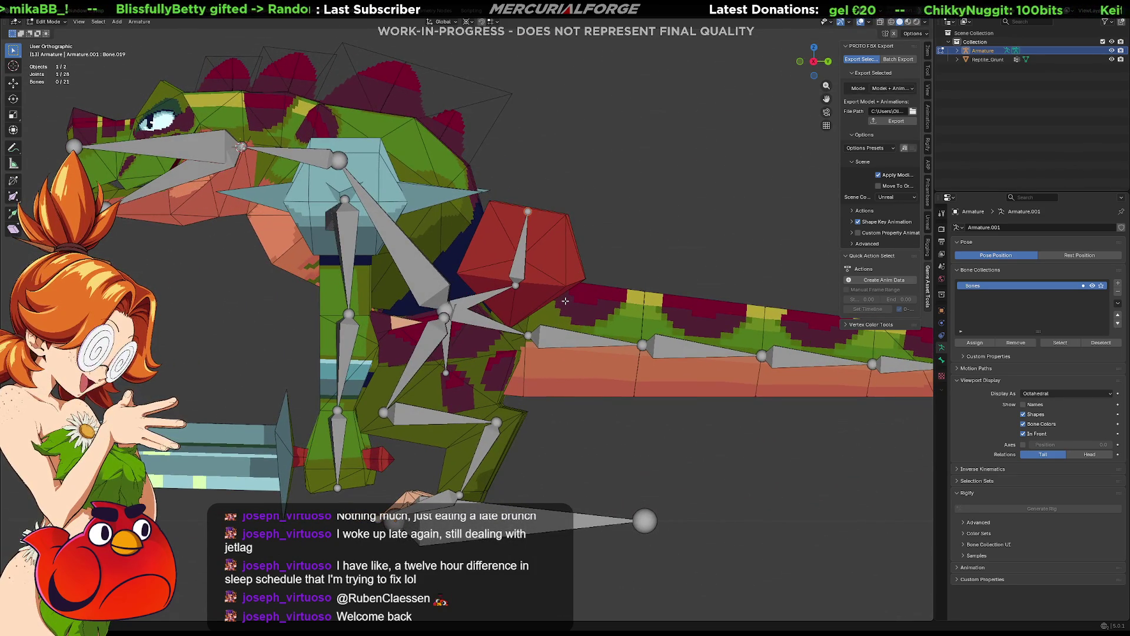
mouse_move(565, 301)
middle_mouse_down()
mouse_move(452, 319)
mouse_move(649, 294)
mouse_move(589, 297)
middle_mouse_up()
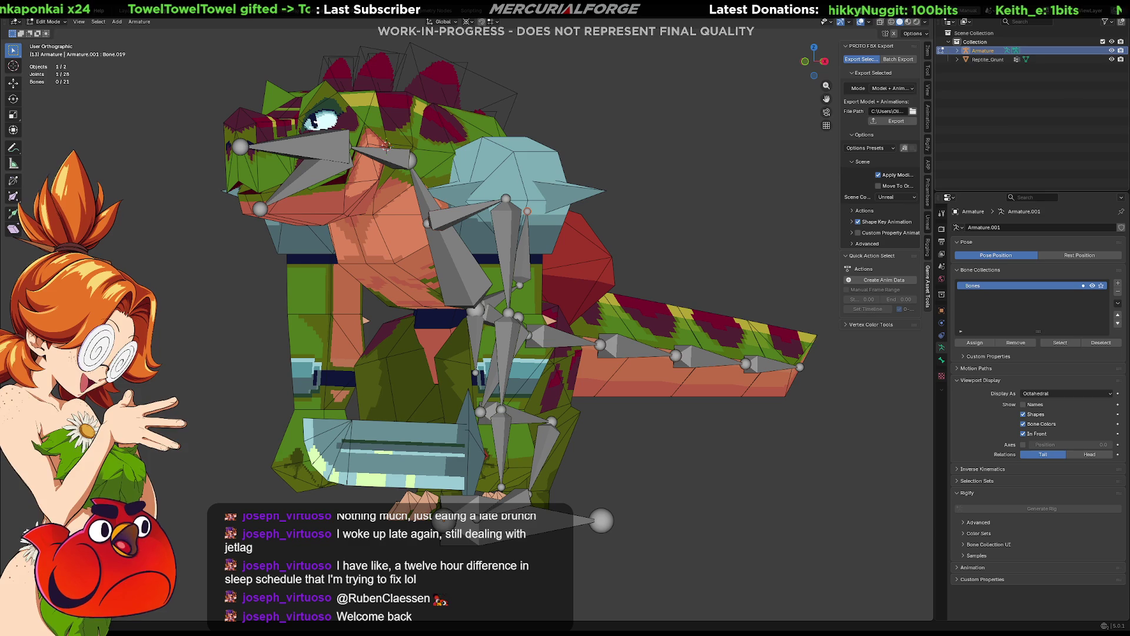
left_click(957, 50, "shift")
mouse_move(1008, 190)
left_mouse_down()
mouse_move(1042, 353)
mouse_move(1042, 337)
left_mouse_up()
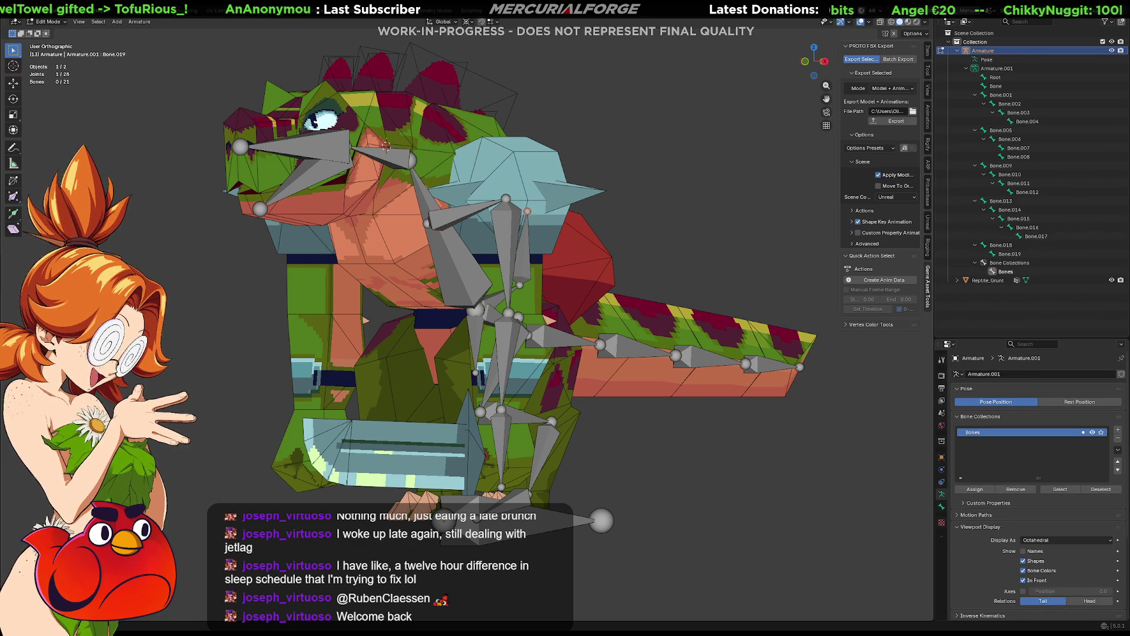
Step: Parent Bone.001 under Bone with Keep Offset
left_click(550, 514)
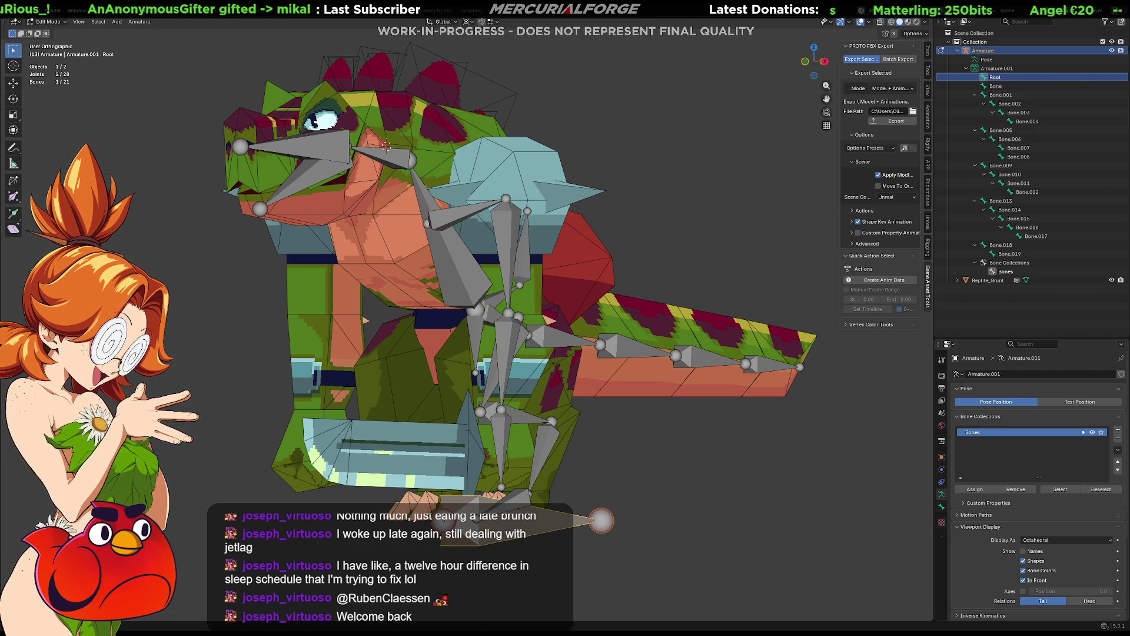
middle_click_drag(386, 146, 534, 338)
left_click(534, 337)
left_click(488, 327, "shift")
key("ctrl+p")
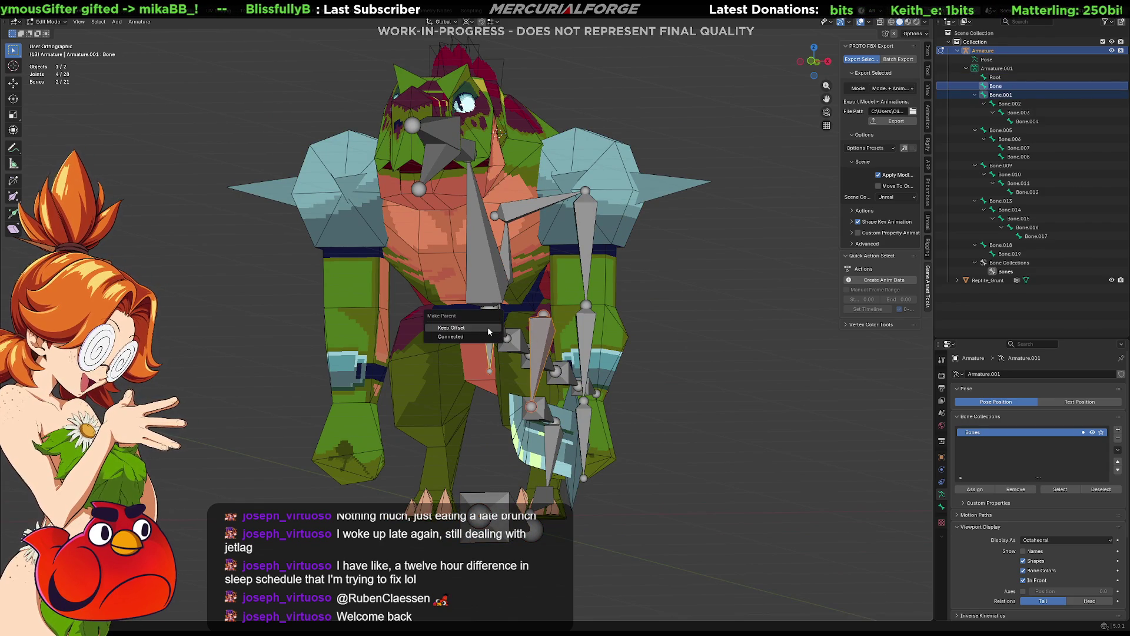
left_click(488, 329)
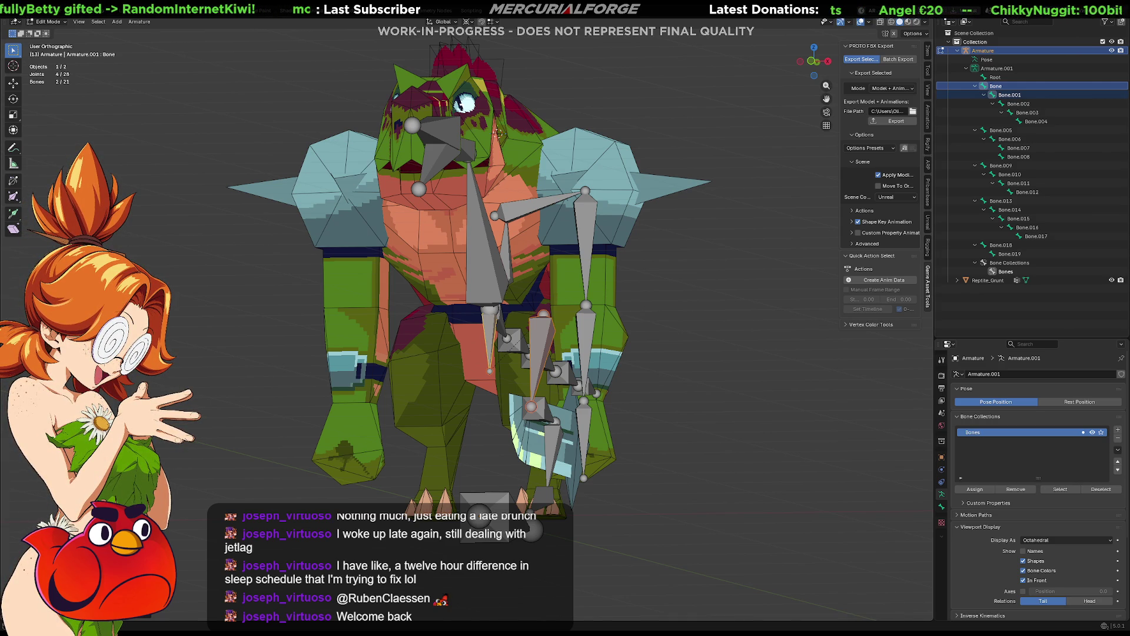
scroll(498, 131, "up", 2)
key("ctrl+z")
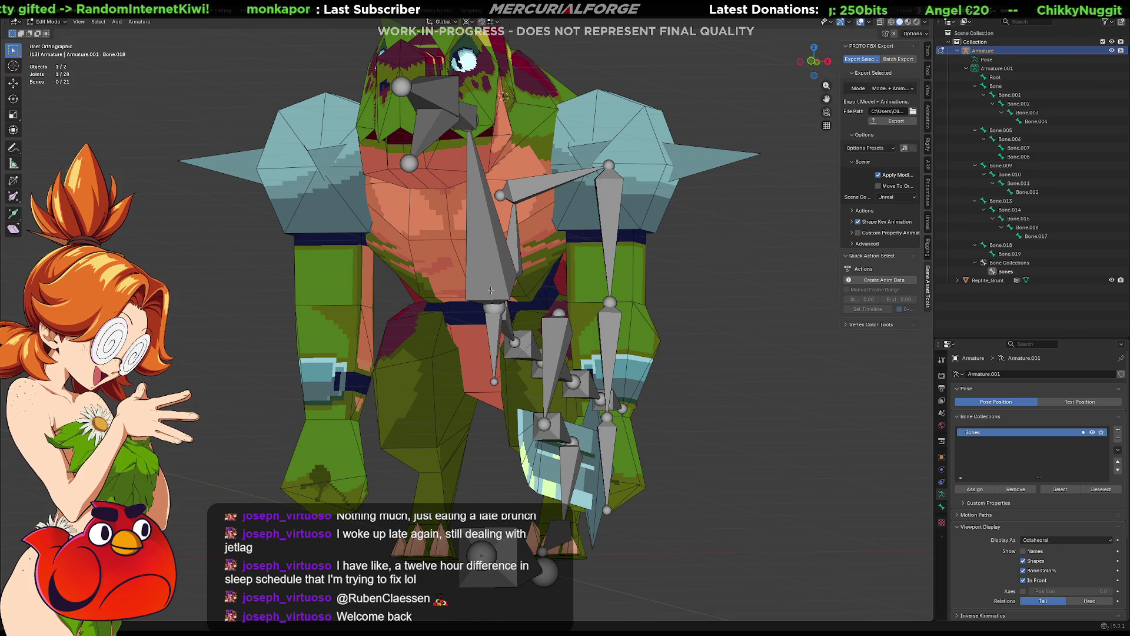
Step: Parent Bone.005 under Bone, then Bone.009 under Bone.005, keeping offsets
left_click(492, 283)
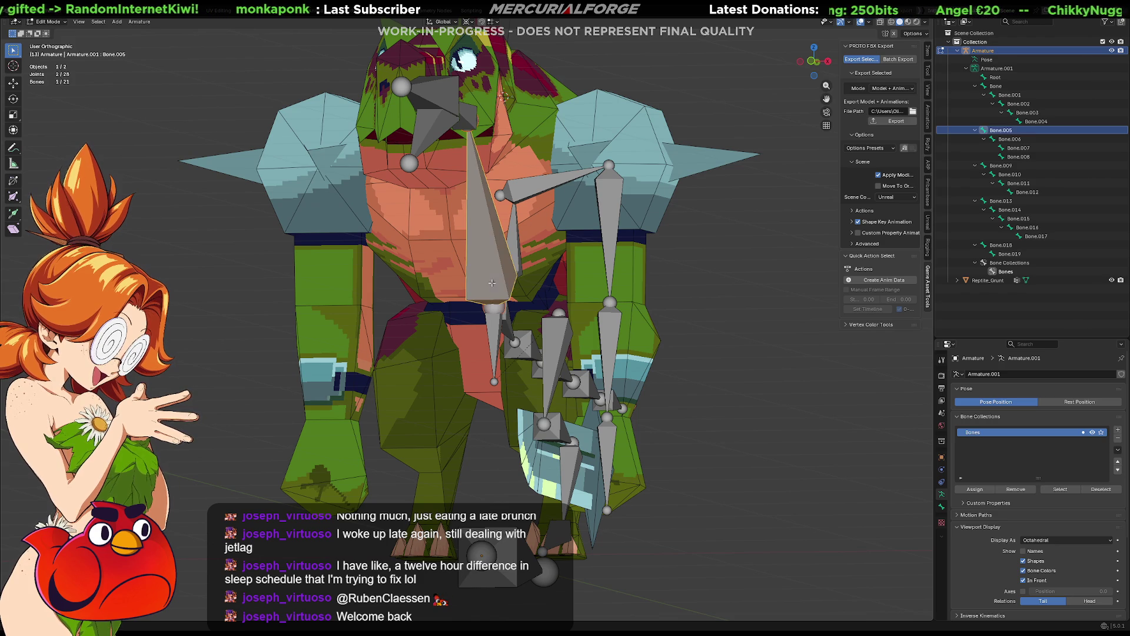
left_click(496, 322, "shift")
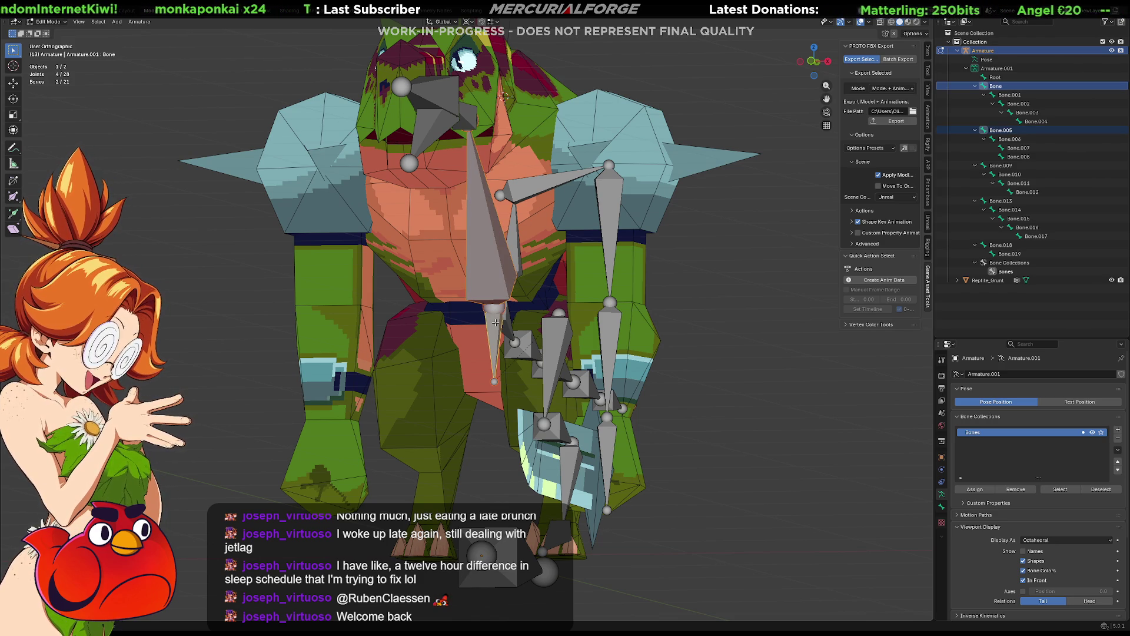
key("ctrl+p")
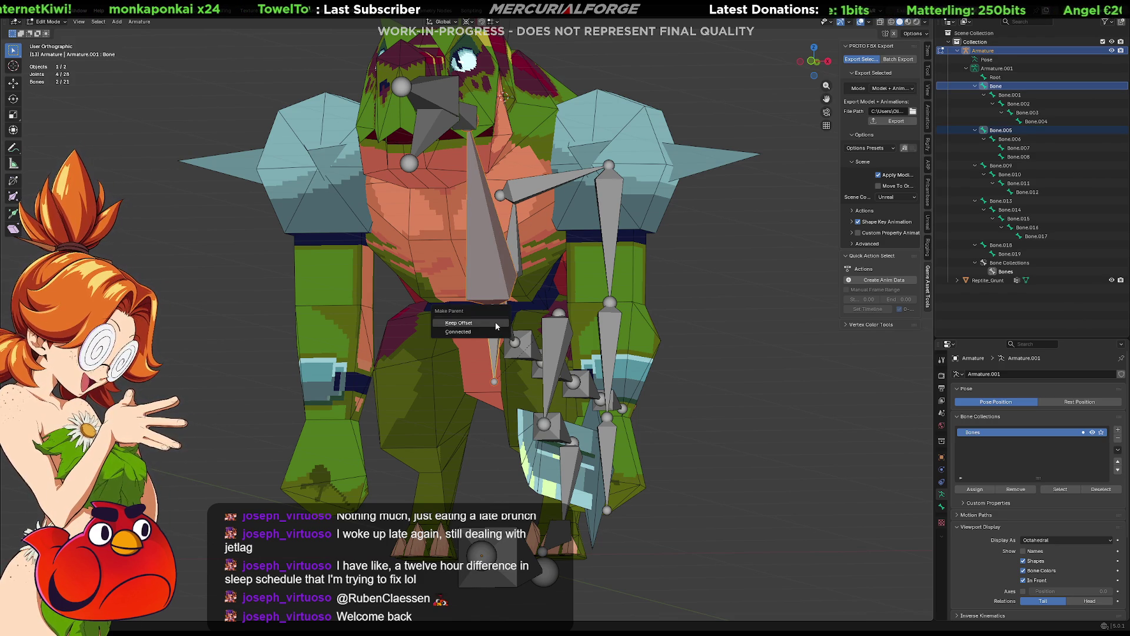
left_click(495, 321)
left_click(530, 185)
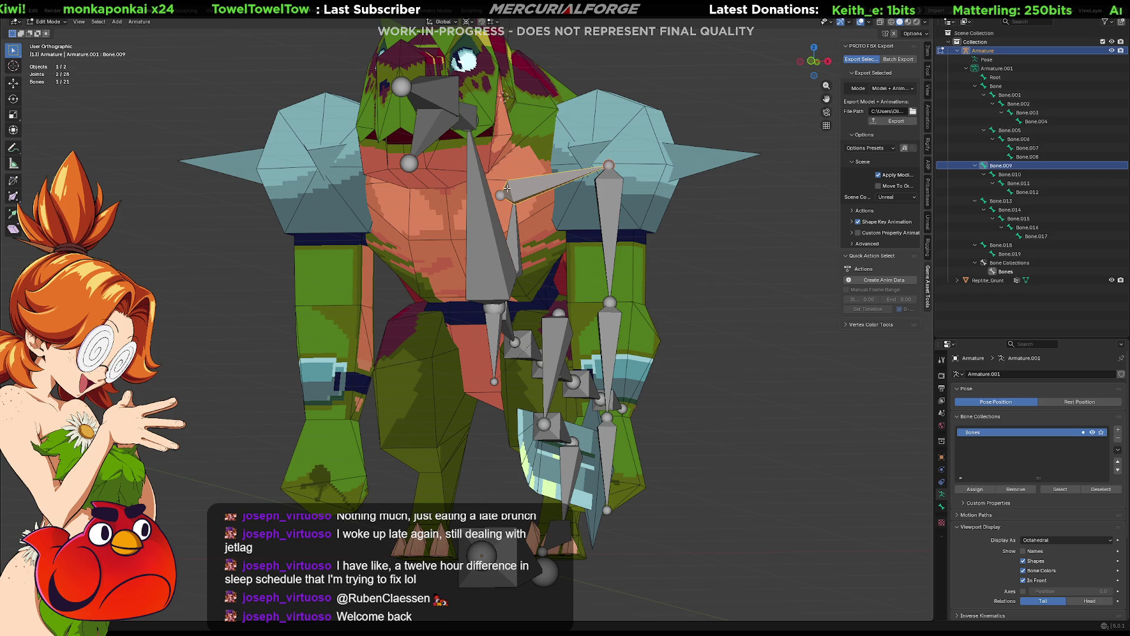
left_click(476, 179, "shift")
key("ctrl+p")
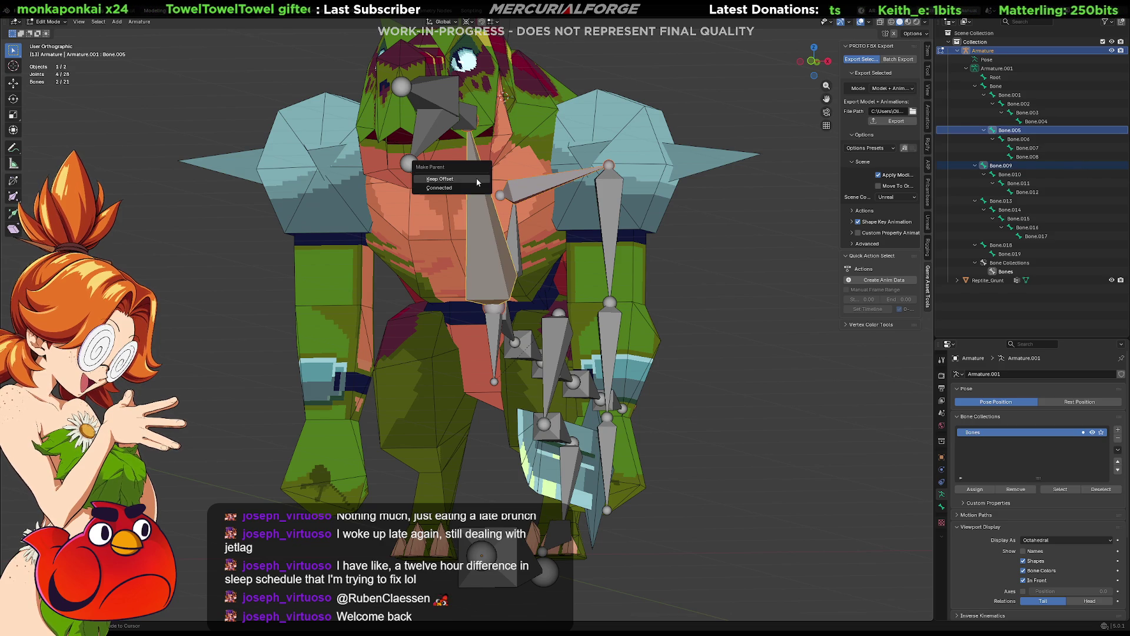
left_click(476, 178)
Step: Parent the tail-root Bone.013 under Bone with Keep Offset
mouse_move(476, 179)
middle_mouse_down()
mouse_move(388, 191)
mouse_move(447, 194)
middle_mouse_up()
scroll(387, 192, "up", 5)
scroll(387, 193, "down", 5)
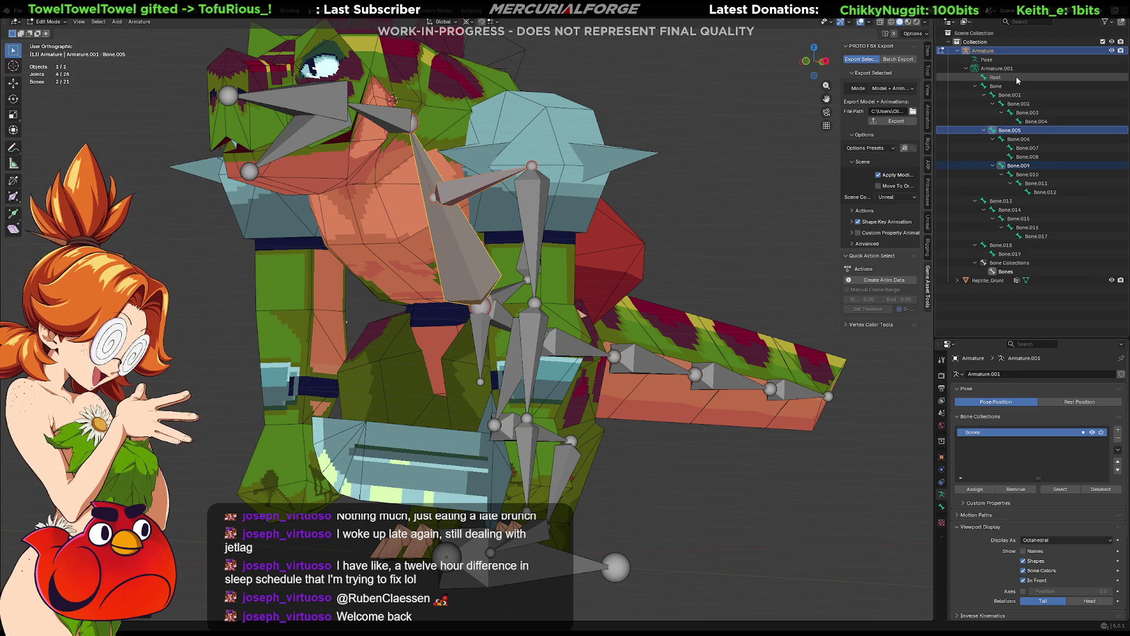
scroll(577, 320, "up", 5)
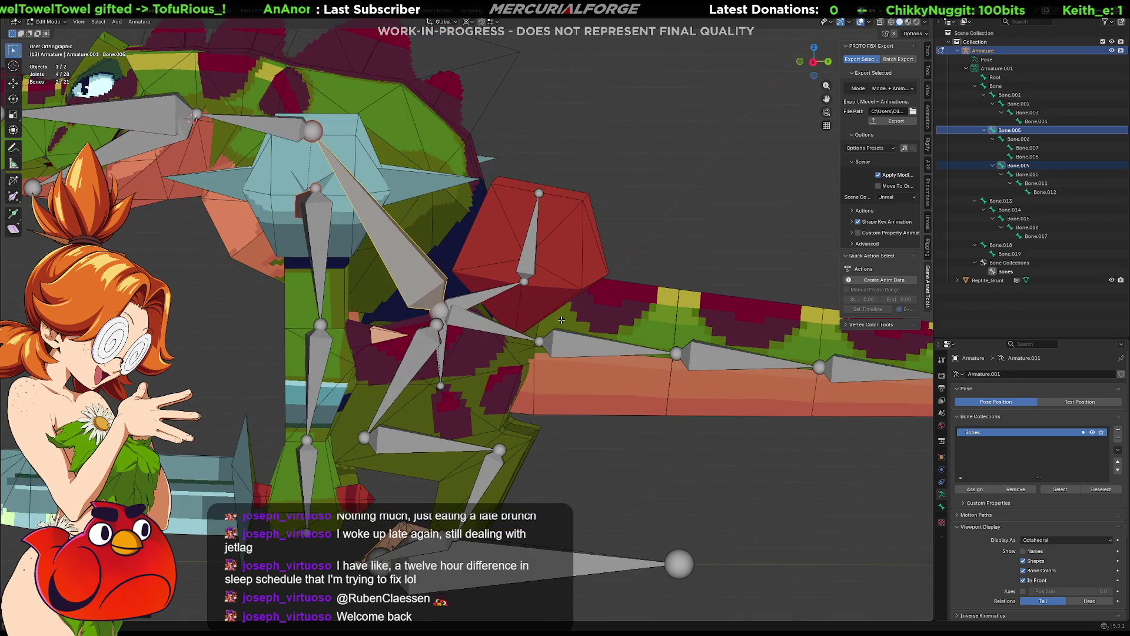
left_click(476, 319)
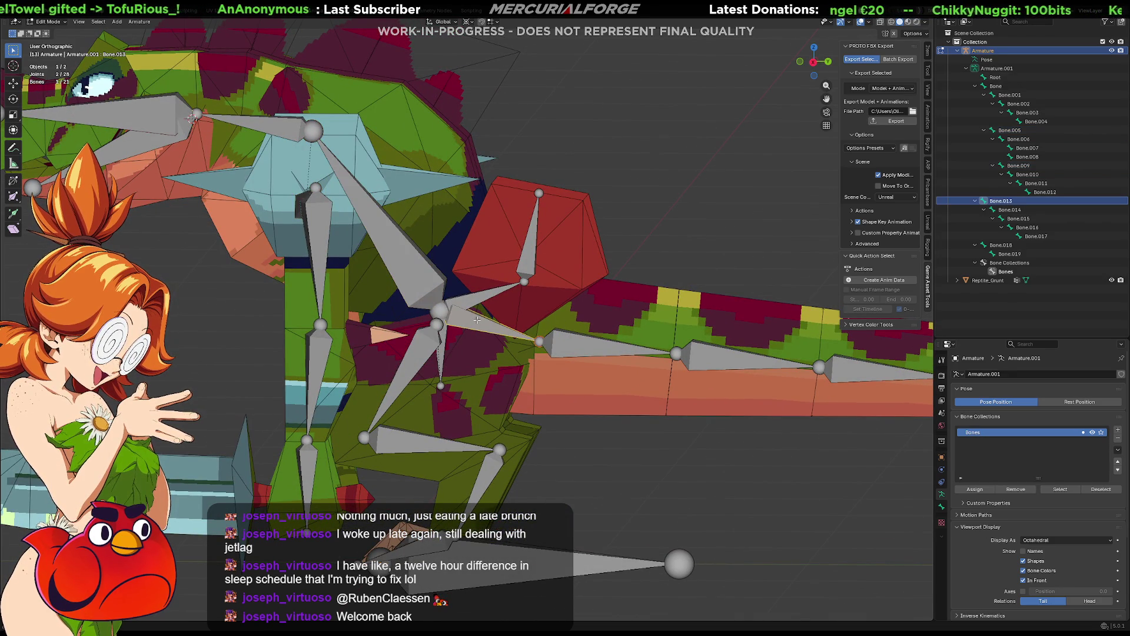
left_click(446, 332, "shift")
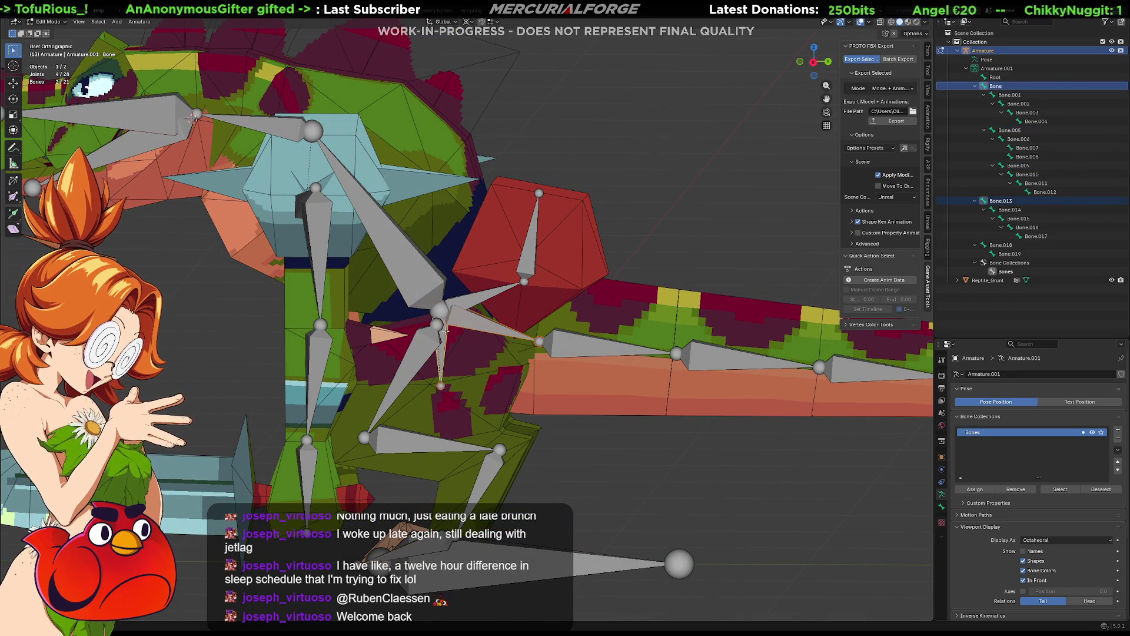
key("ctrl+p")
left_click(445, 334)
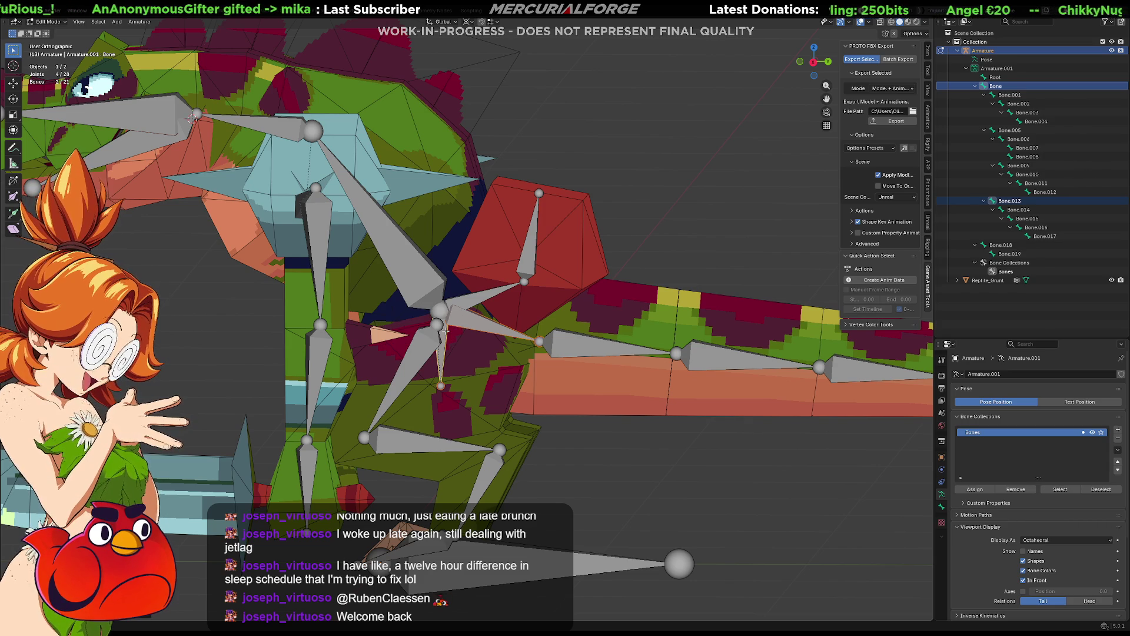
Step: Parent Bone.018 under Bone with Keep Offset, then deselect all bones
left_click(474, 302)
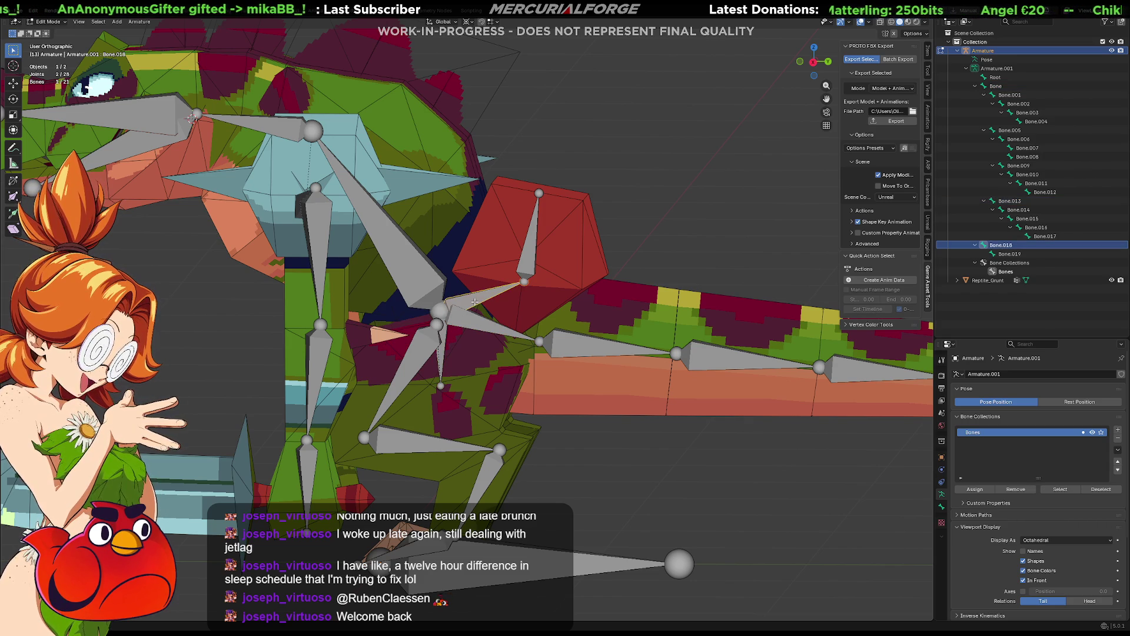
left_click(443, 333, "shift")
left_click(443, 331, "shift")
key("ctrl+p")
left_click(444, 332)
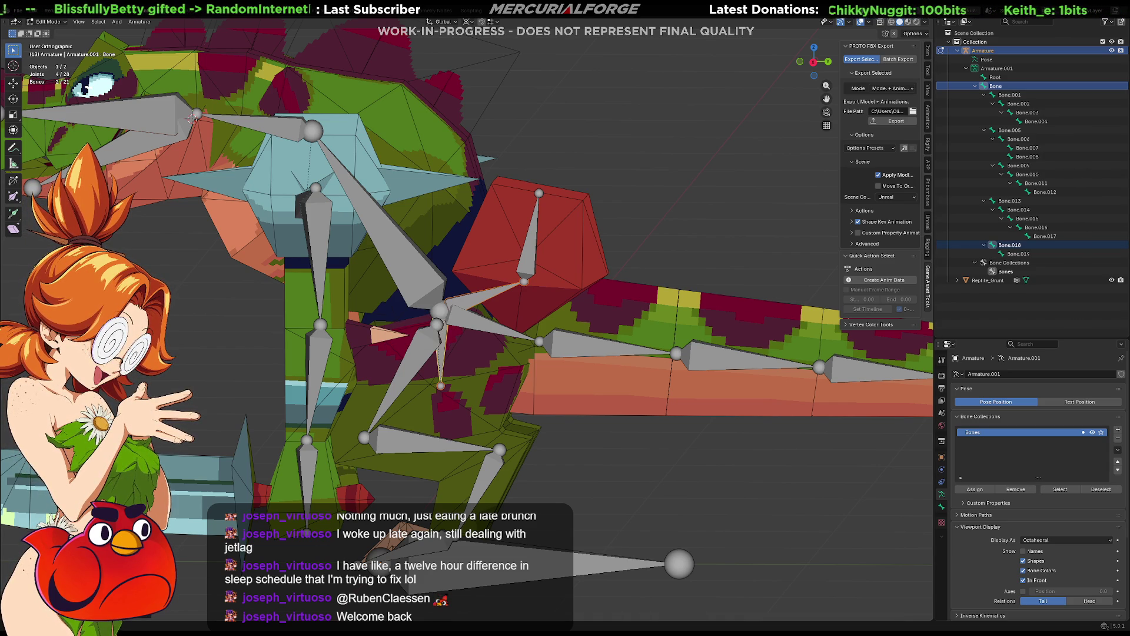
key("alt+a")
scroll(498, 331, "down", 5)
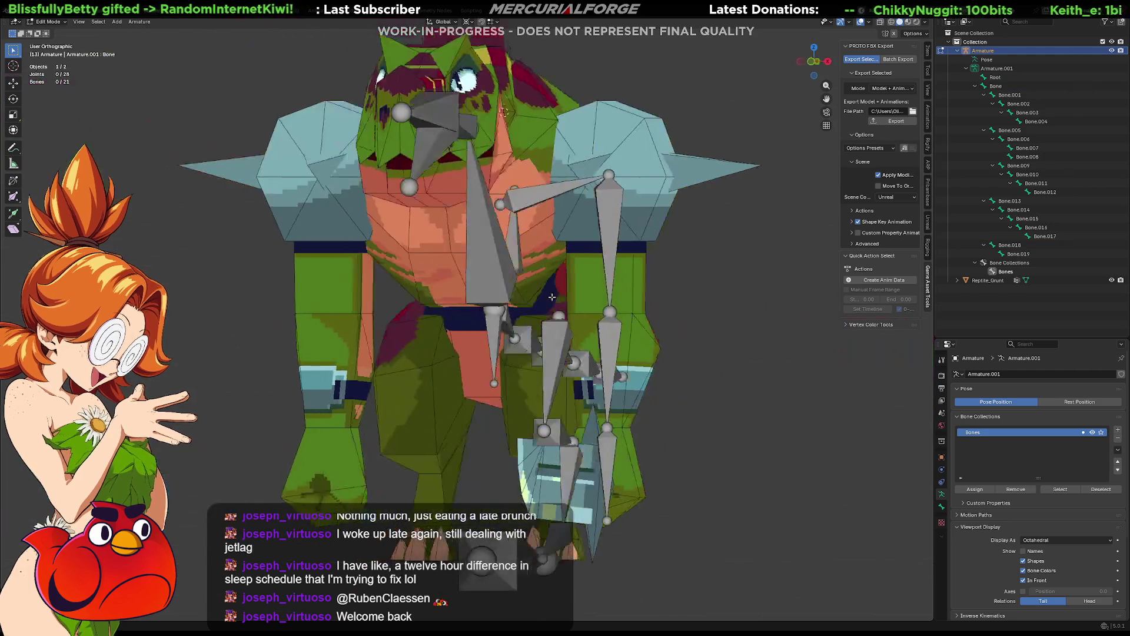
Step: Parent Bone under the Root bone with Keep Offset
left_click(499, 354)
mouse_move(500, 354)
middle_mouse_down()
mouse_move(482, 352)
mouse_move(506, 353)
middle_mouse_up()
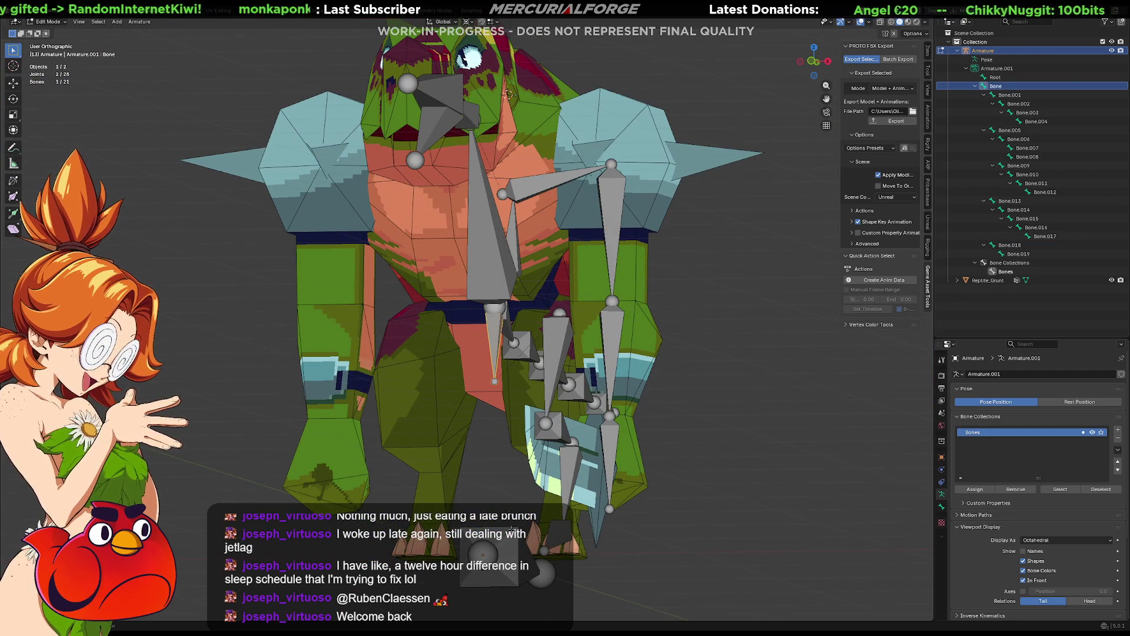
left_click(487, 553)
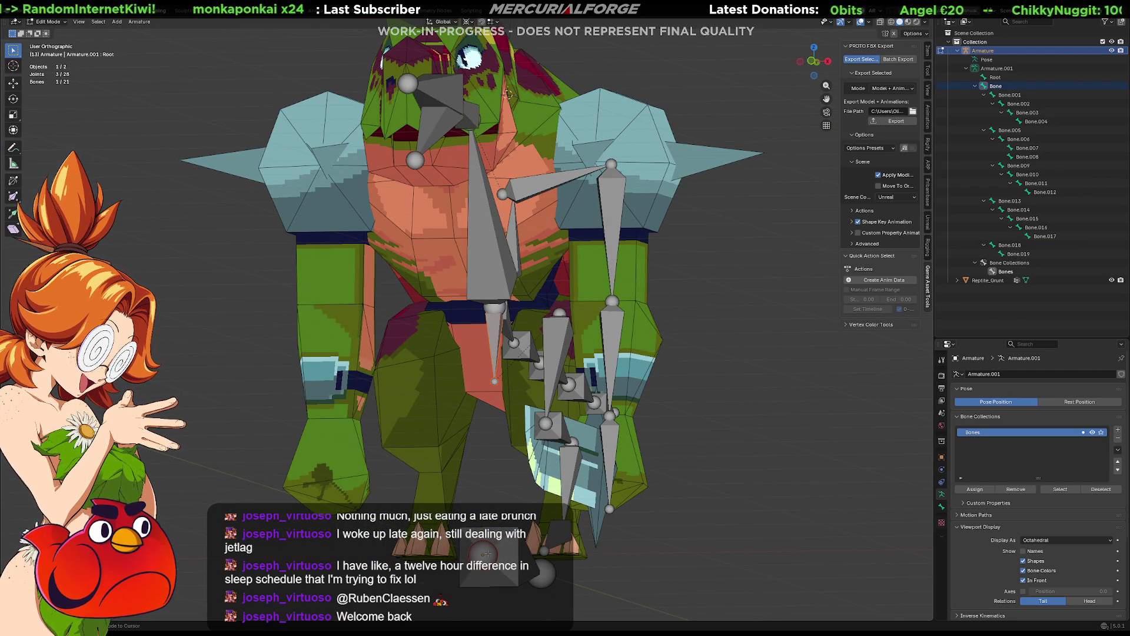
key("ctrl+p")
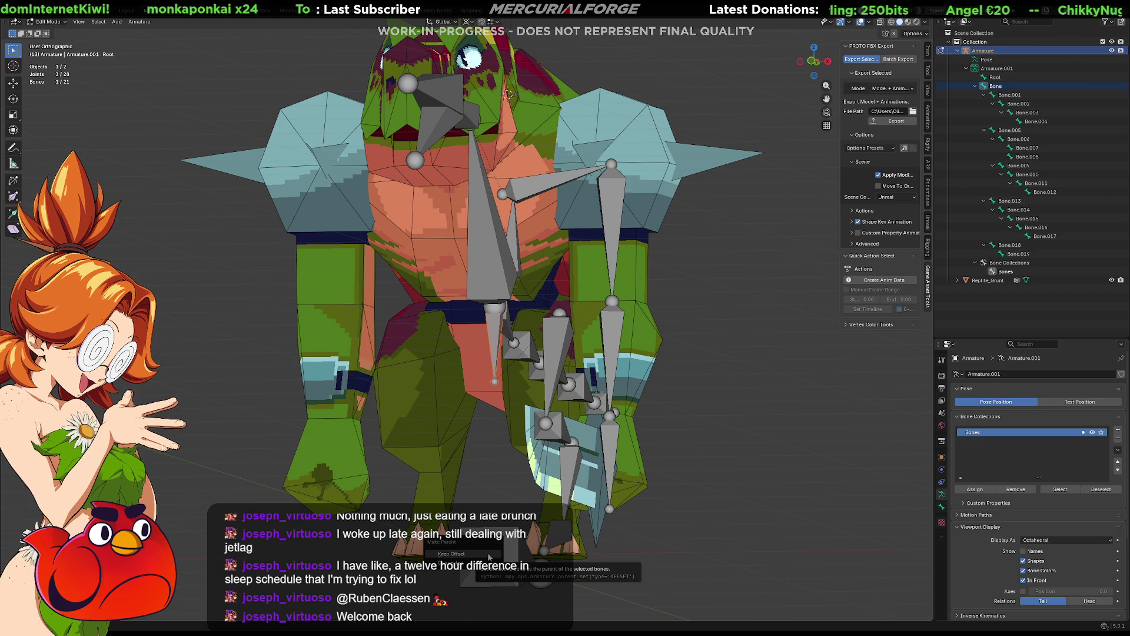
left_click(488, 554)
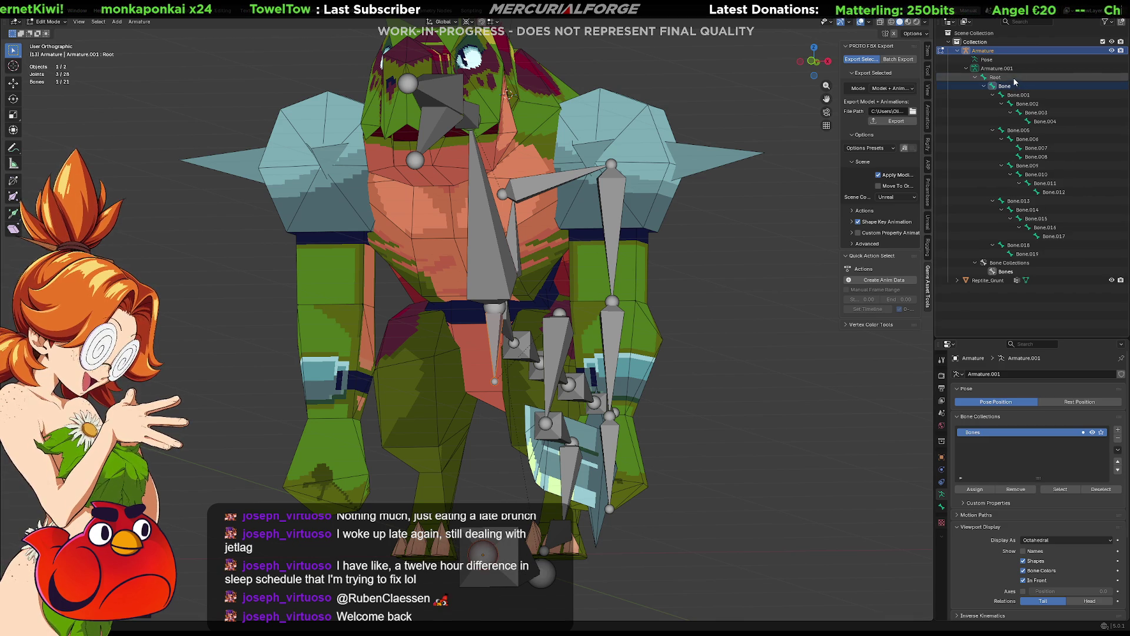
Step: Select Root in perspective view and test-move it, cancelling to leave it at the origin
left_click(995, 77)
mouse_move(589, 336)
middle_mouse_down()
mouse_move(646, 344)
mouse_move(562, 341)
middle_mouse_up()
scroll(645, 344, "down", 3)
key("KP_5")
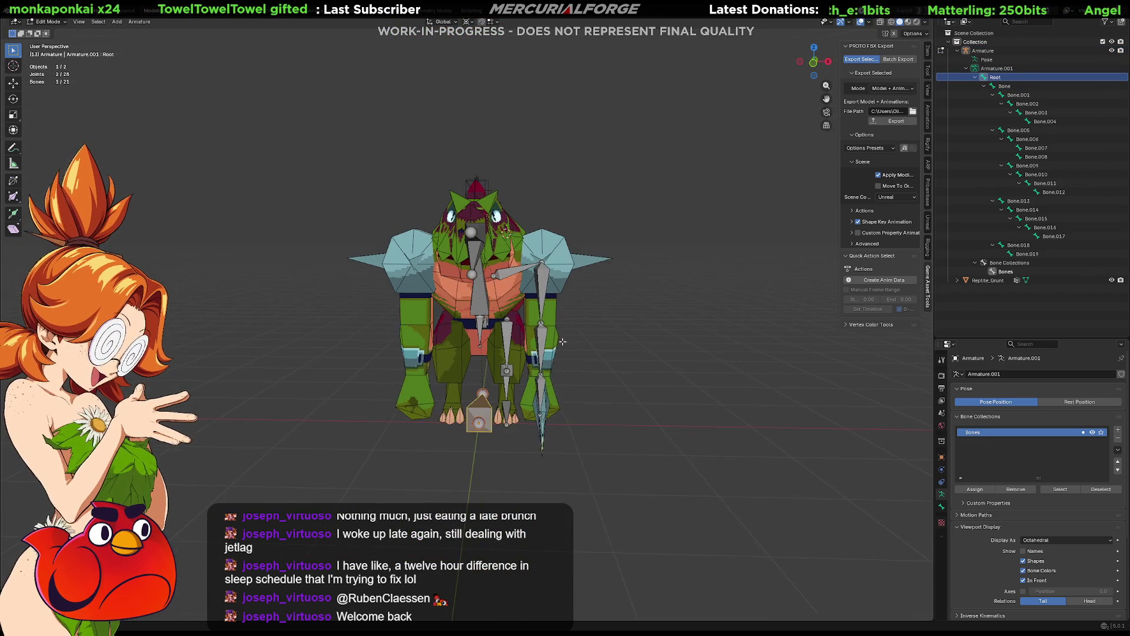
scroll(563, 341, "down", 1)
key("g")
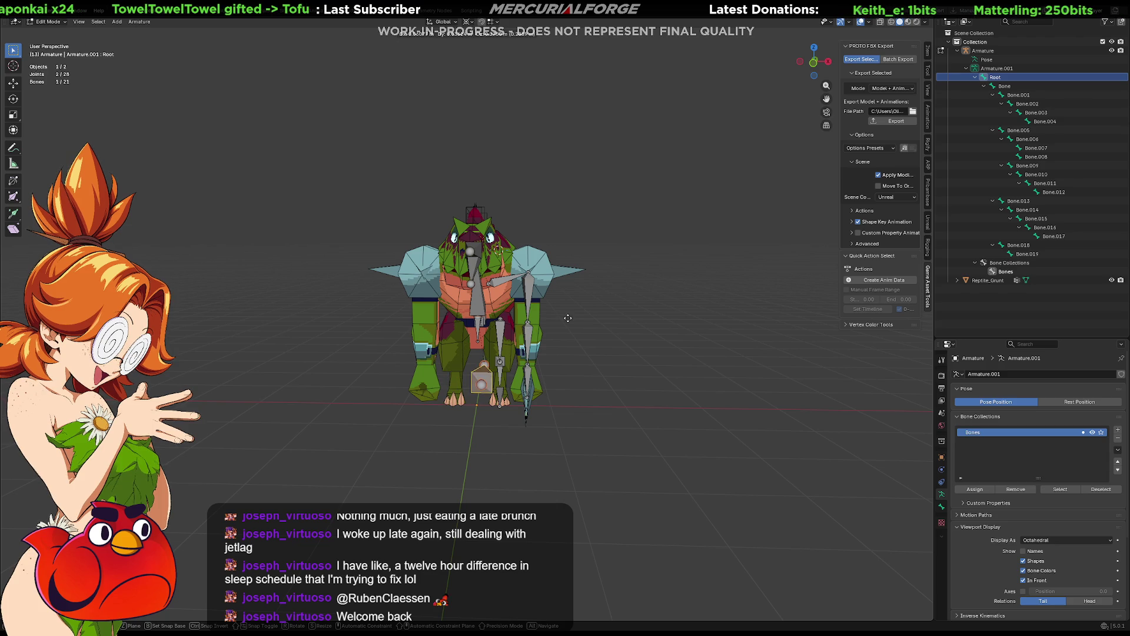
key("Escape")
scroll(589, 318, "up", 1)
Step: Switch the armature from Edit Mode into Pose Mode with Ctrl+Tab
key("Tab")
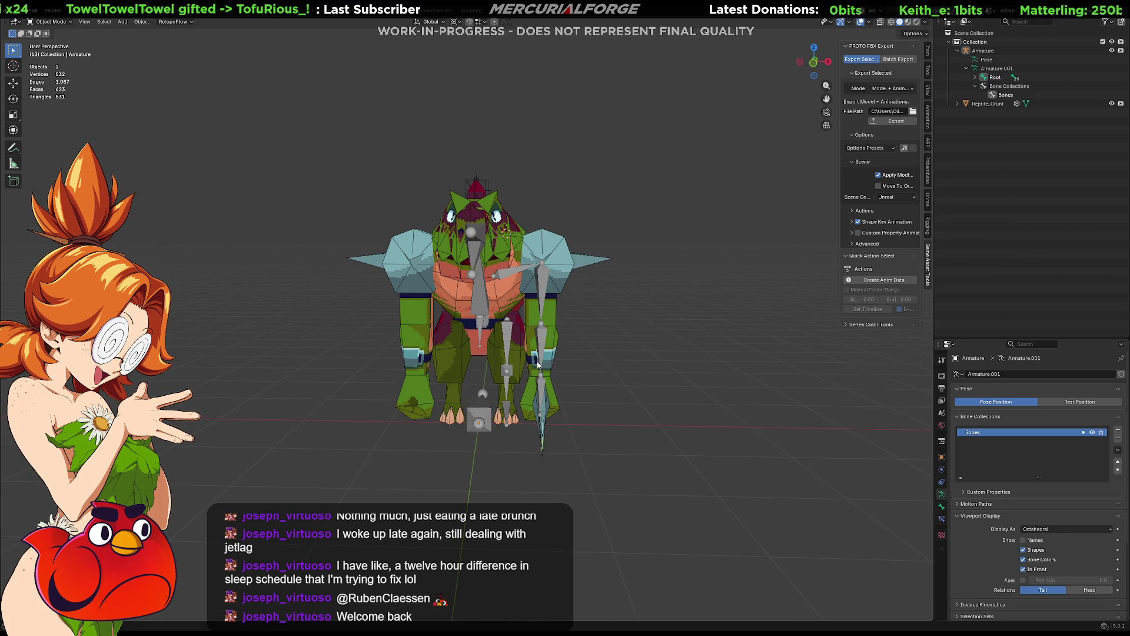
key("Tab")
left_click(640, 385)
left_click(475, 412)
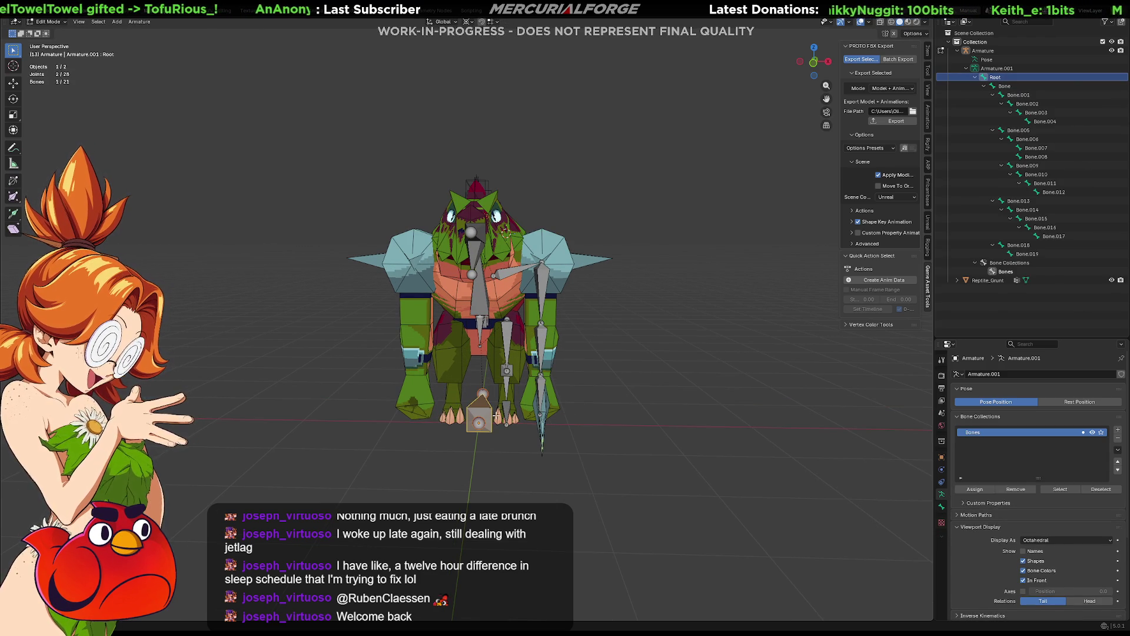
key("Tab")
key("ctrl+Tab")
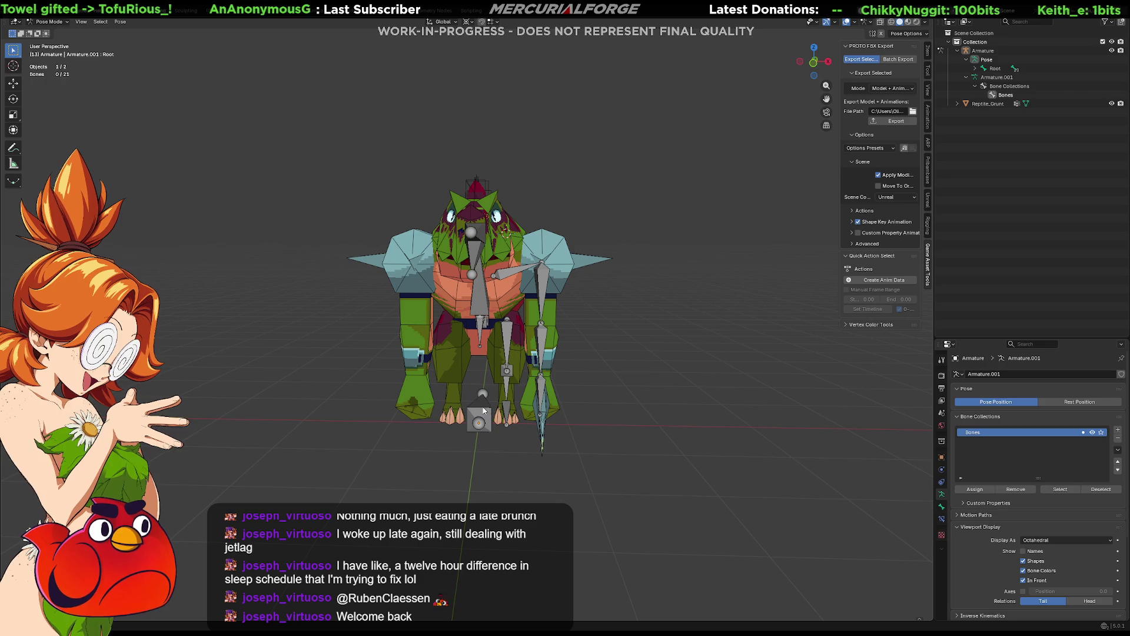
Step: Move the Root bone so the whole skeleton sits inside the reptile's body
left_click(477, 412)
key("g")
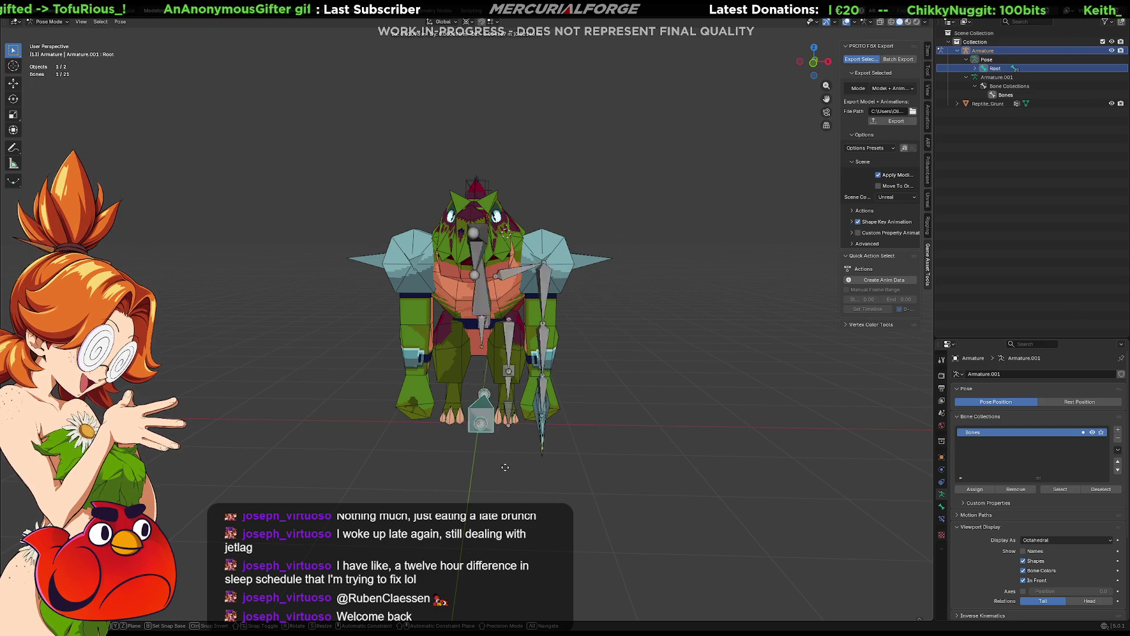
left_click(502, 350)
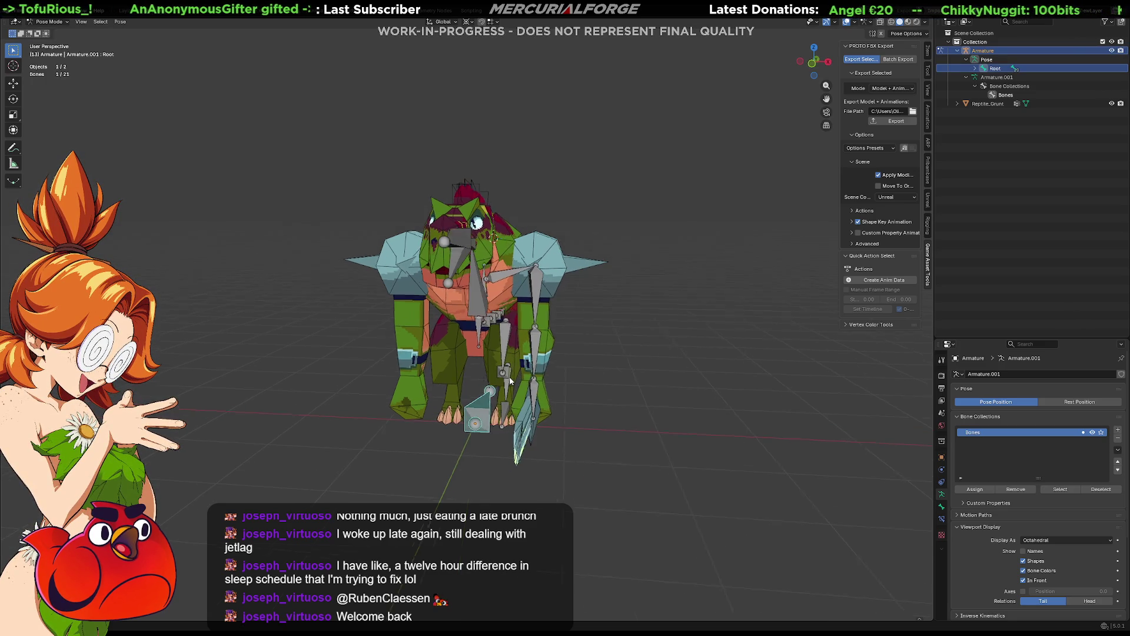
Step: Test-rotate the base bone named Bone, then cancel the rotation
left_click(503, 338)
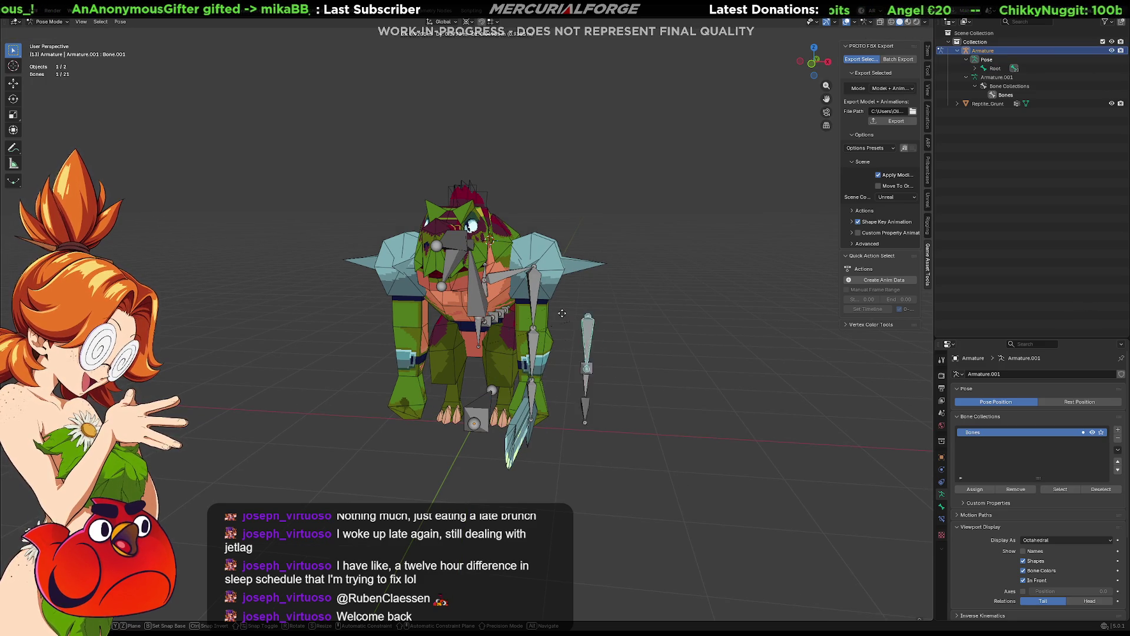
left_click(478, 329)
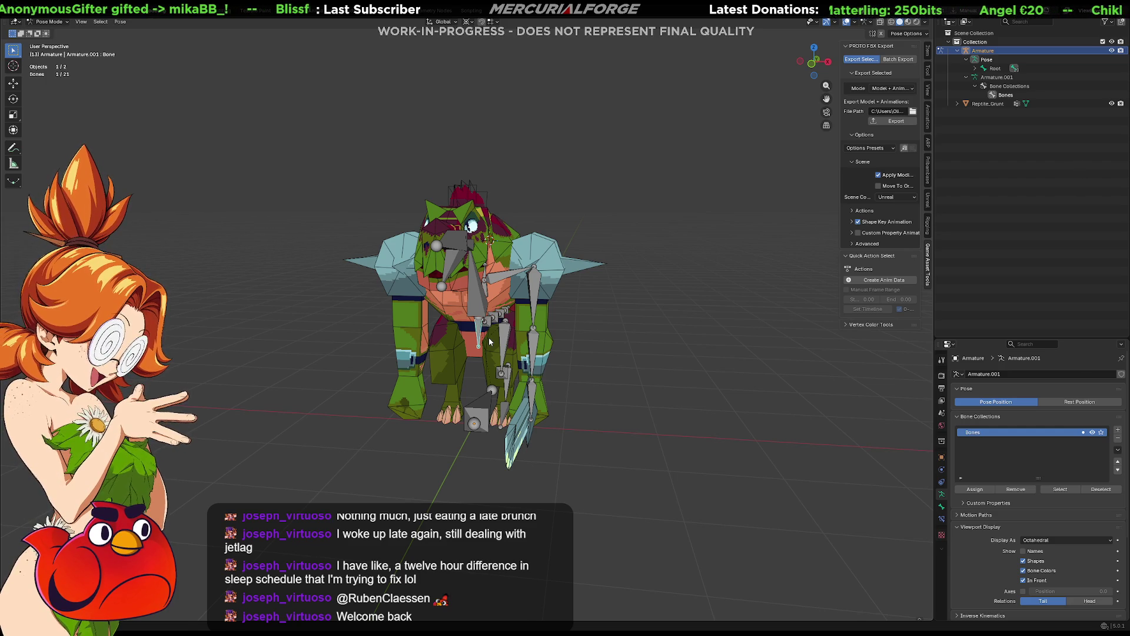
key("r")
right_click(496, 323)
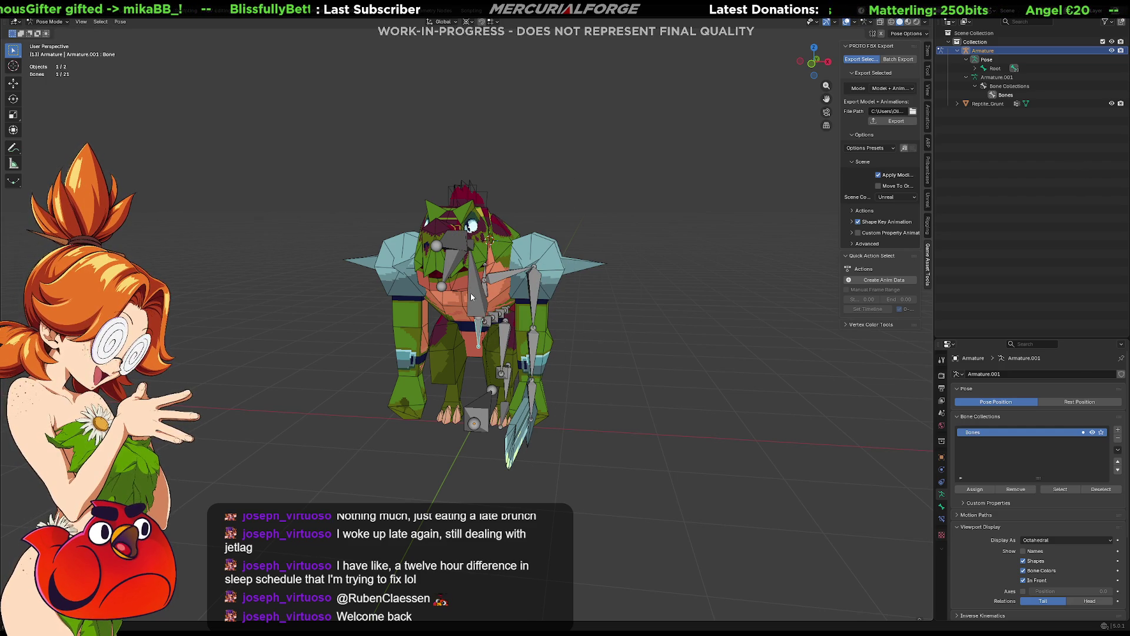
Step: Rotate the central torso bone to test the head and arms, then try moving arm bone Bone.009 and cancel
left_click(515, 283)
left_click(520, 289)
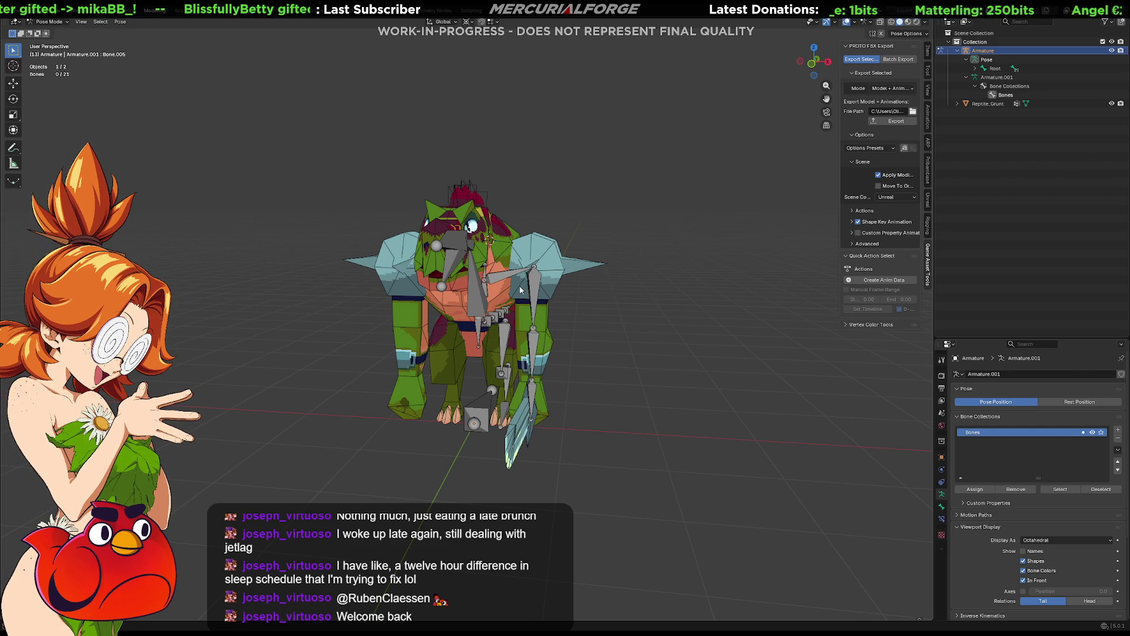
left_click(480, 281)
key("r")
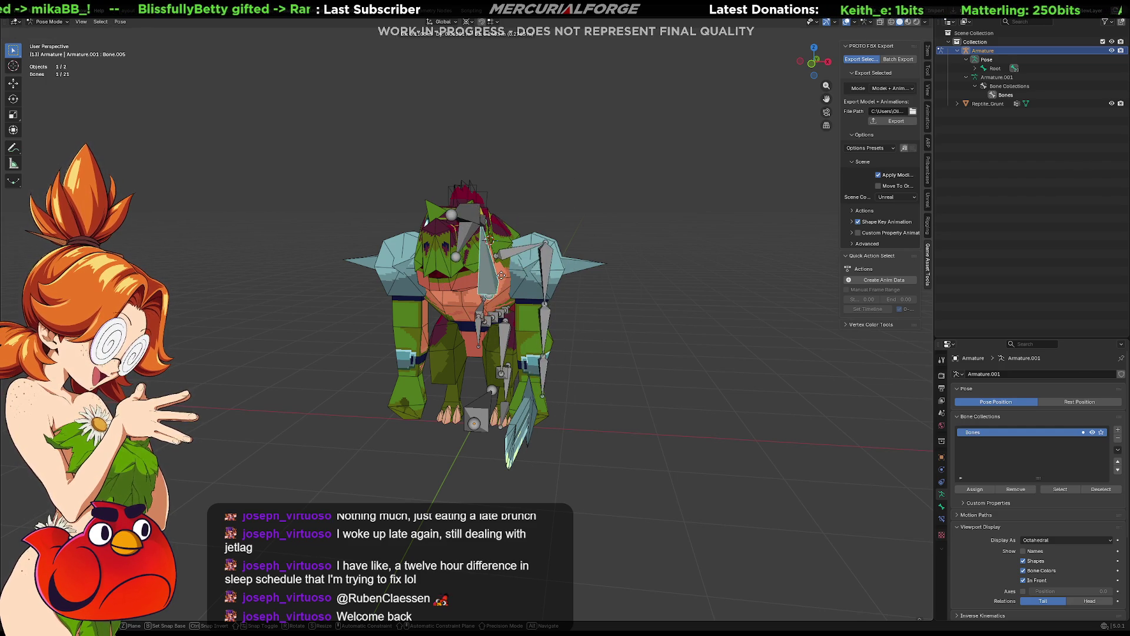
left_click(502, 275)
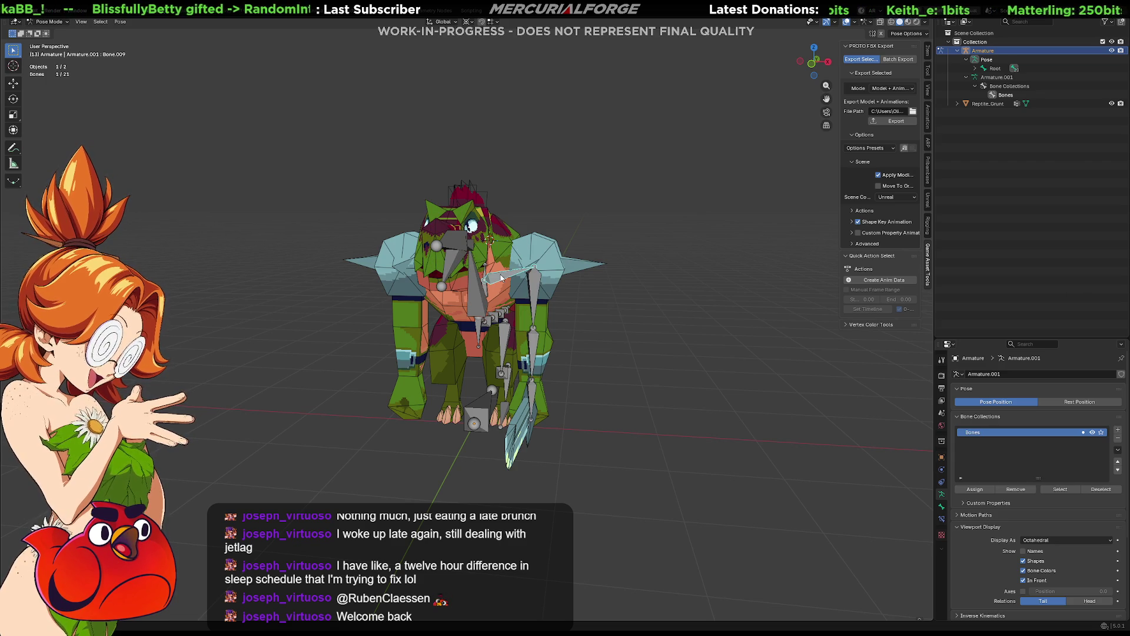
key("g")
key("Escape")
Step: From a side view, rotate tail base bone Bone.014 along the tail and test-rotate Bone.013
middle_click_drag(545, 208, 556, 341)
left_click(518, 335)
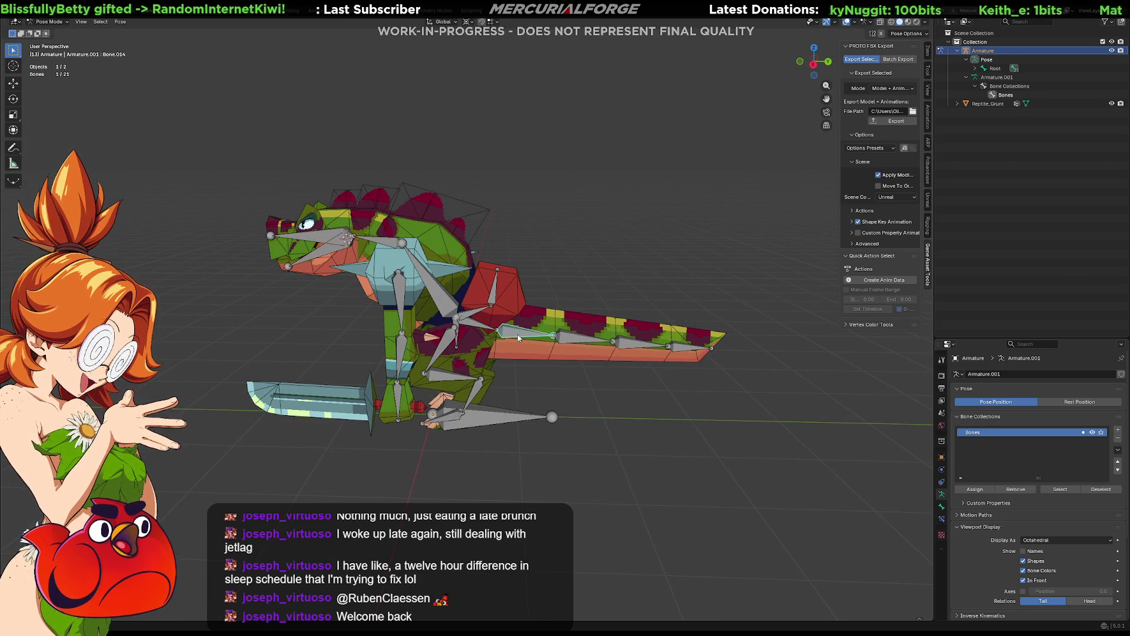
key("r")
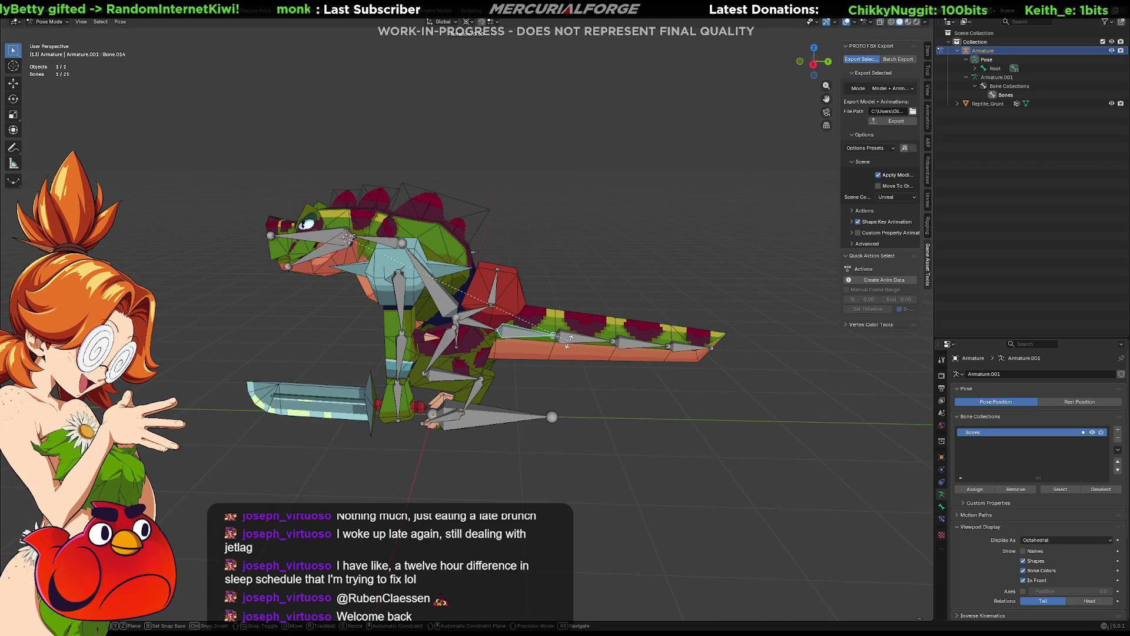
left_click(546, 356)
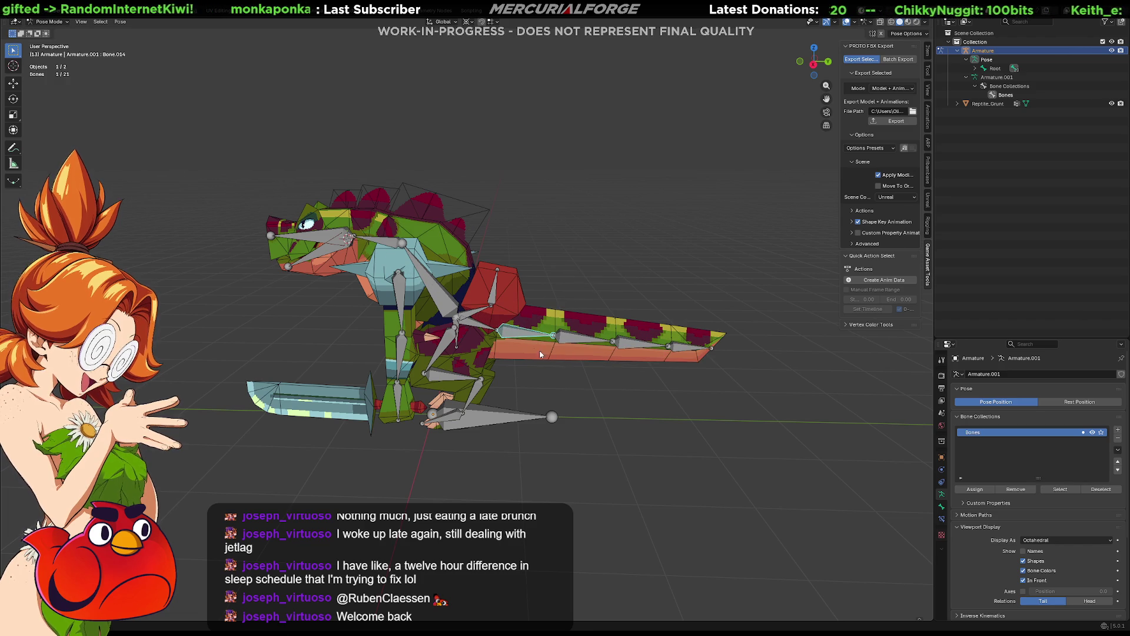
scroll(522, 345, "up", 2)
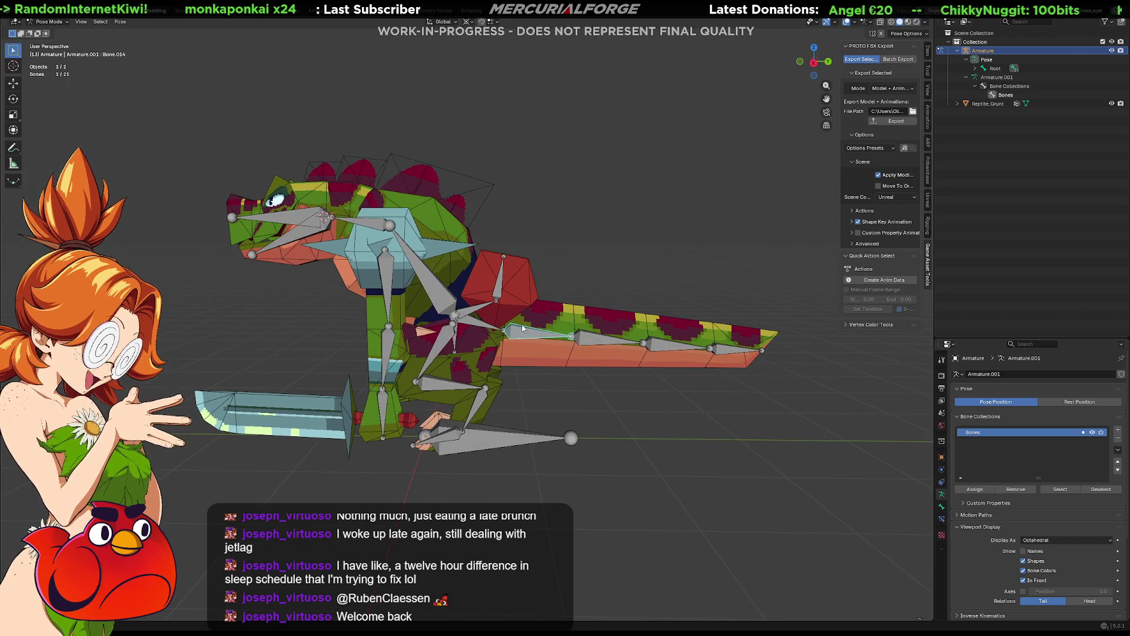
left_click(481, 325)
key("r")
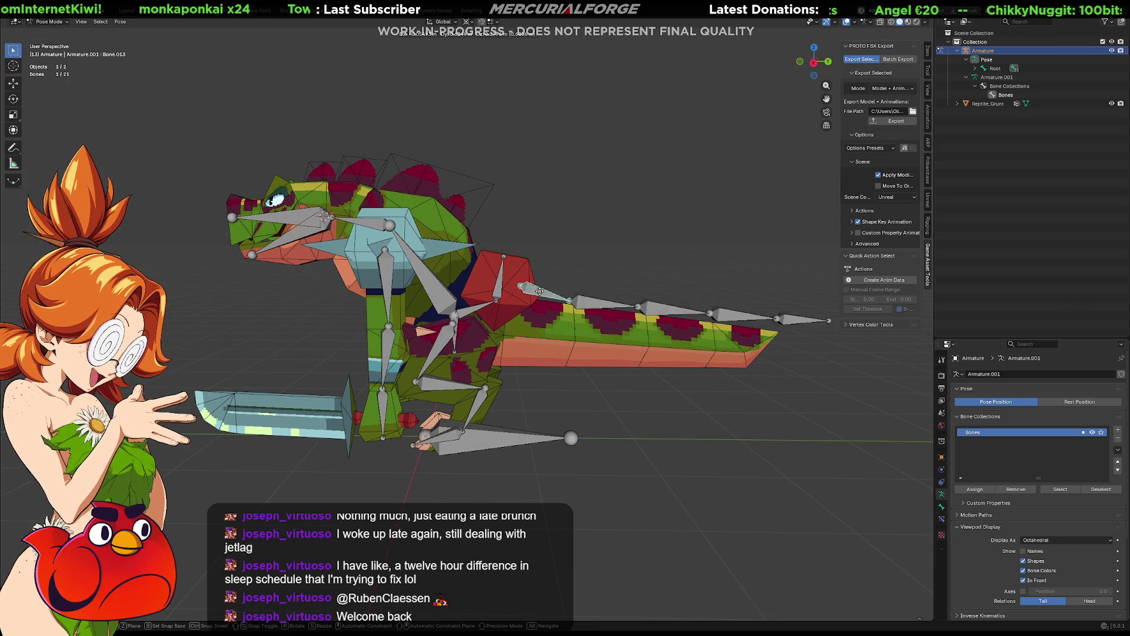
key("Escape")
Step: Rotate the four tail bones together with Bone.014 active so they lie along the tail mesh
left_click(607, 341)
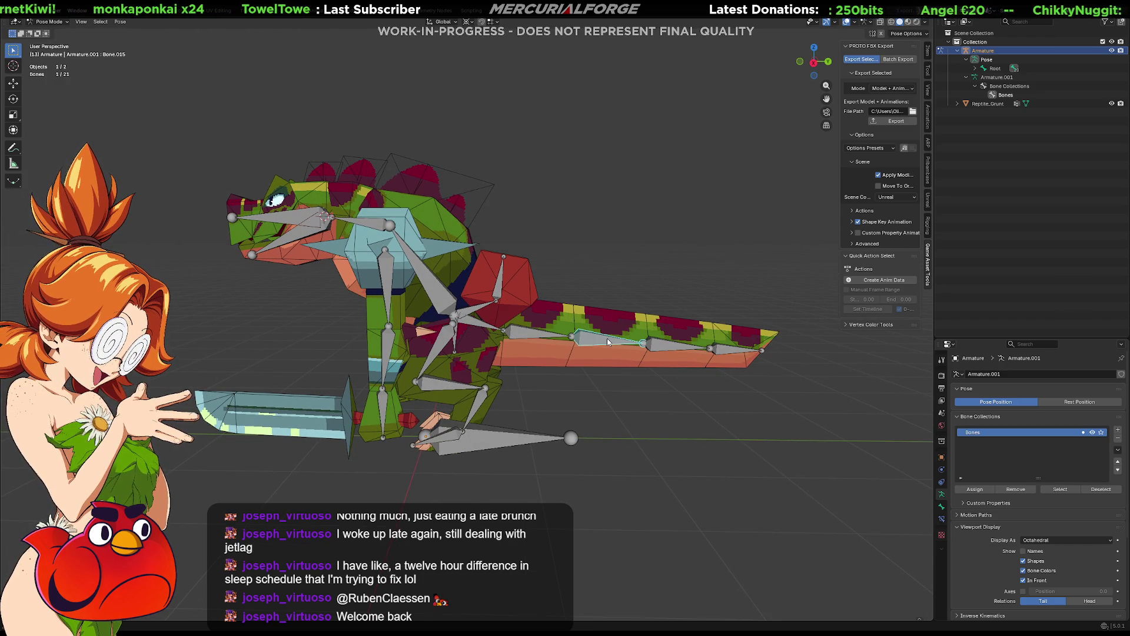
key("r")
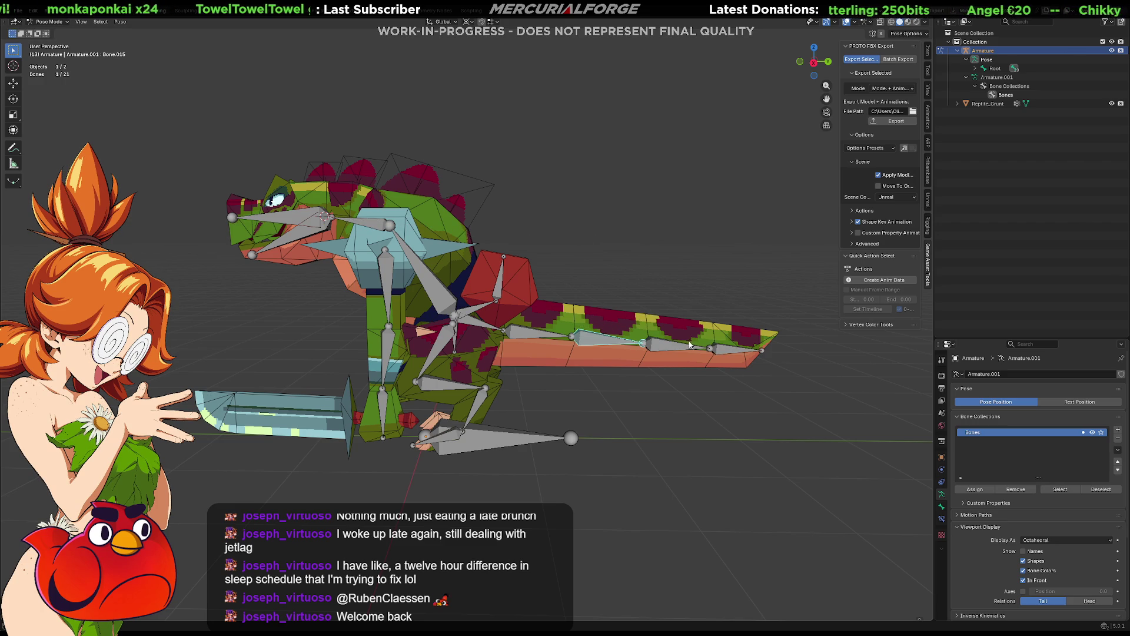
left_click(723, 352)
left_click(518, 335, "ctrl")
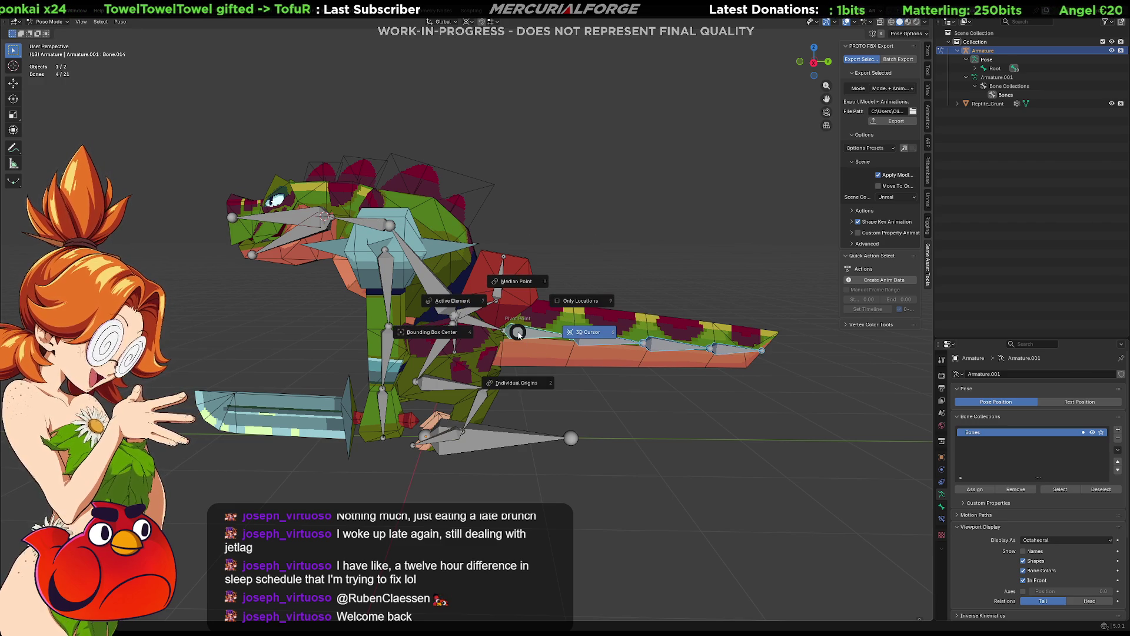
key("r")
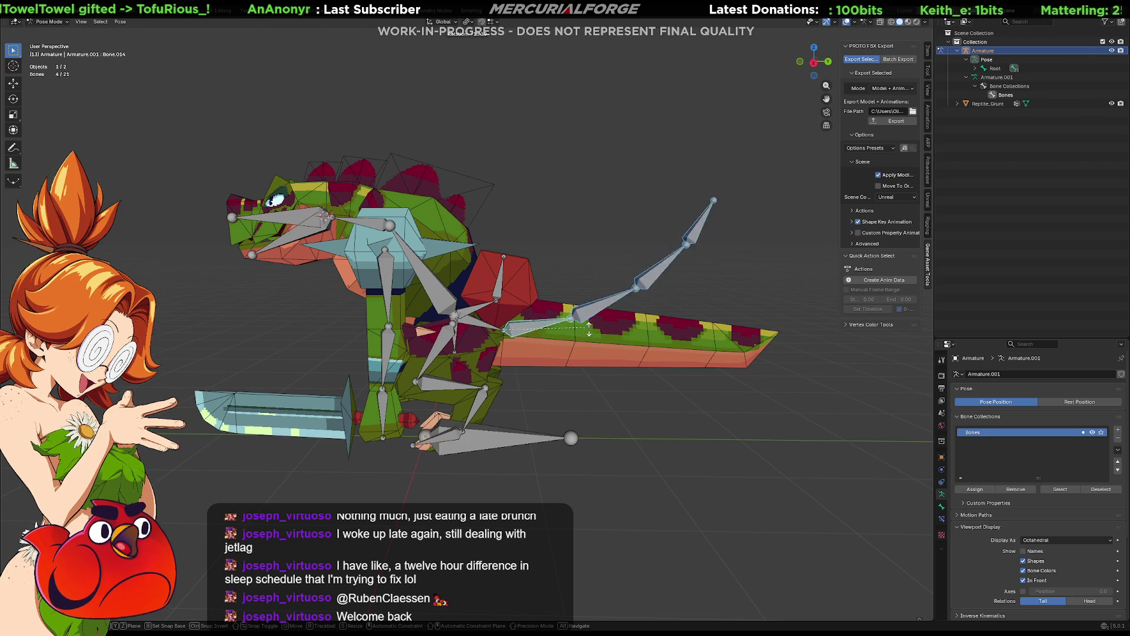
left_click(633, 351)
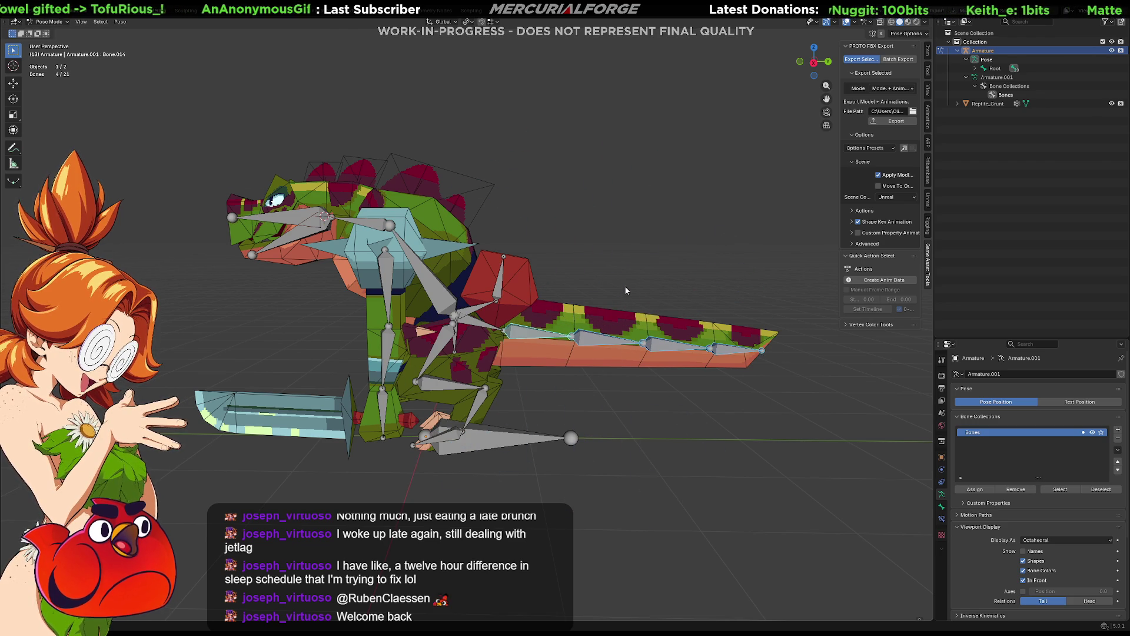
Step: Select Bone.018, return to a front view, and expand the full bone hierarchy under Root
left_click(473, 312)
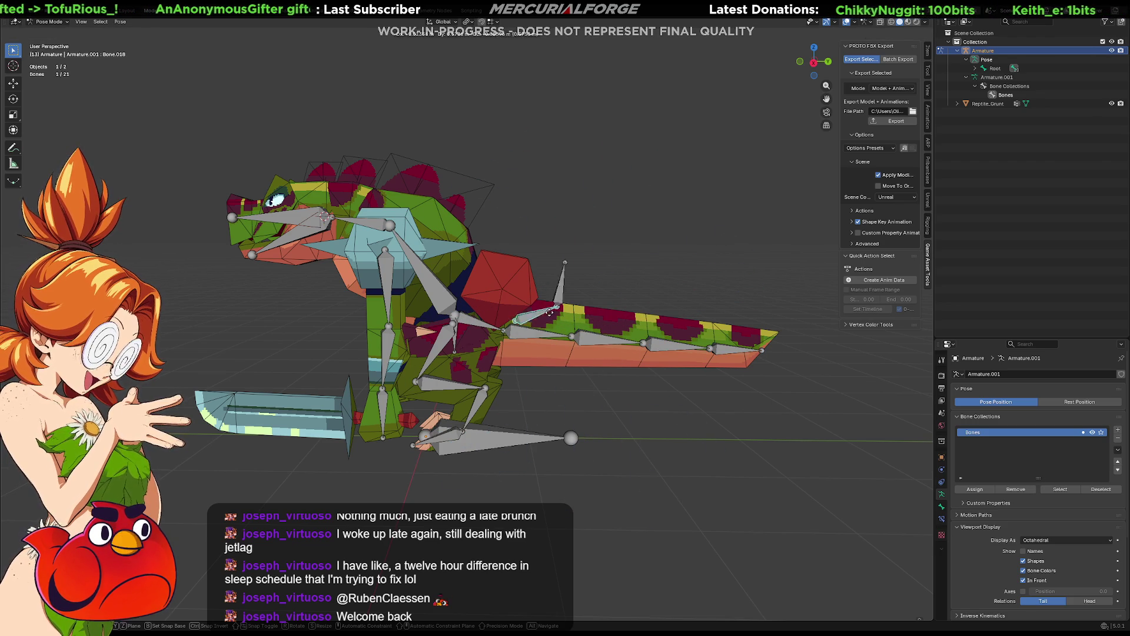
middle_click_drag(515, 272, 665, 281)
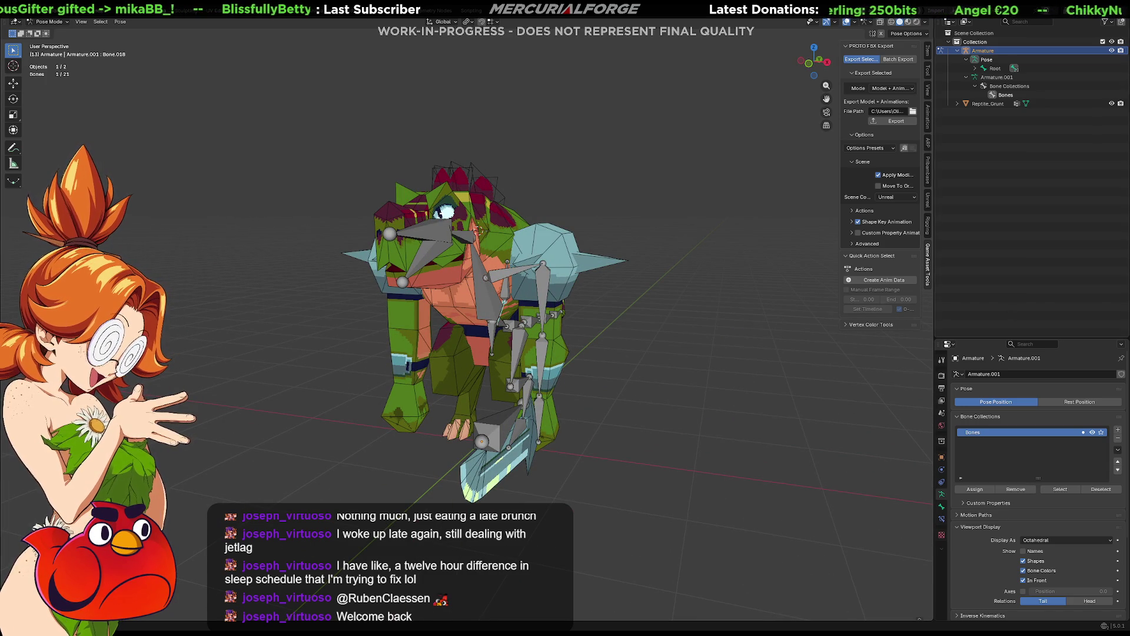
left_click(974, 69, "shift")
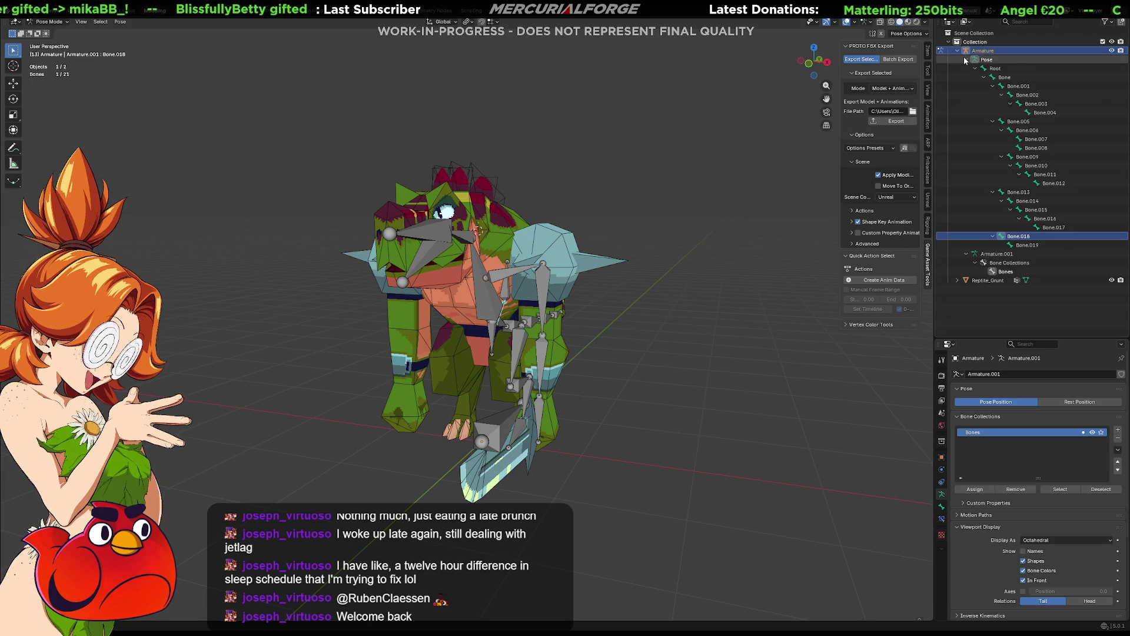
Step: Clear the base bone's rotation with Alt+R and rename it from Bone to Hips
left_click(1004, 77)
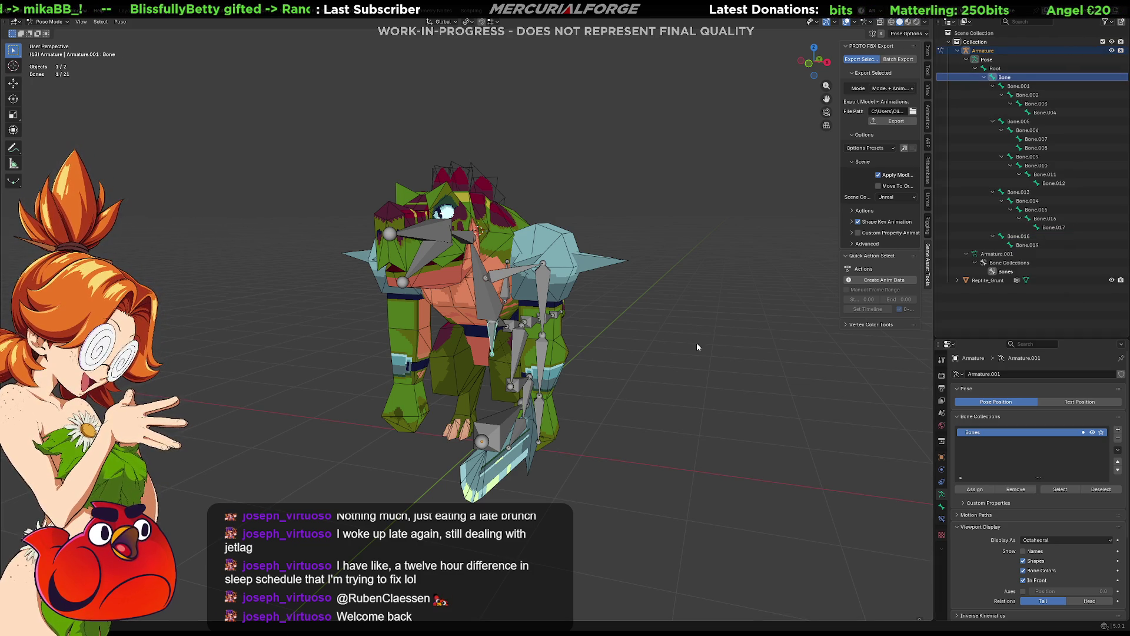
key("alt+r")
middle_click_drag(702, 343, 730, 300, "shift")
key("F2")
type("Hips")
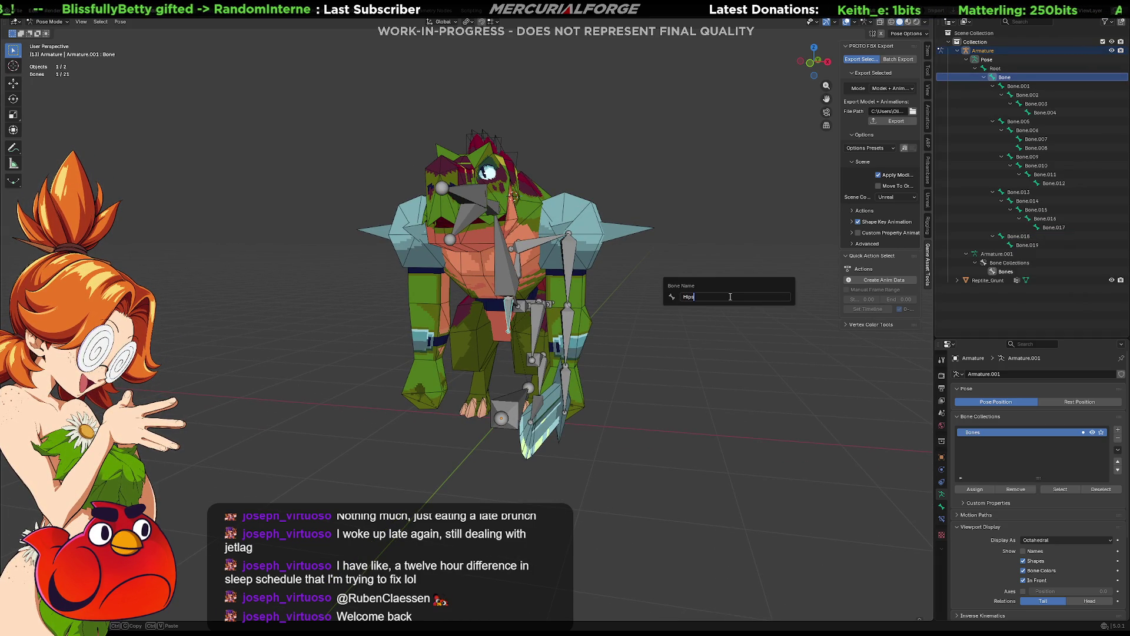
key("Return")
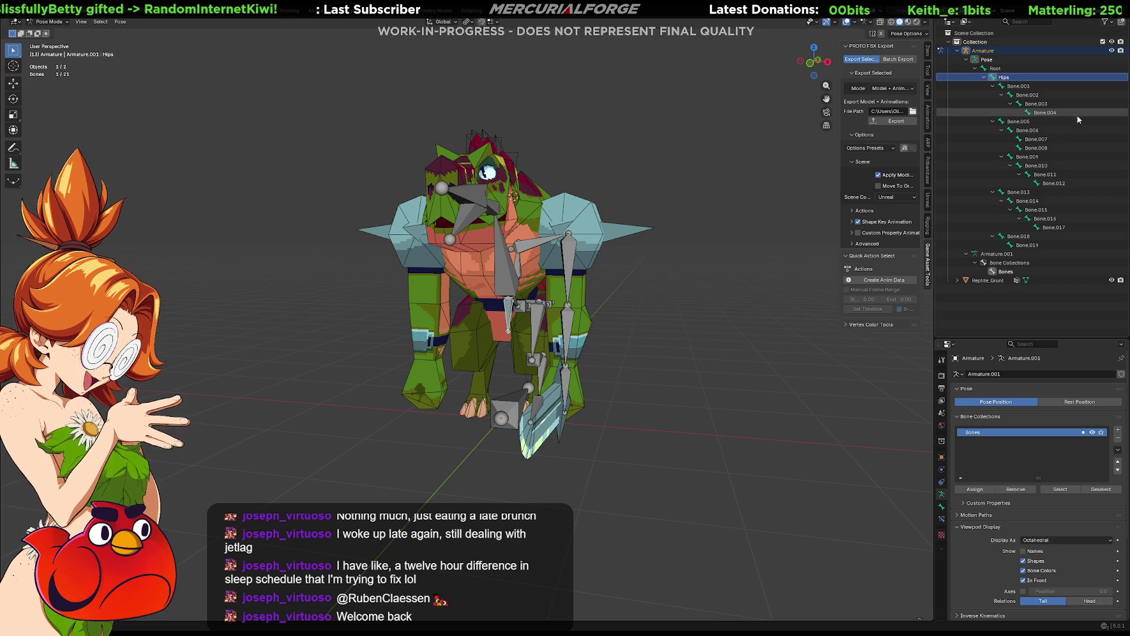
left_click(1024, 86)
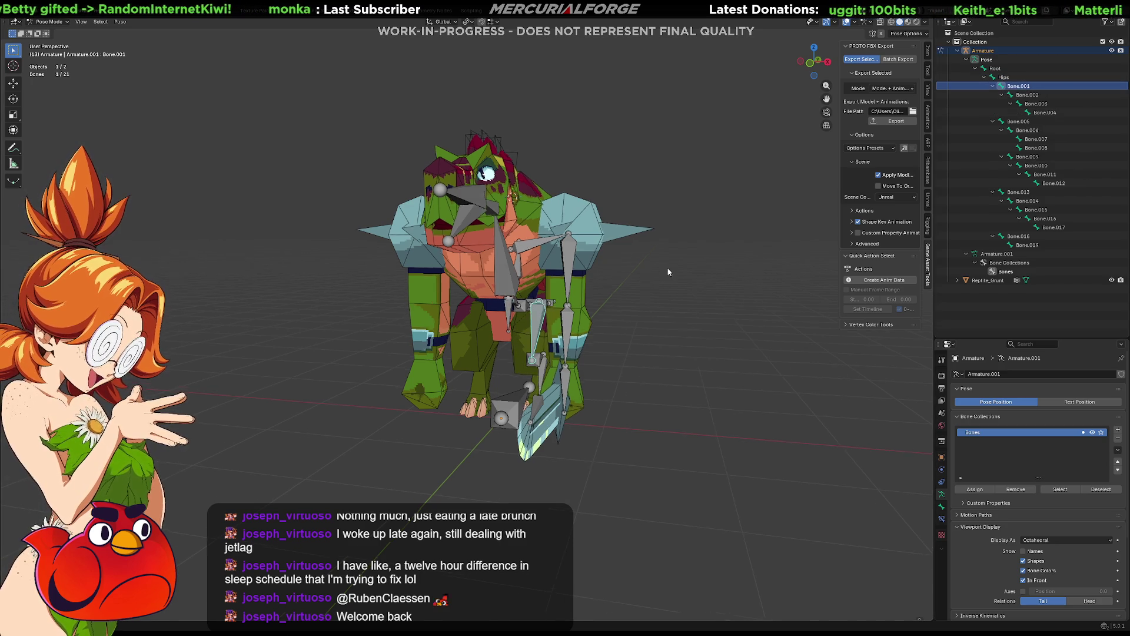